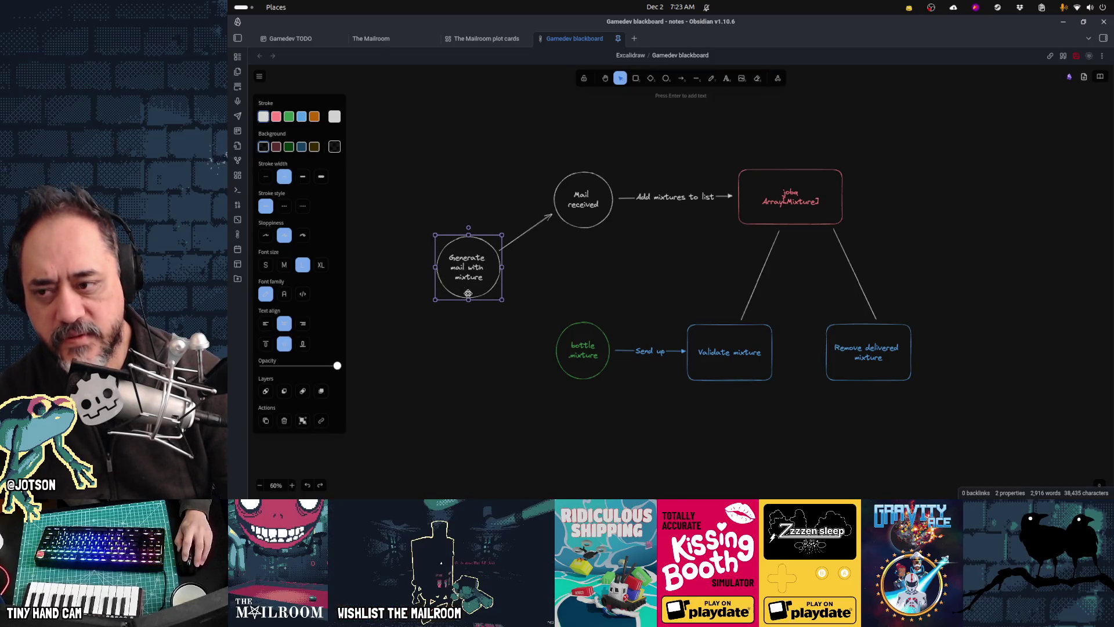
Nudge the 'Generate mail with mixture' circle slightly upward and deselect it.
left_click_drag(485, 286, 484, 278)
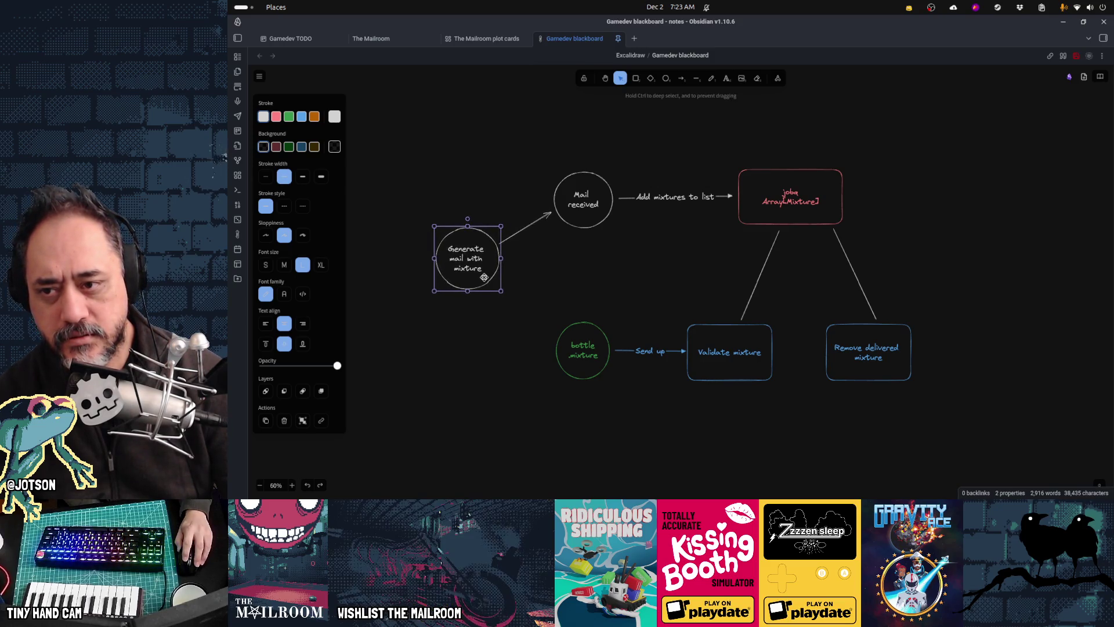
left_click(570, 275)
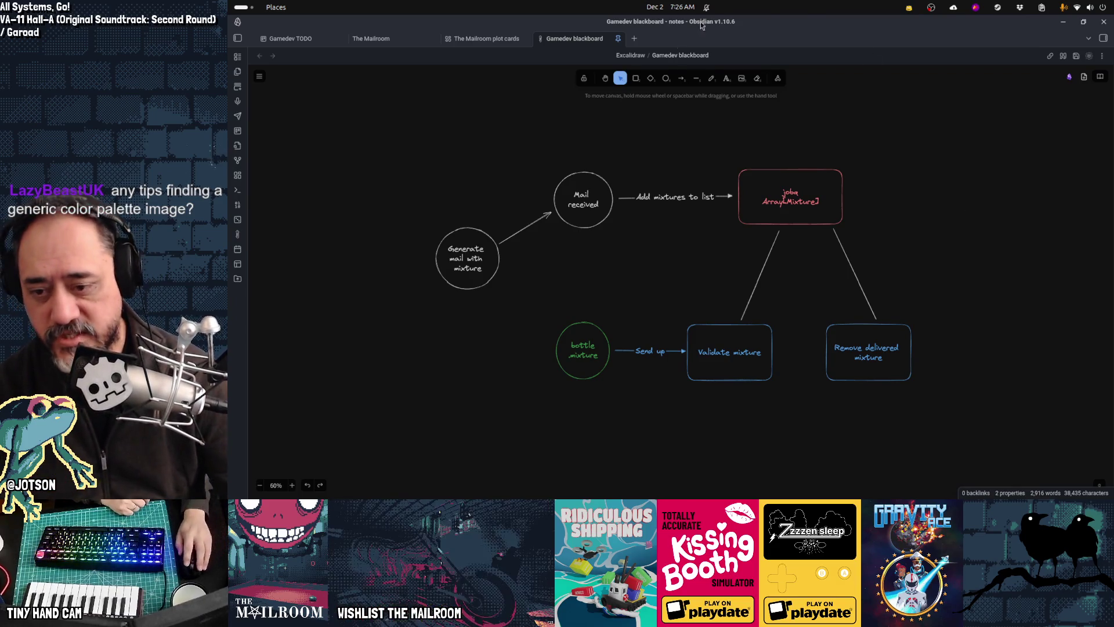
Open palette10.png from the game's textures folder in Aseprite via File > Open.
mouse_move(551, 625)
left_click(670, 481)
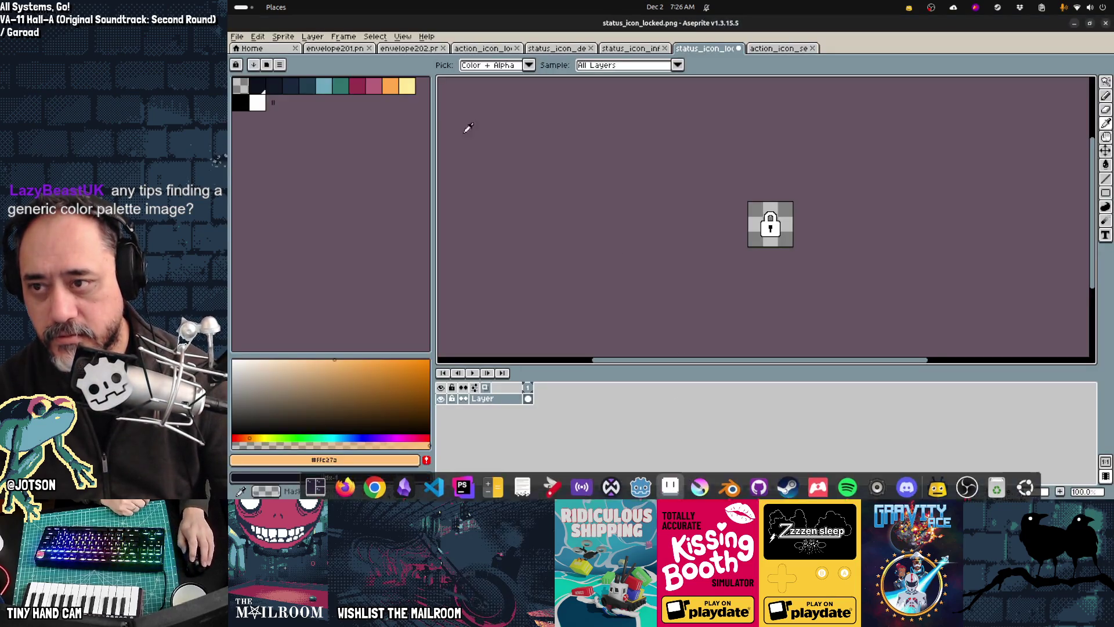
left_click(237, 38)
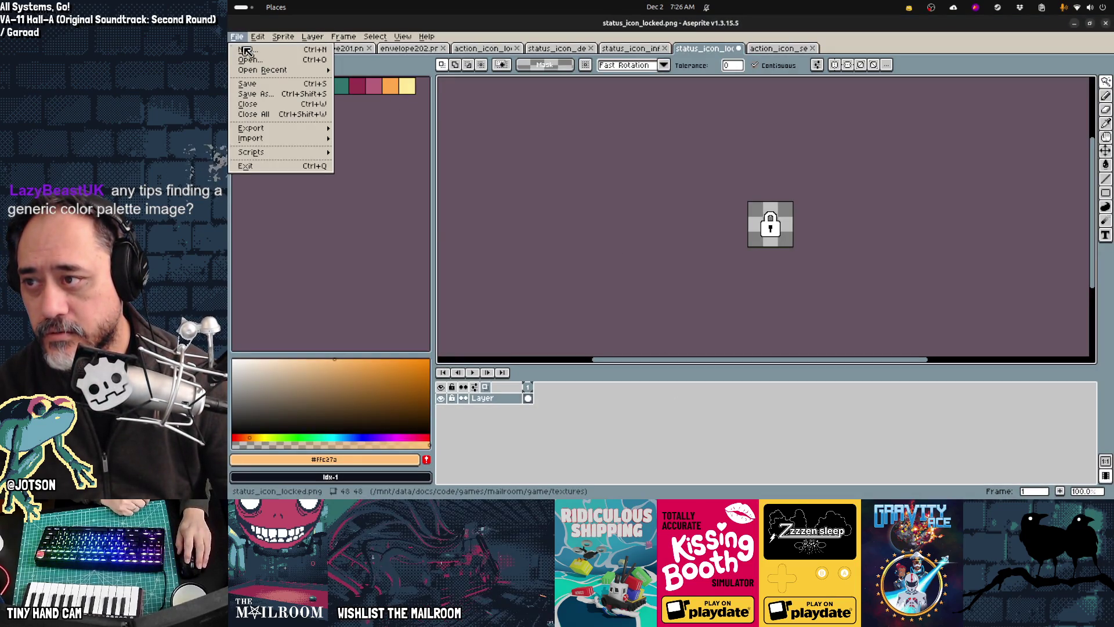
mouse_move(255, 72)
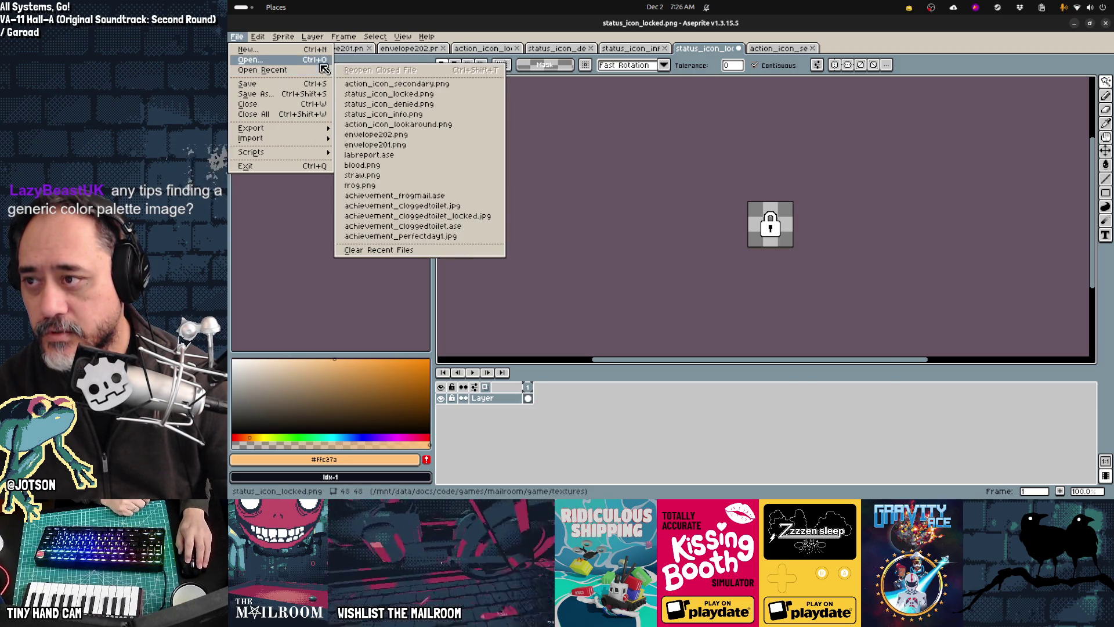
left_click(249, 59)
type("palett")
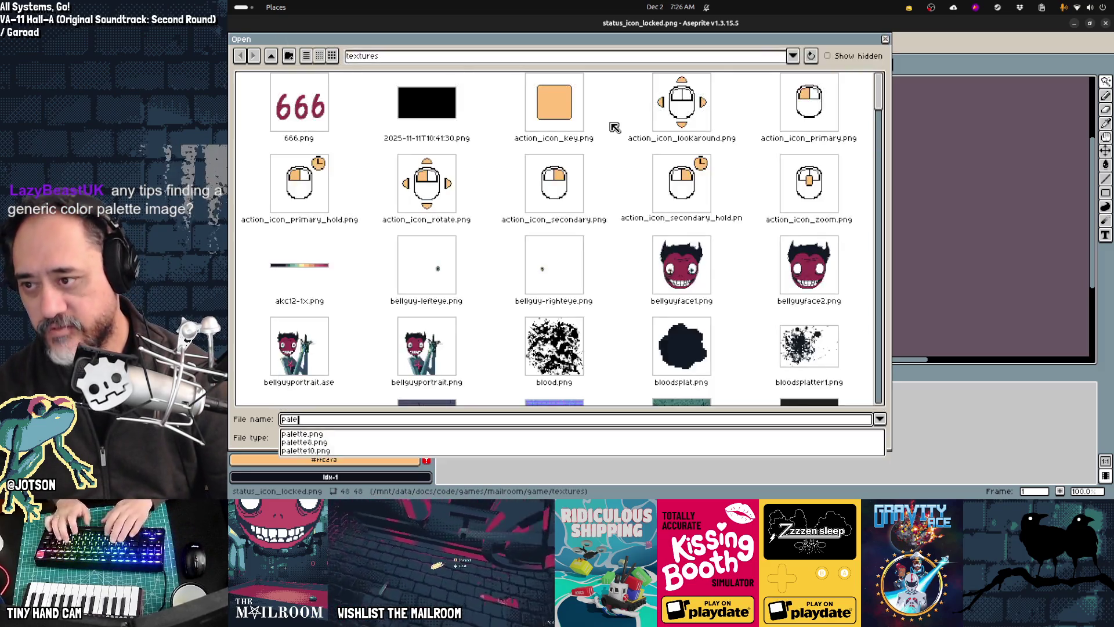
left_click(333, 449)
left_click(799, 445)
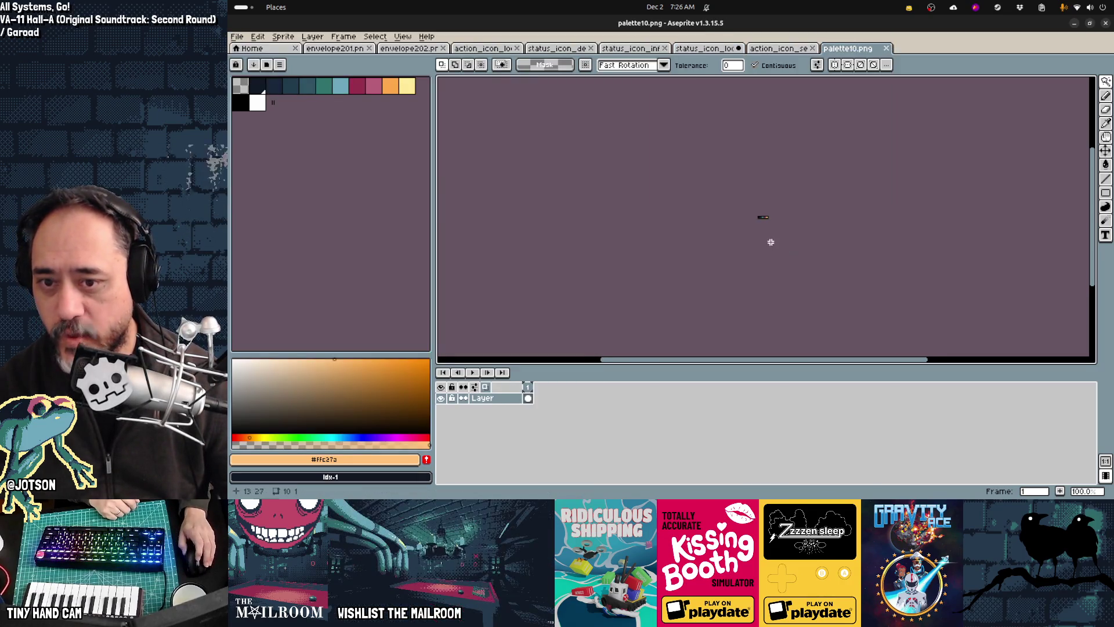
scroll(771, 243, "up", 10)
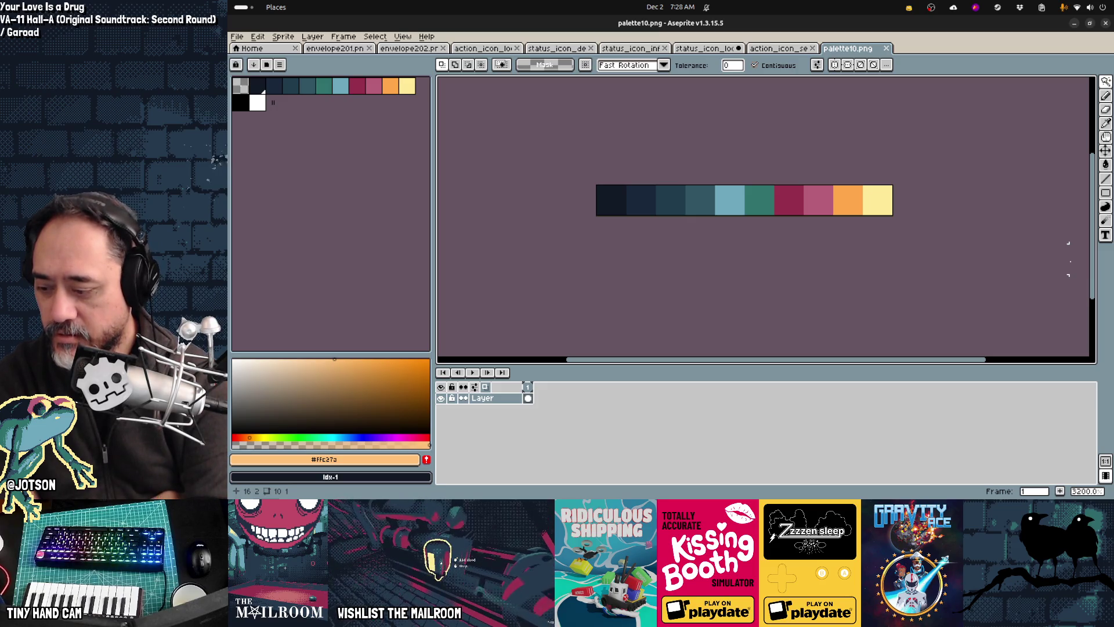
Zoom the palette10 canvas to 3200% so the ten colour swatches fill the view.
left_click(487, 197)
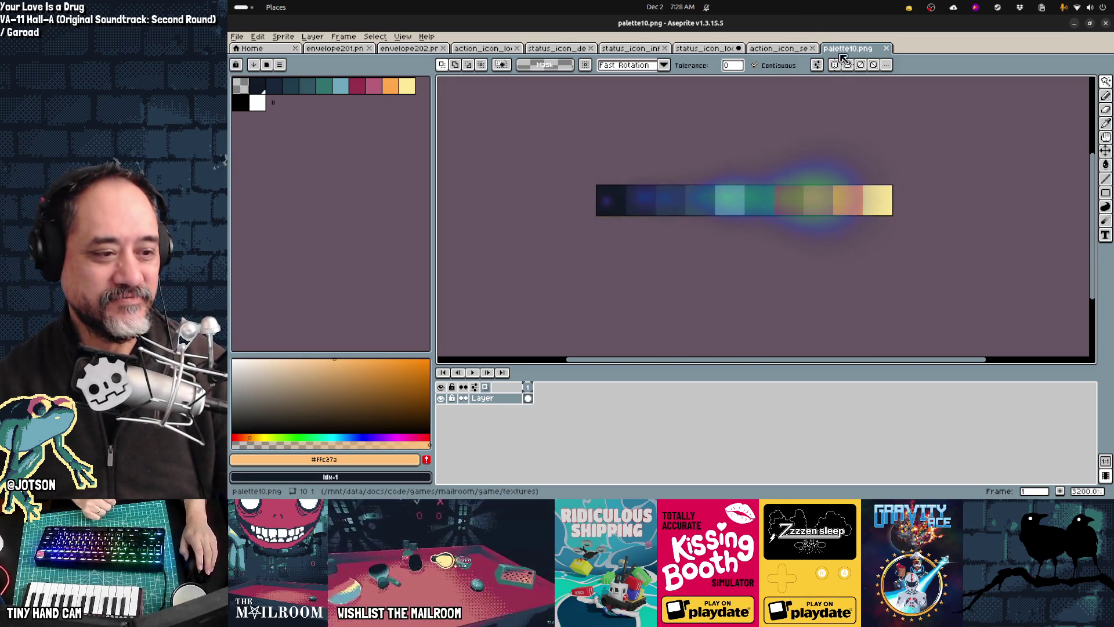
Search Google for lospec in Firefox and open the Lospec website from the results.
mouse_move(350, 496)
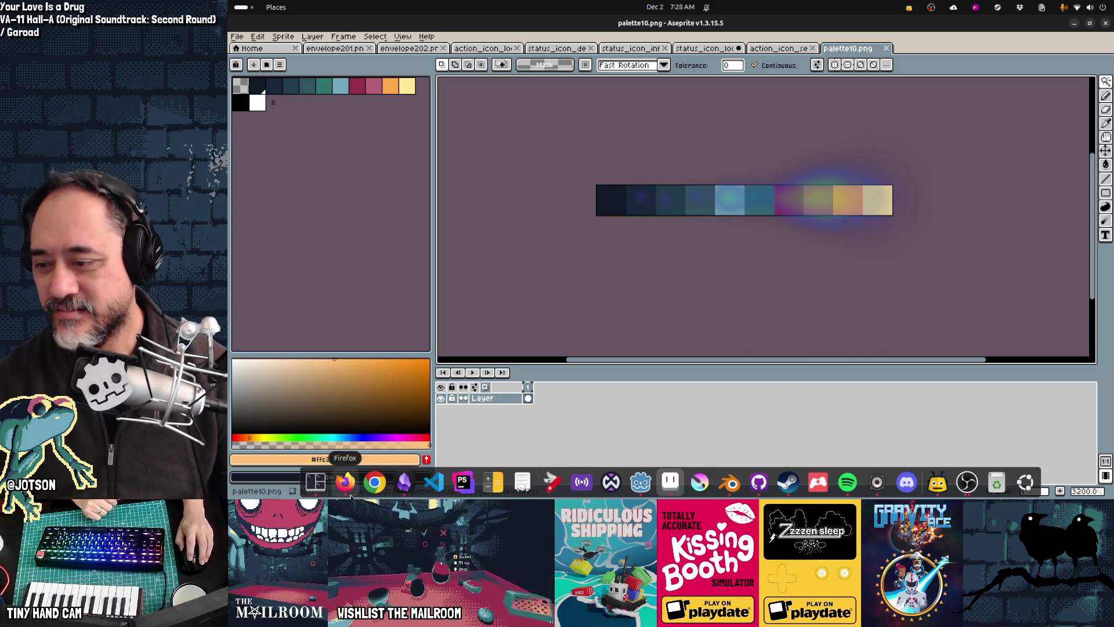
left_click(349, 490)
left_click(640, 58)
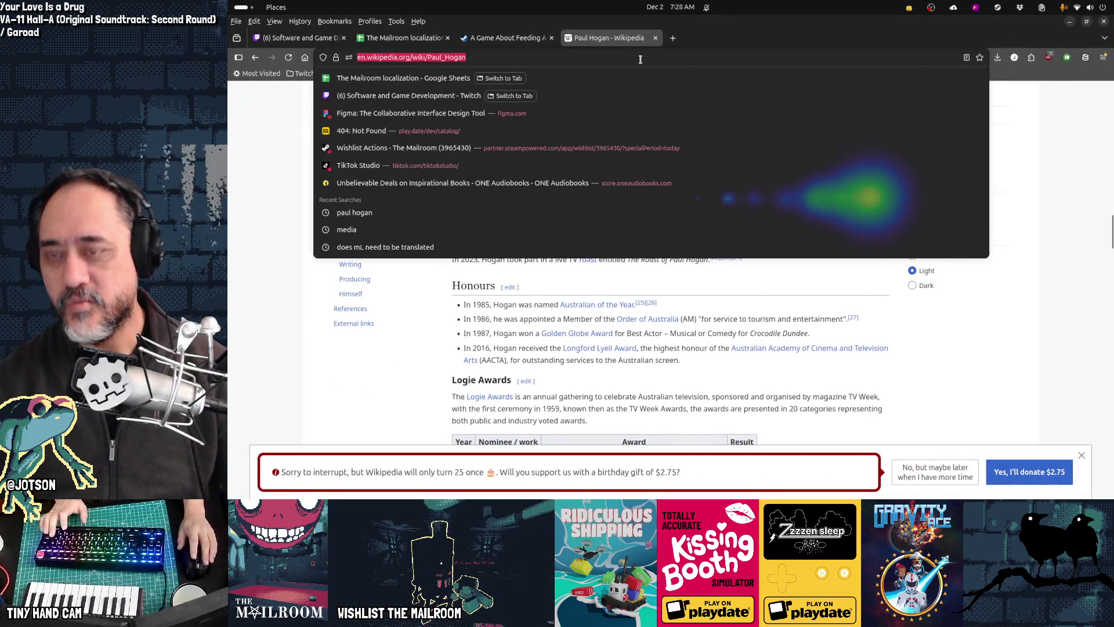
type("palette")
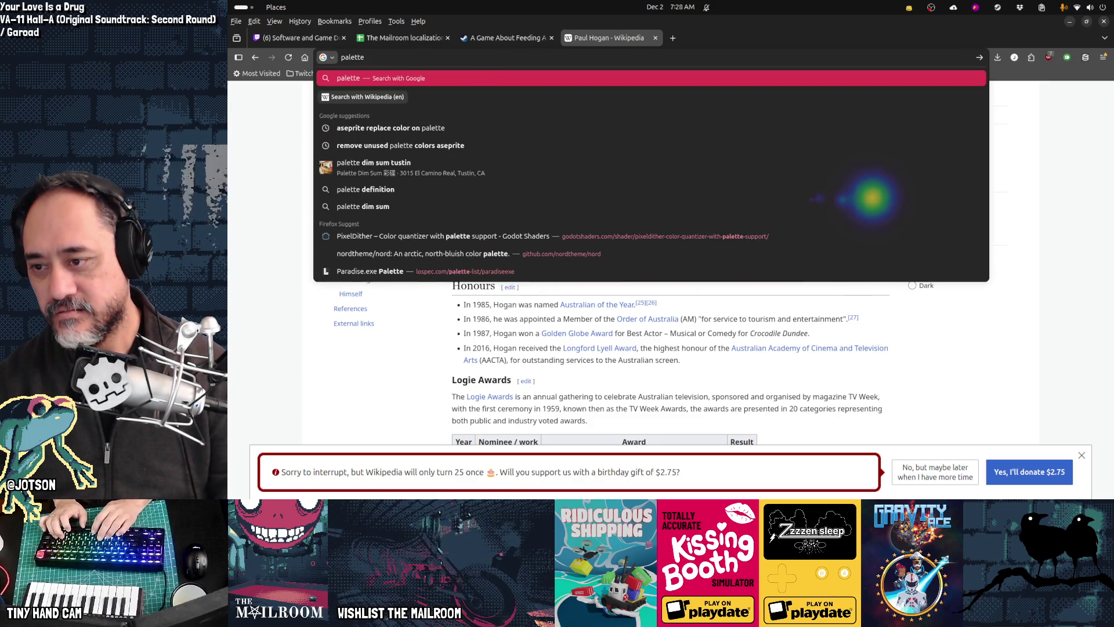
type("lospec")
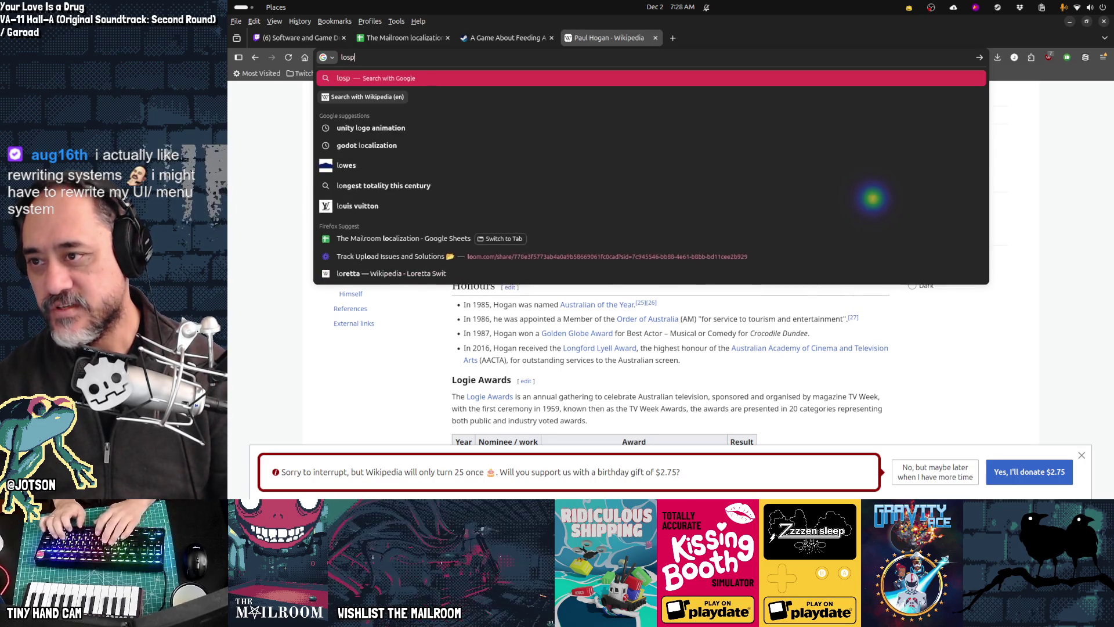
key("Return")
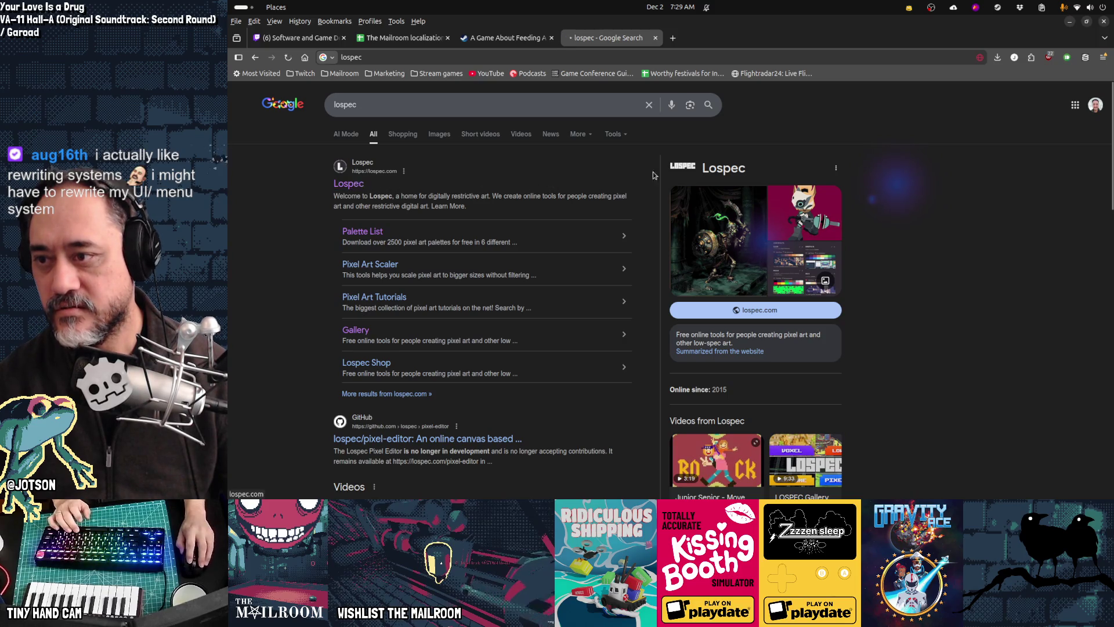
left_click(603, 175)
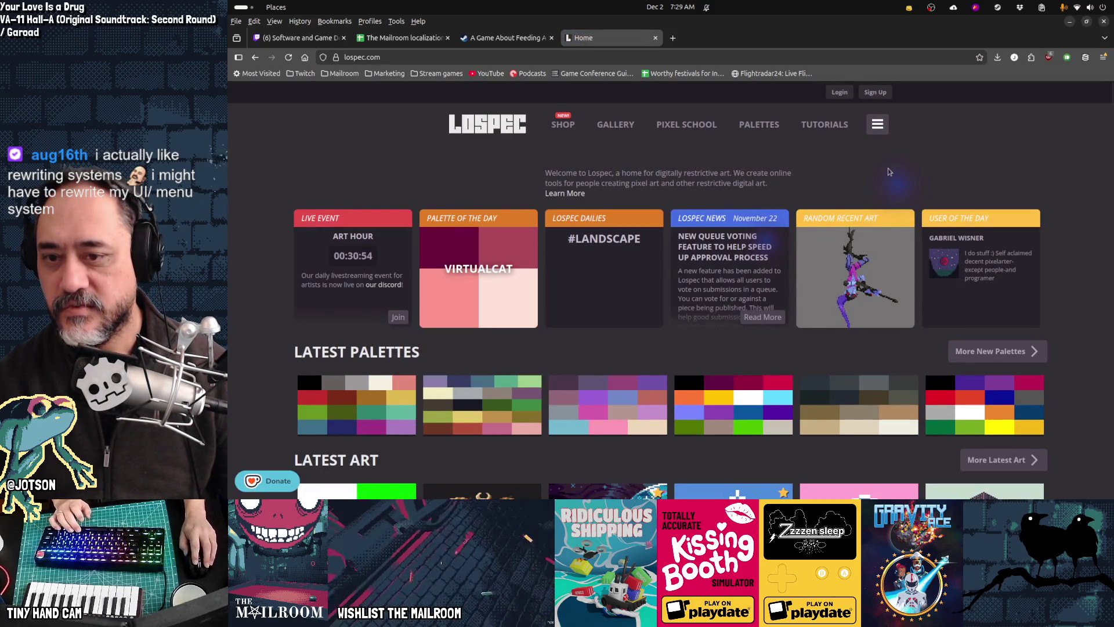
Browse Lospec, open the Art Block artwork page and reveal the site's extra navigation links.
scroll(874, 387, "down", 5)
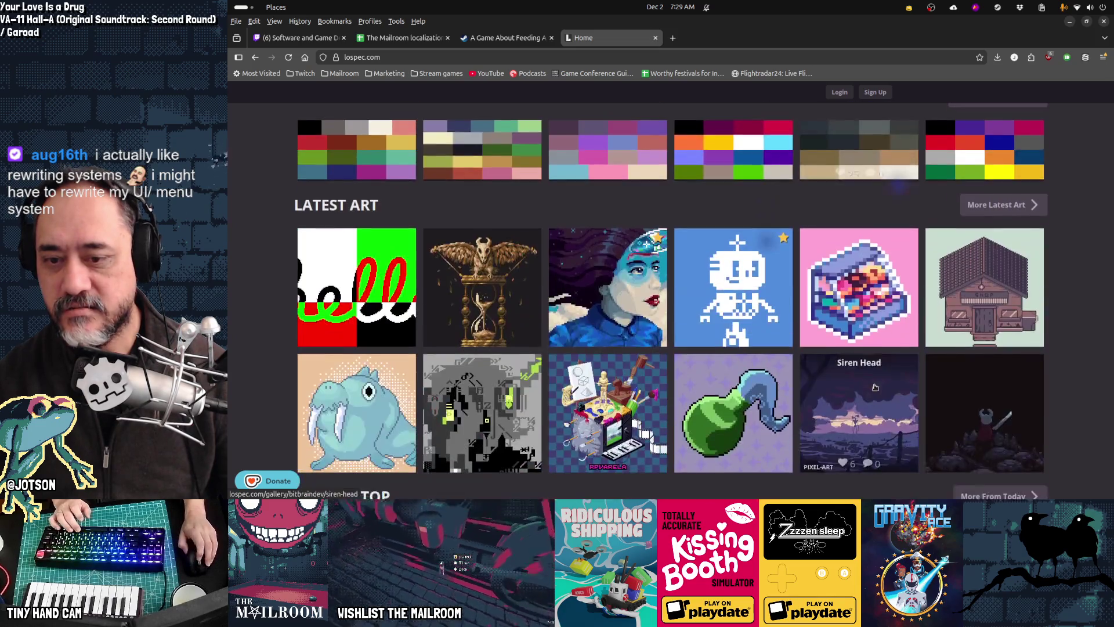
scroll(875, 387, "down", 5)
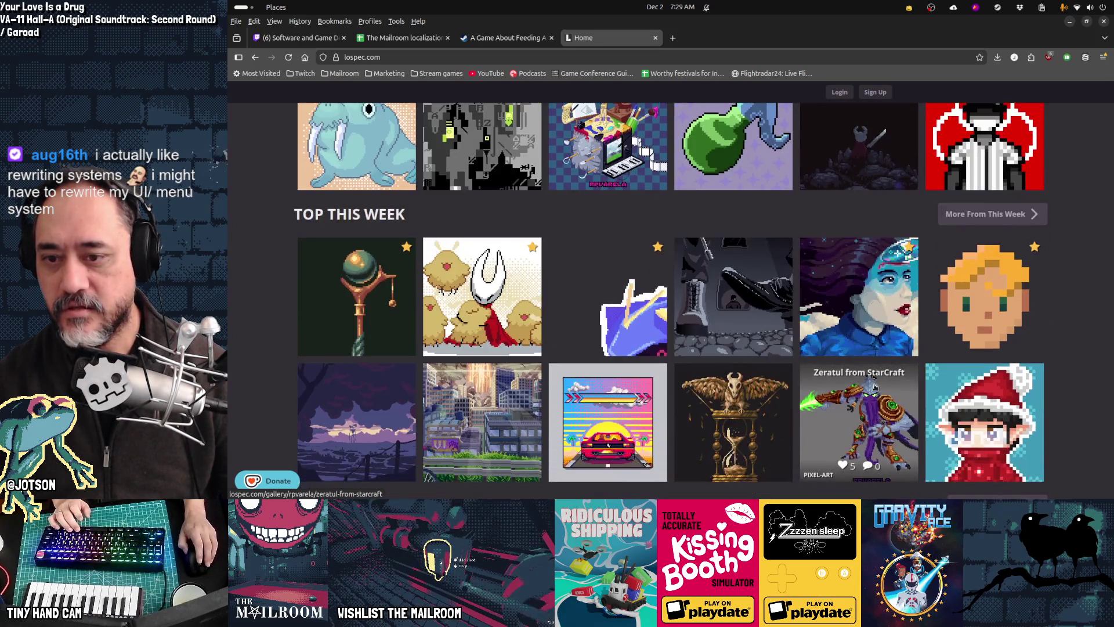
scroll(804, 402, "up", 2)
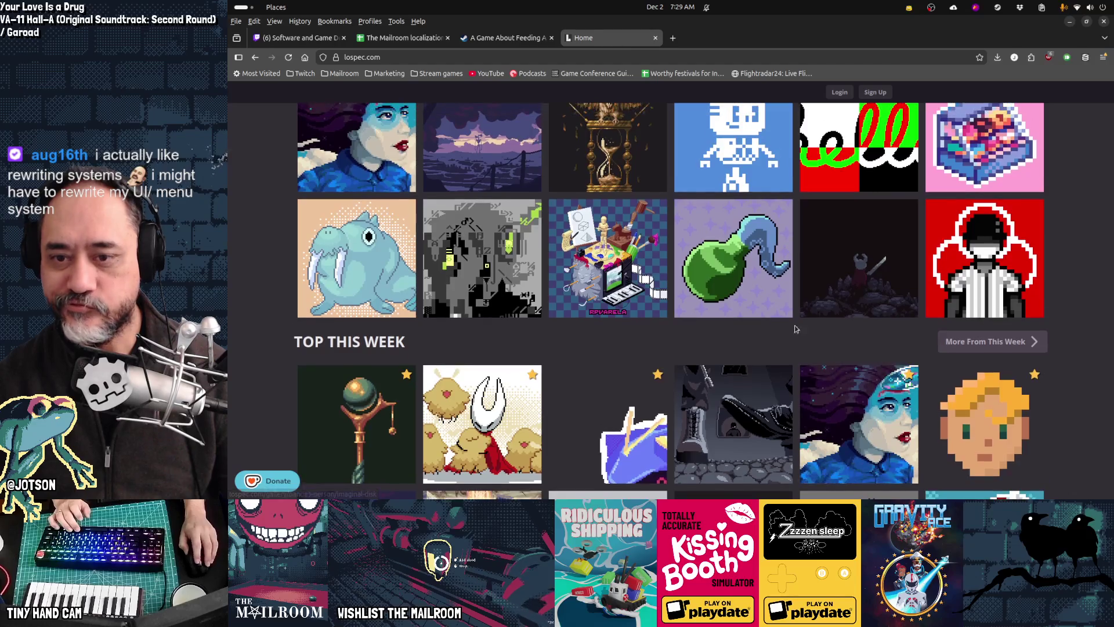
left_click(644, 278)
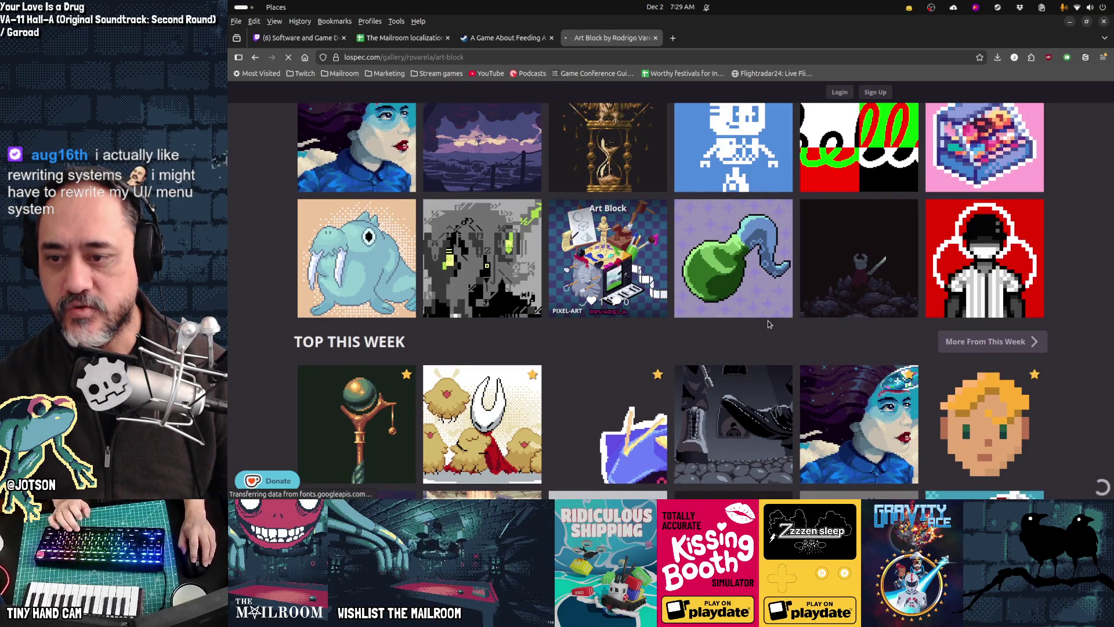
scroll(768, 324, "down", 3)
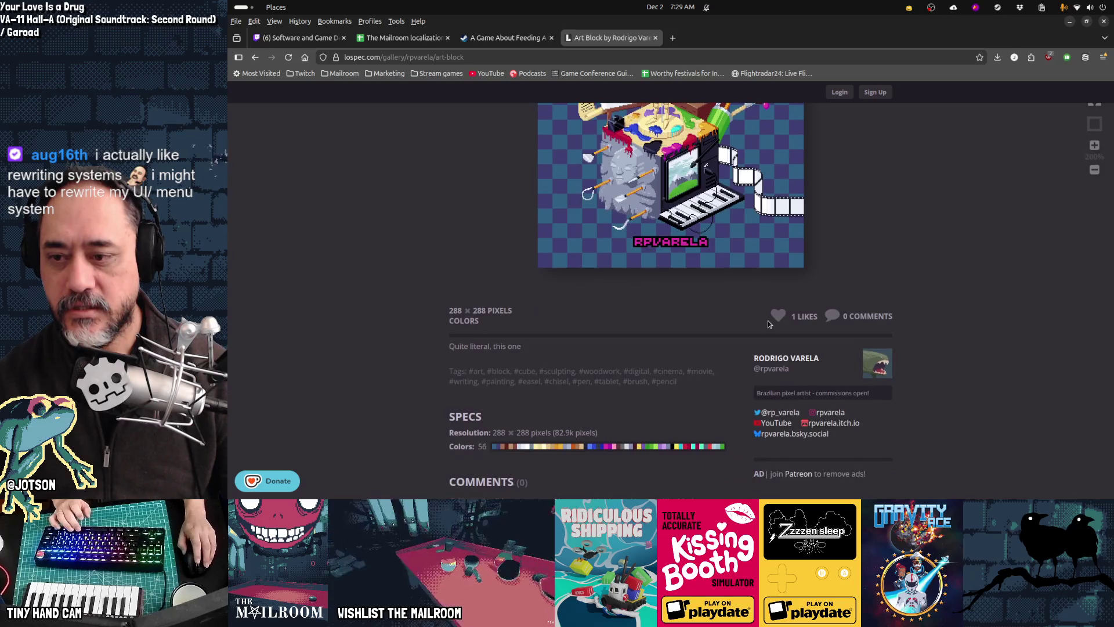
scroll(768, 320, "down", 3)
mouse_move(505, 256)
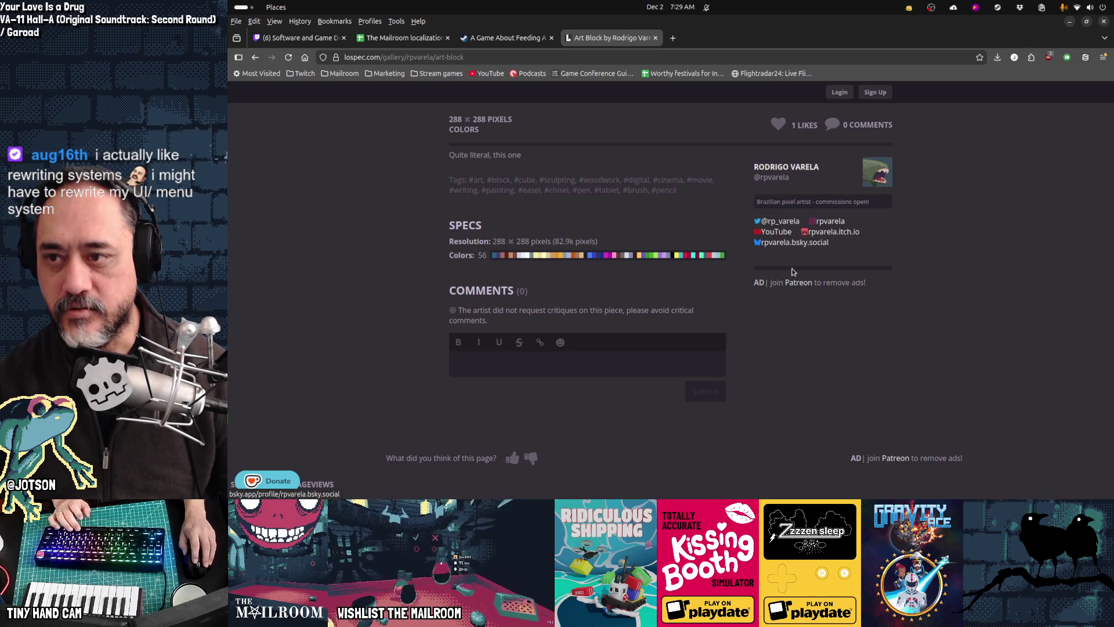
scroll(775, 389, "down", 4)
scroll(775, 390, "up", 4)
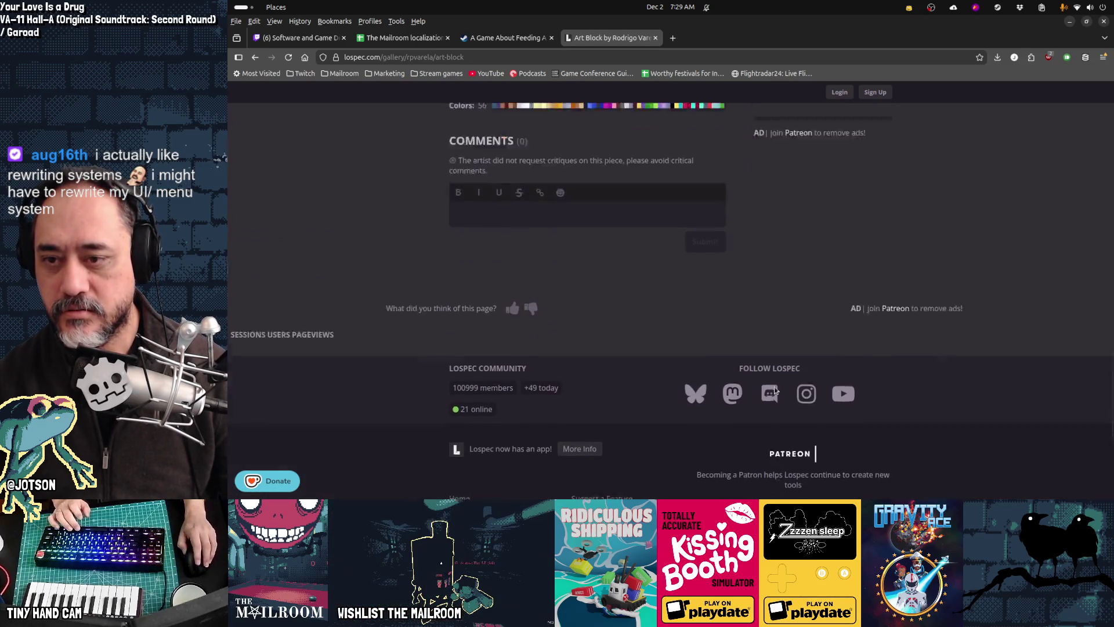
scroll(775, 390, "up", 2)
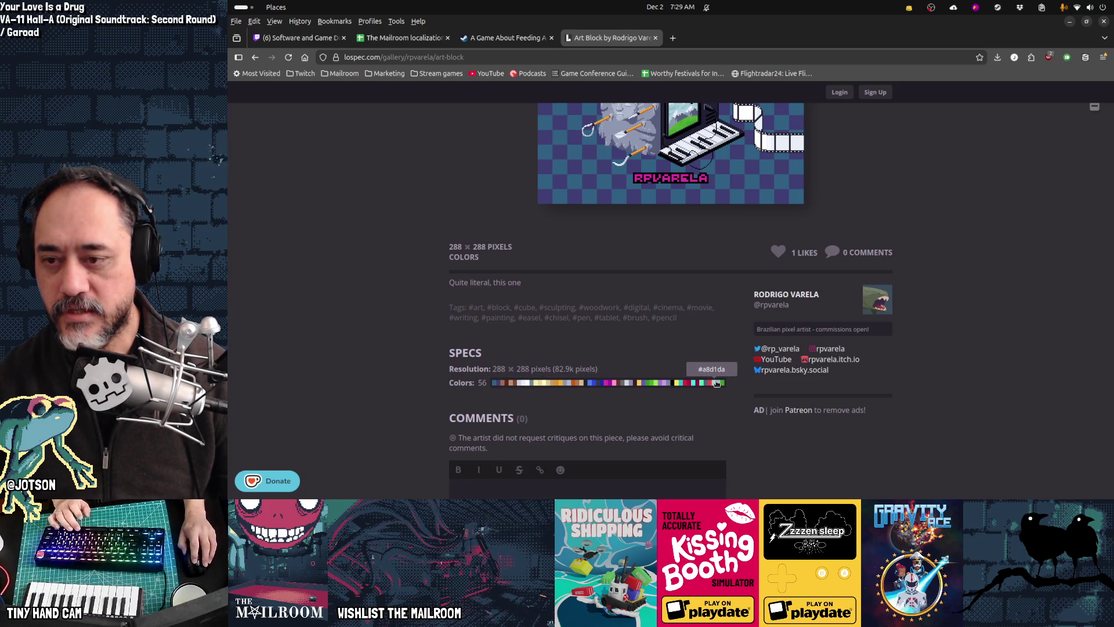
scroll(926, 310, "up", 5)
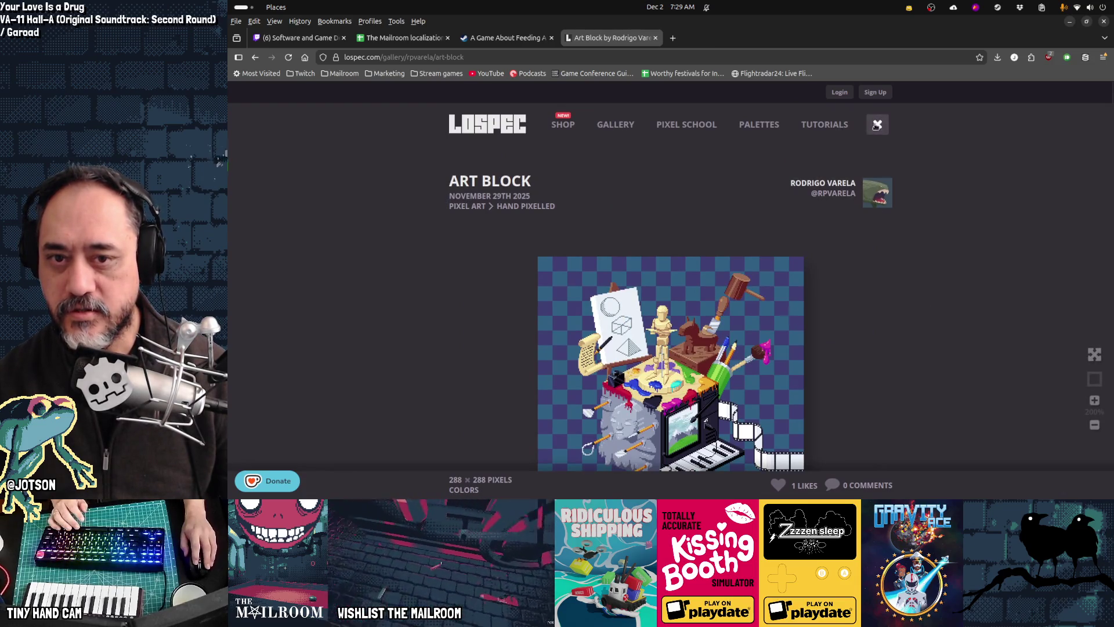
left_click(876, 125)
scroll(935, 312, "down", 5)
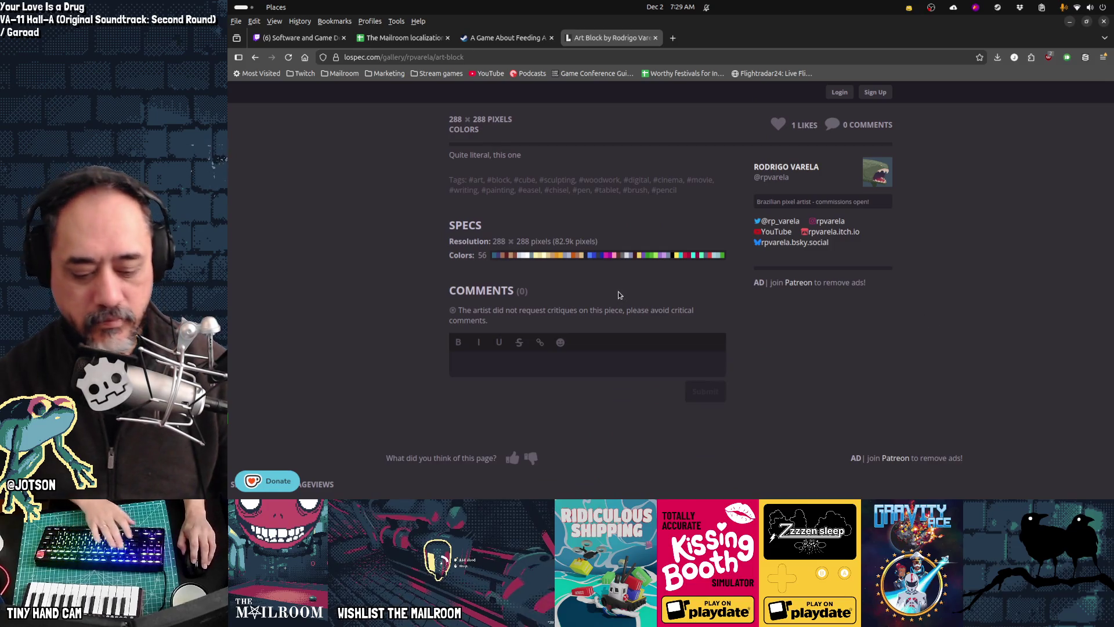
Start capturing the artwork's Colors palette strip, cancel the screenshot, and return to the Lospec home page.
key("Print")
left_click_drag(491, 255, 715, 256)
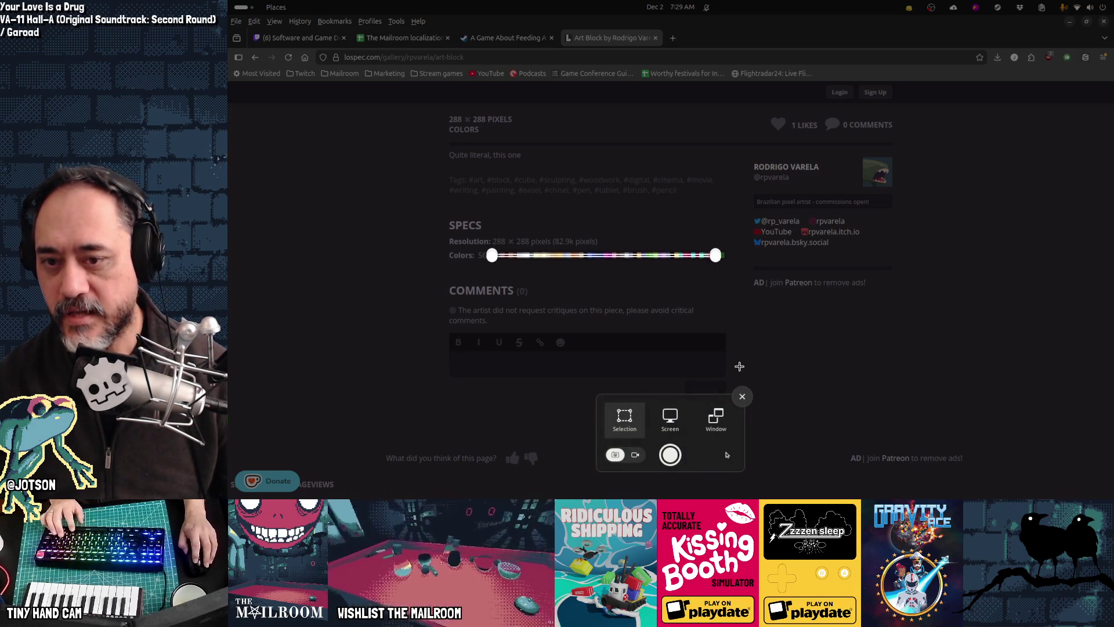
left_click_drag(716, 256, 722, 256)
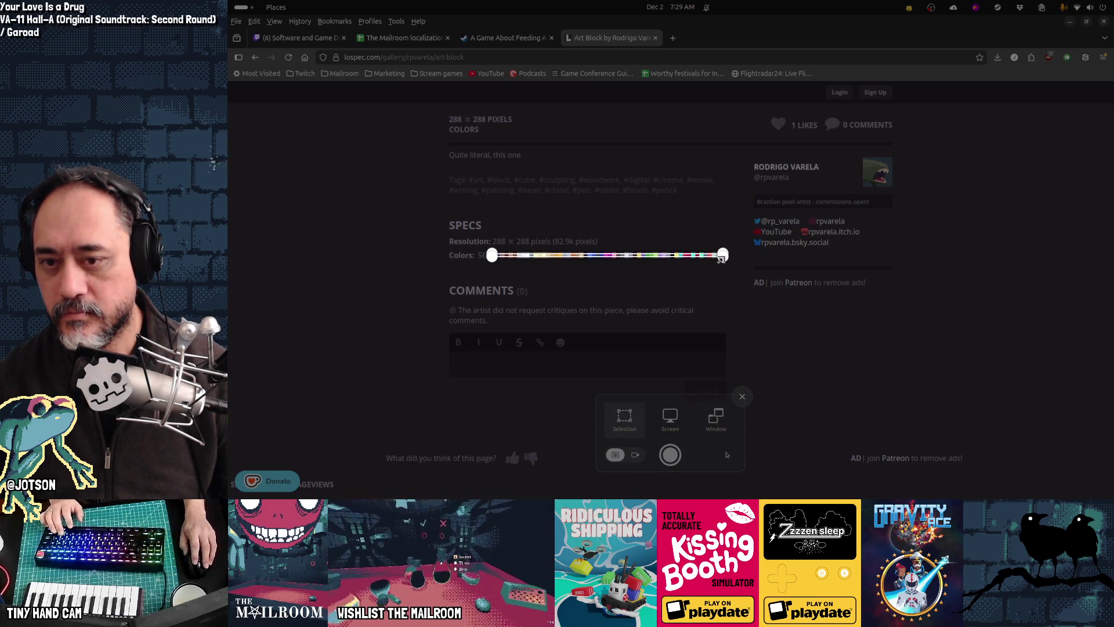
left_click(743, 289)
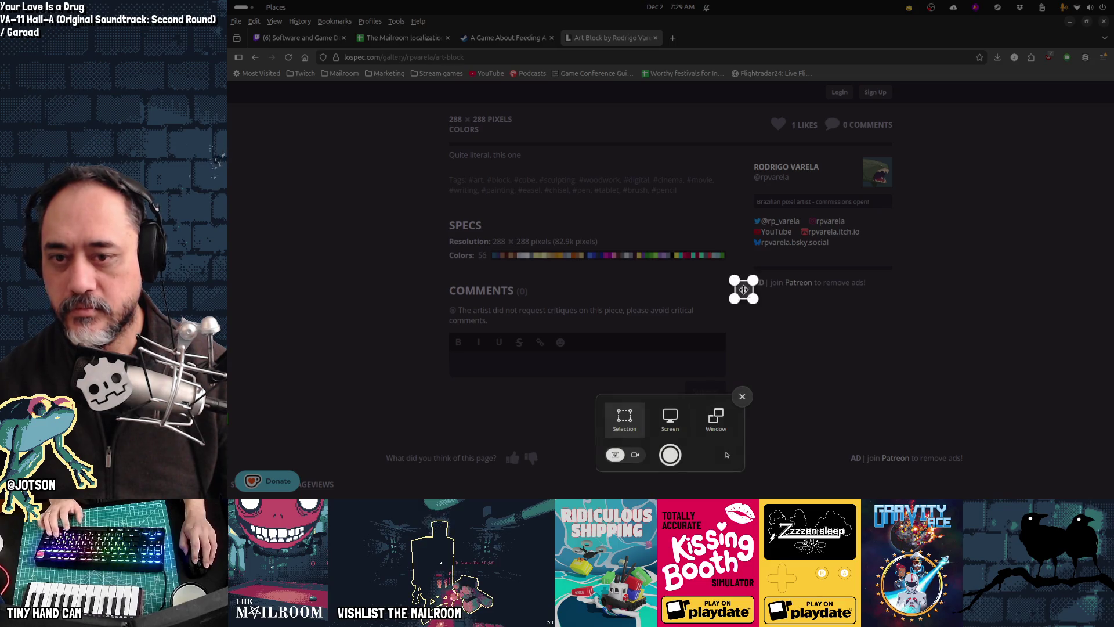
key("Escape")
scroll(856, 320, "up", 6)
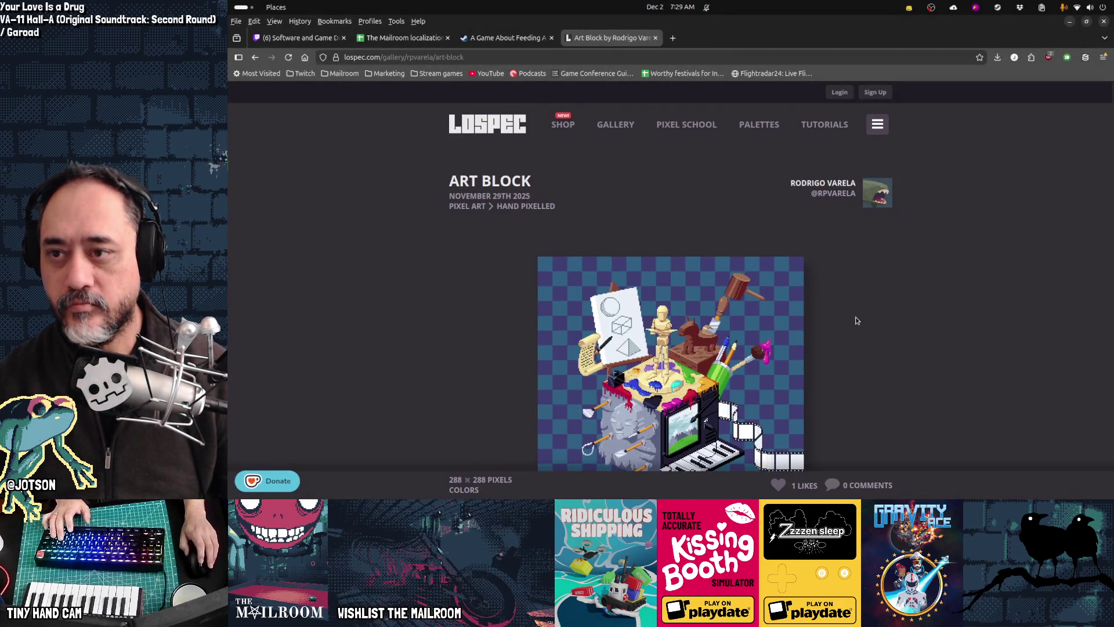
left_click(503, 124)
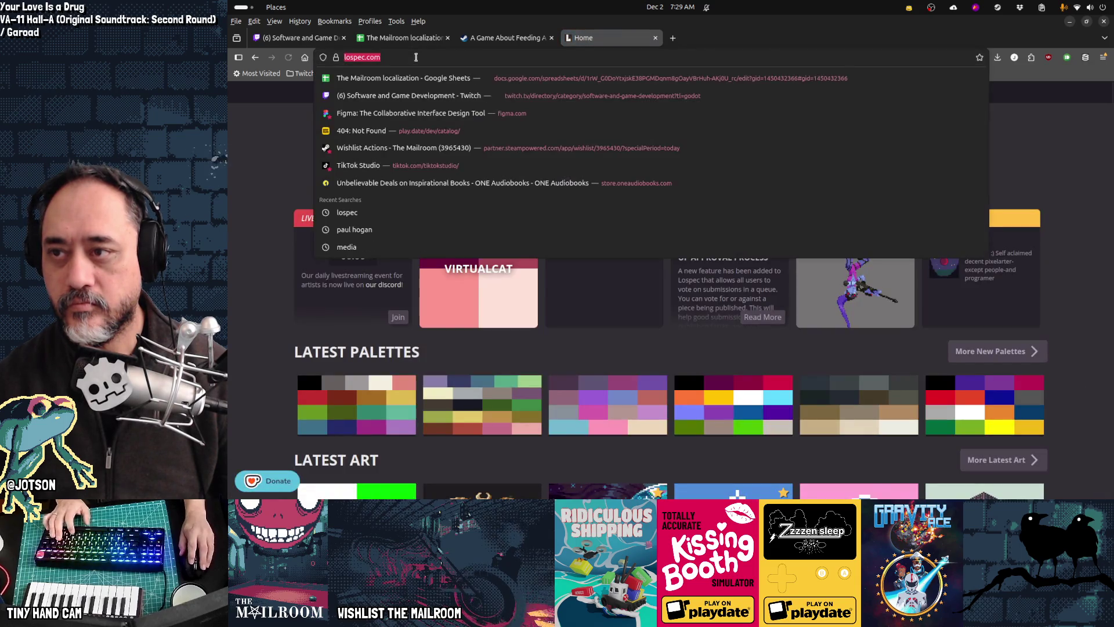
Close the Lospec tab and switch to the Twitch Godot game development directory.
key("ctrl+w")
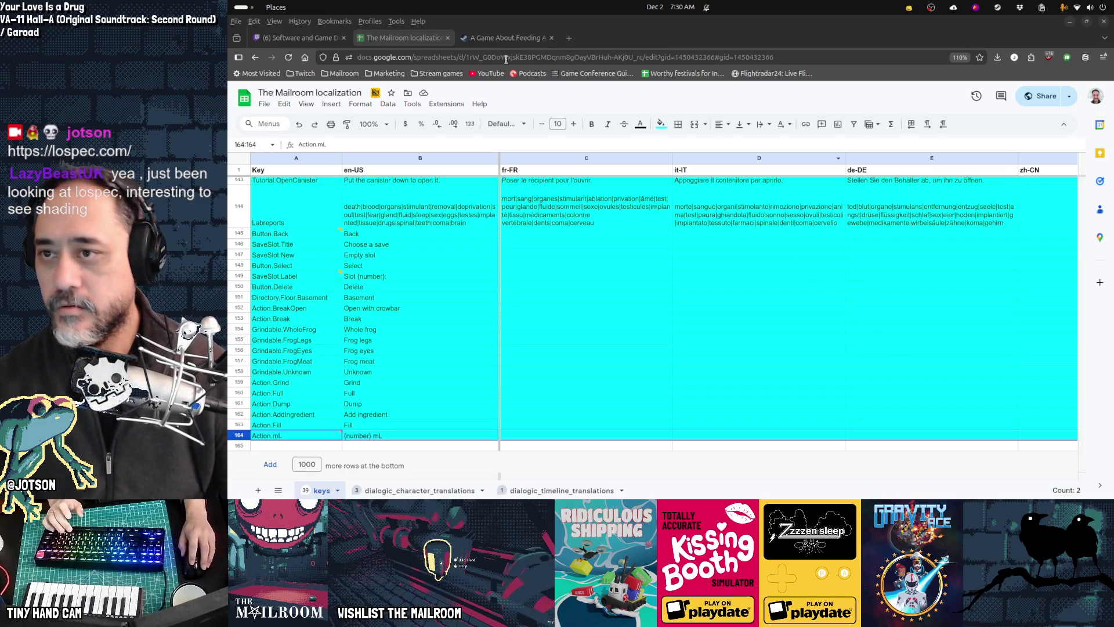
key("ctrl+shift+Tab")
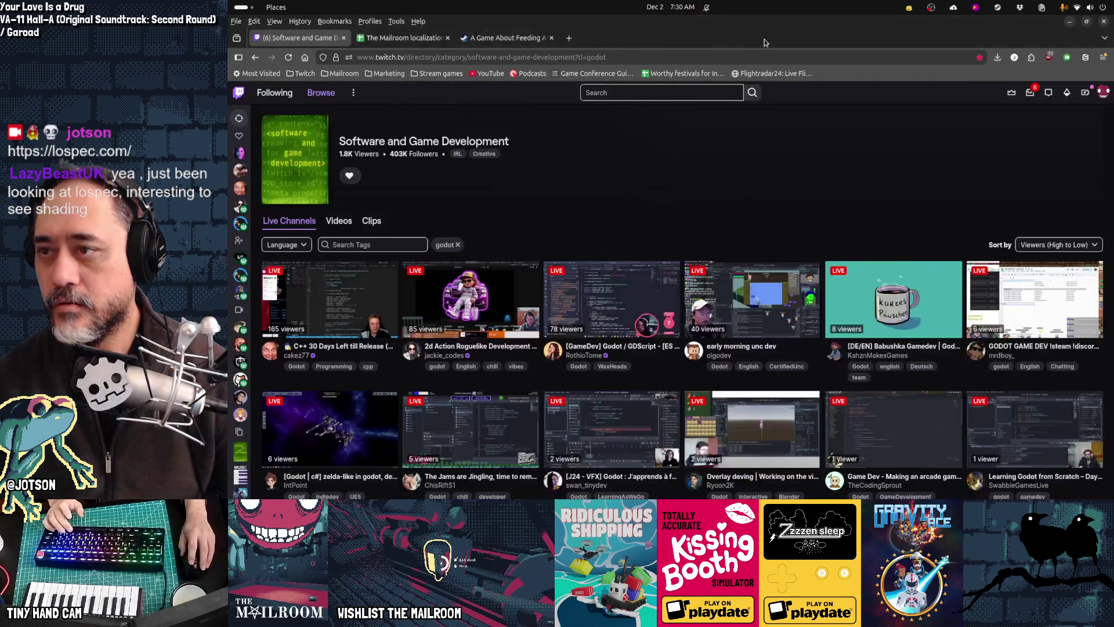
Close palette10, action_icon_secondary, status icon, lookaround and envelope sprites in Aseprite without saving.
left_click(1069, 25)
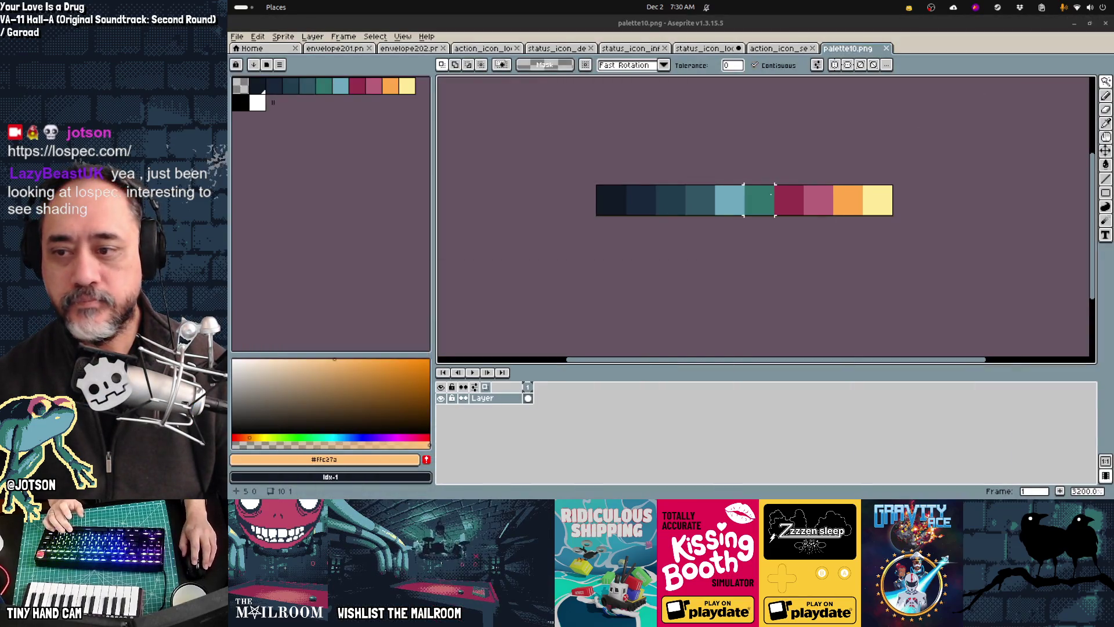
middle_click(851, 51)
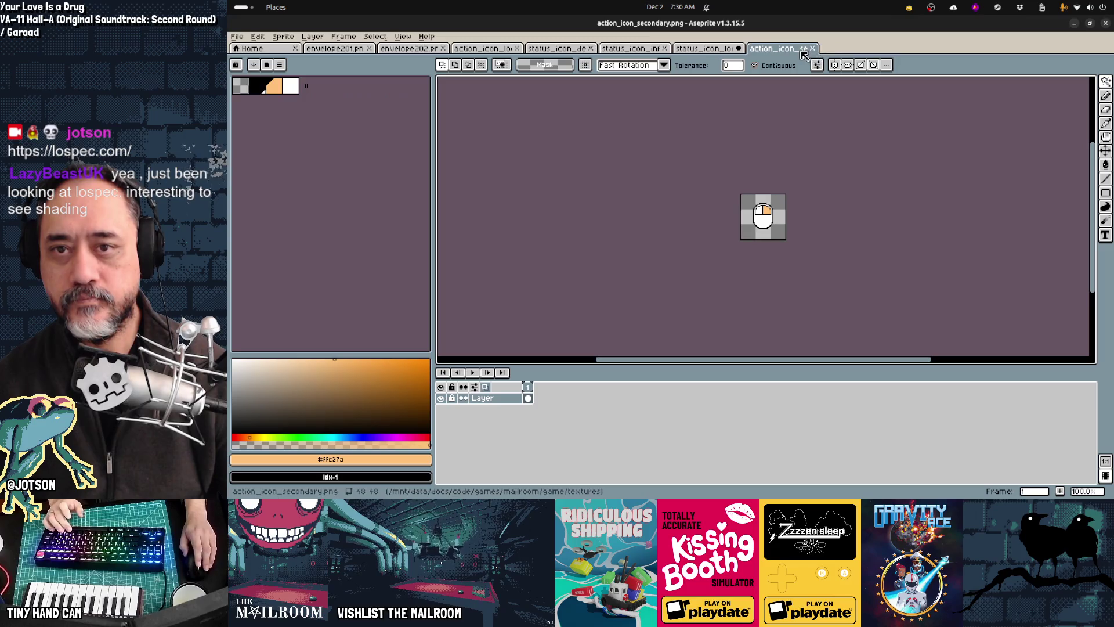
middle_click(806, 51)
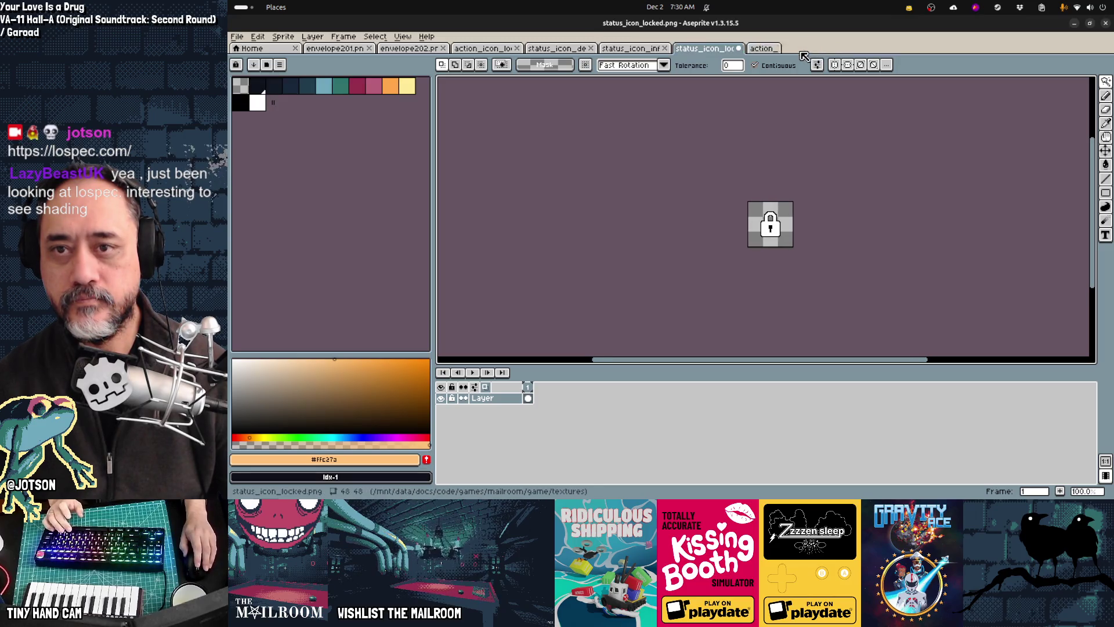
middle_click(707, 48)
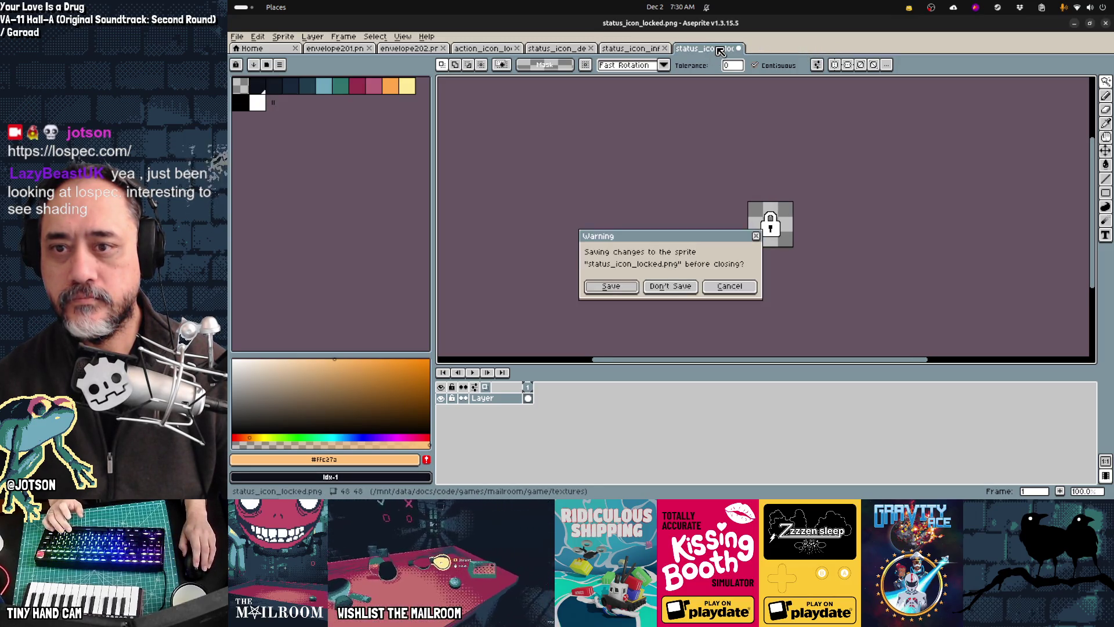
left_click(729, 287)
key("ctrl+z")
key("ctrl+w")
key("ctrl+w")
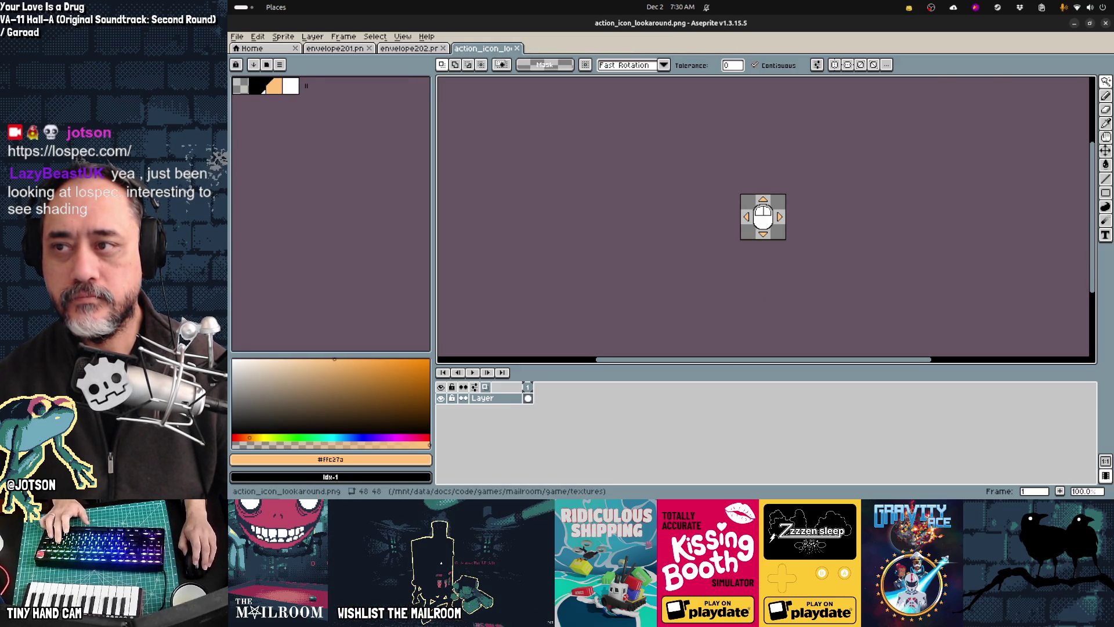
key("ctrl+w")
key("ctrl+w")
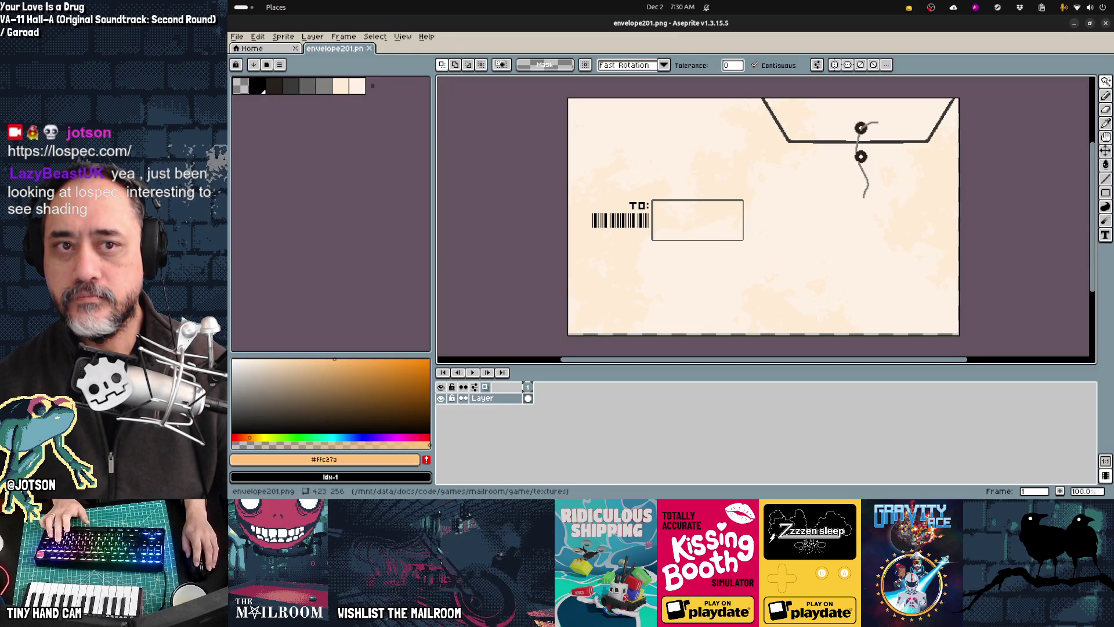
key("ctrl+w")
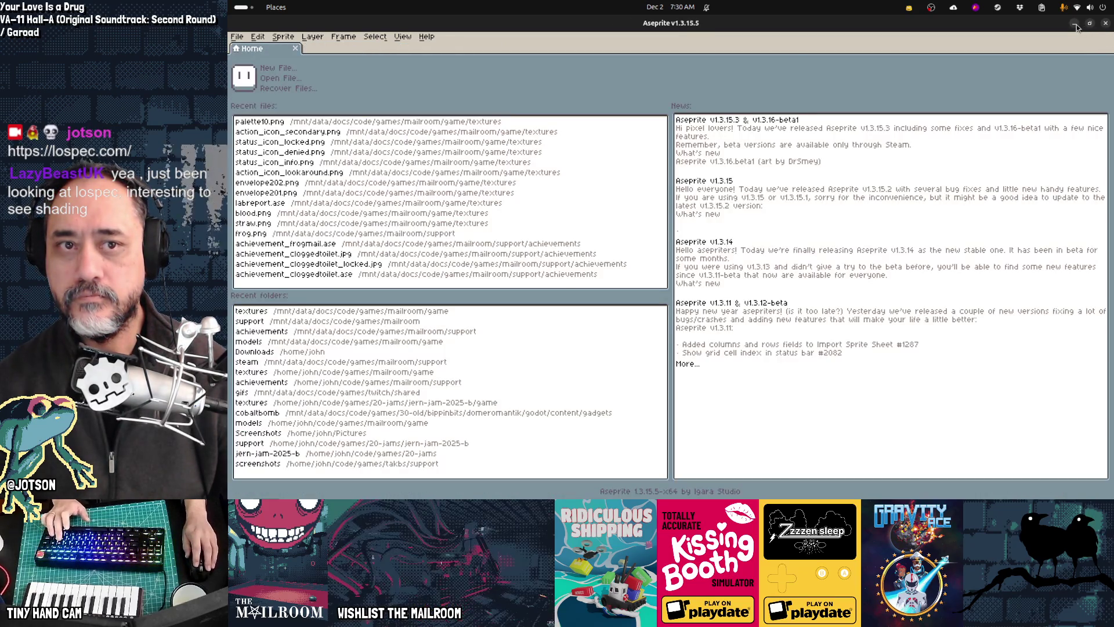
left_click(1106, 26)
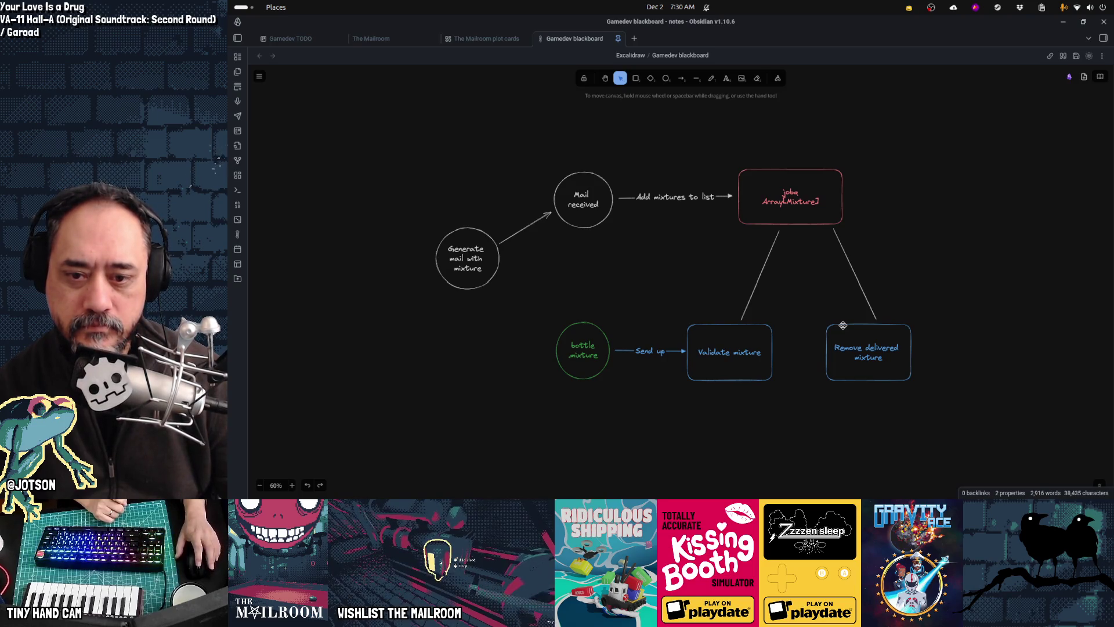
Bring the Godot editor with the mailroom project's bottle.tscn scene to the front.
mouse_move(581, 482)
left_click(612, 490)
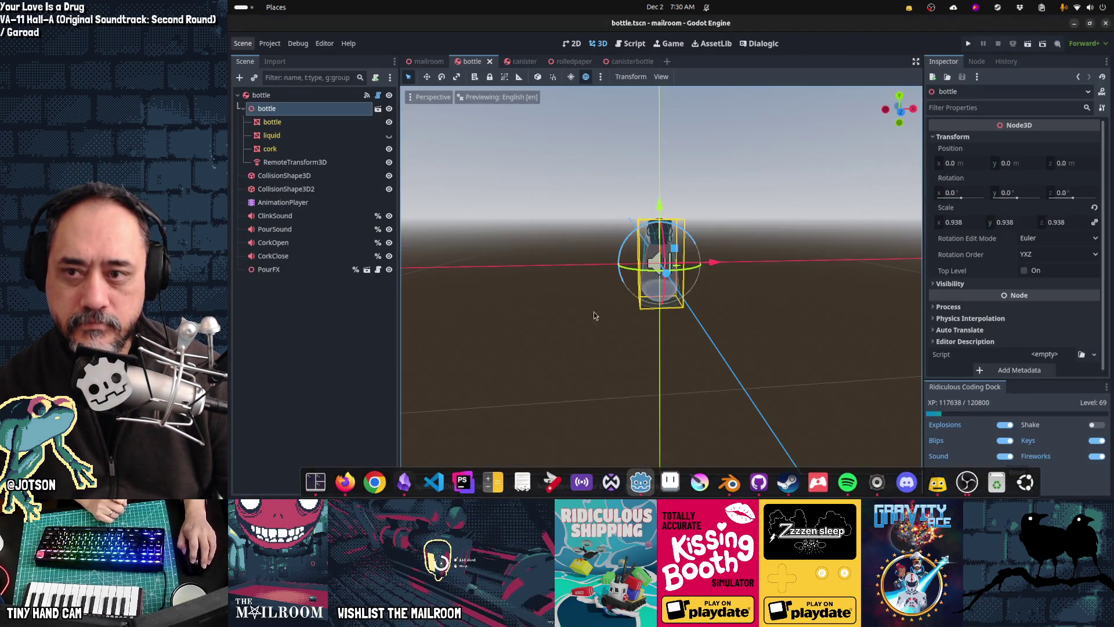
In the Script workspace, close canister.gd and open mixture.gd, checking the repository for uncommitted changes.
left_click(627, 47)
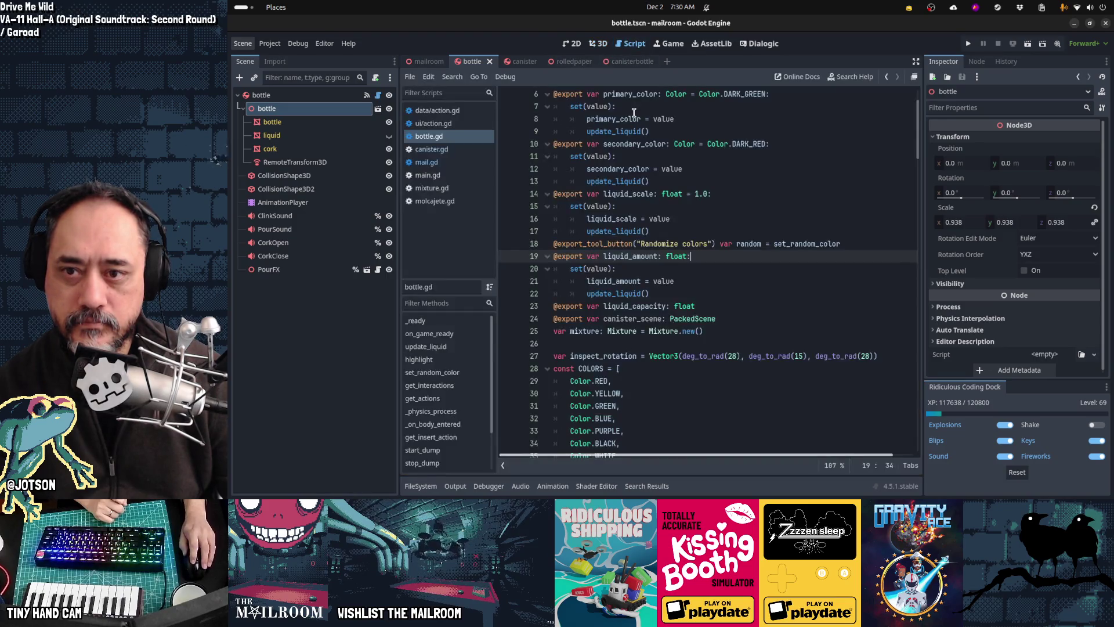
middle_click(435, 153)
left_click(432, 174)
mouse_move(635, 497)
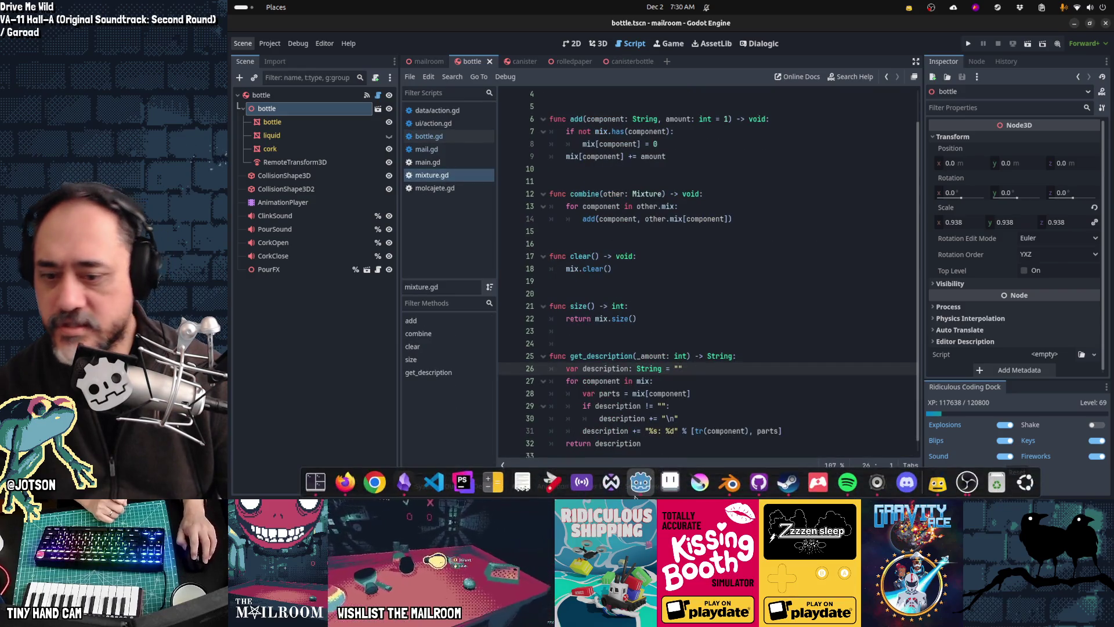
left_click(759, 481)
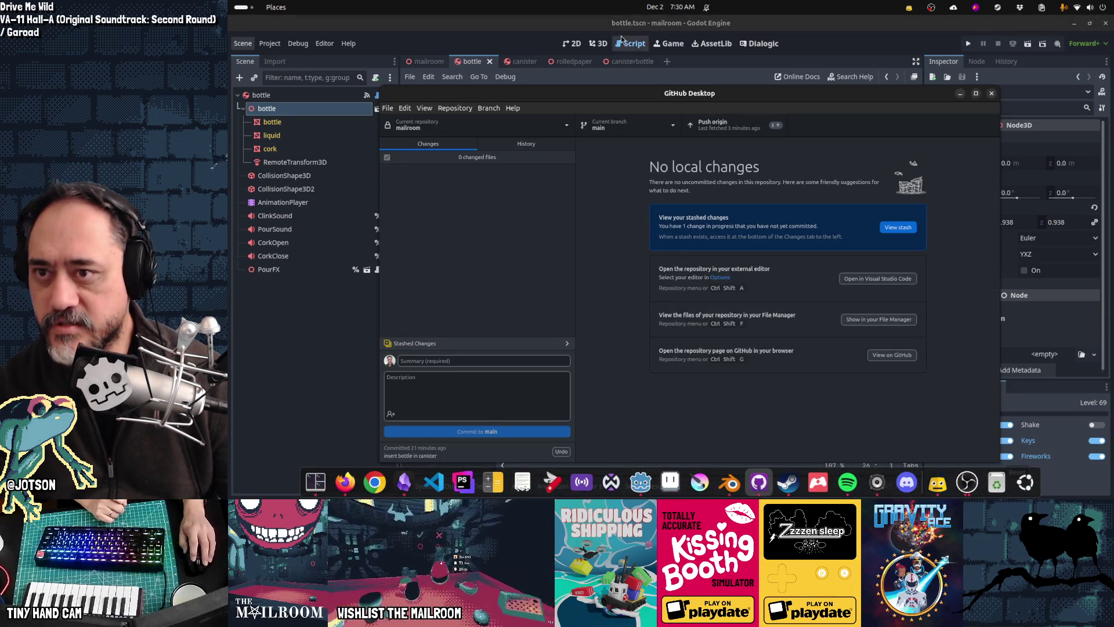
left_click(621, 39)
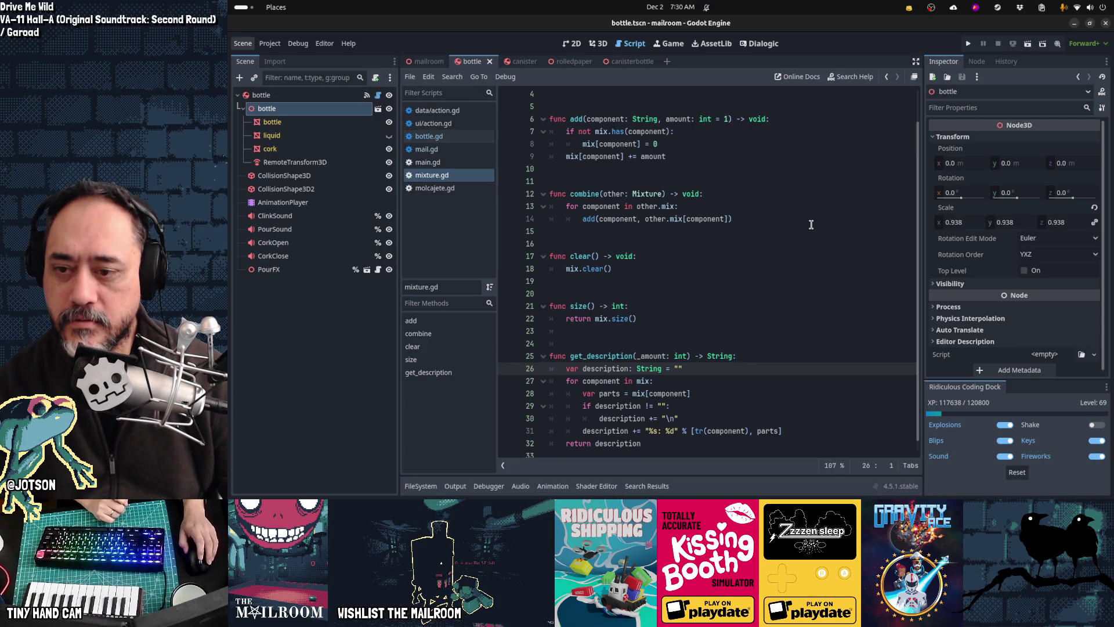
scroll(811, 224, "up", 2)
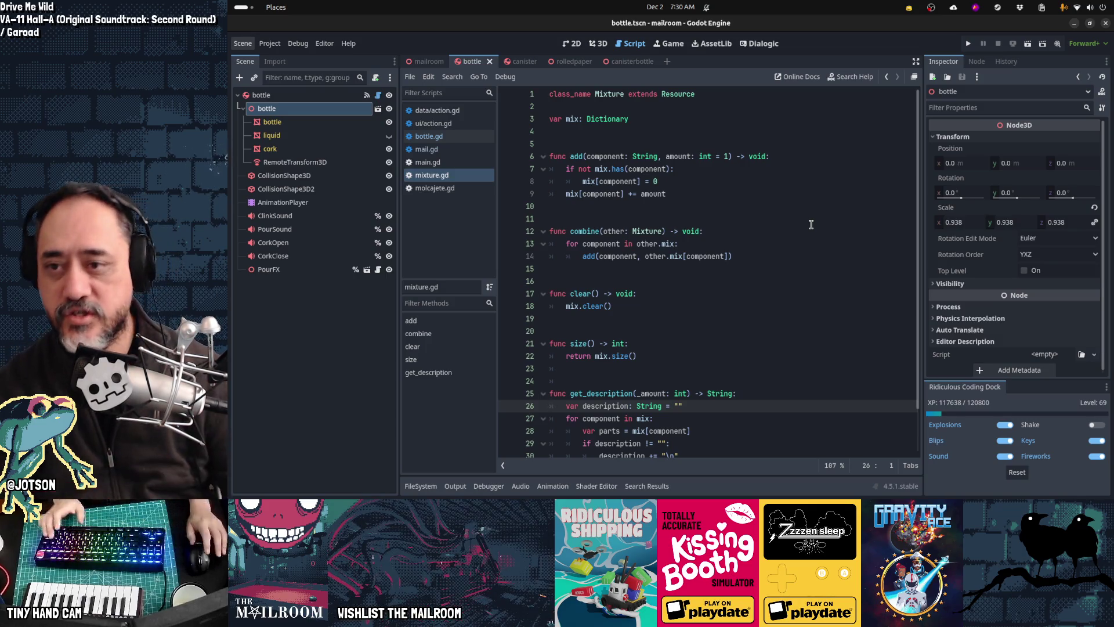
Multi-select every 'component' in add, combine and get_description and replace them with 'ingredient'.
double_click(614, 158)
key("ctrl+d")
key("ctrl+d")
key("ctrl+d")
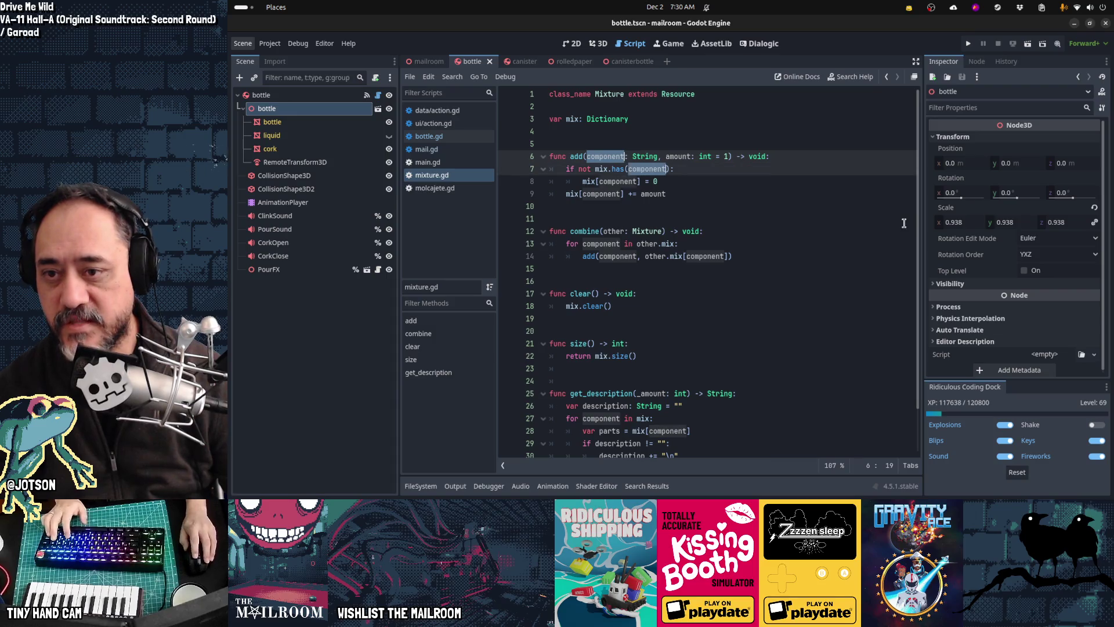
key("ctrl+d")
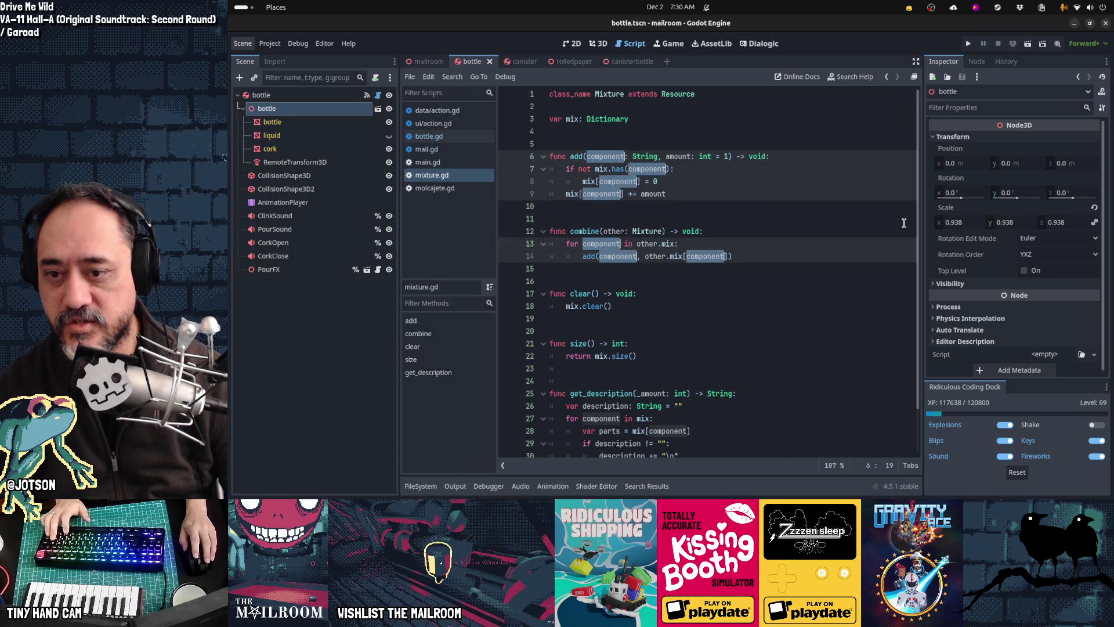
scroll(808, 293, "down", 2)
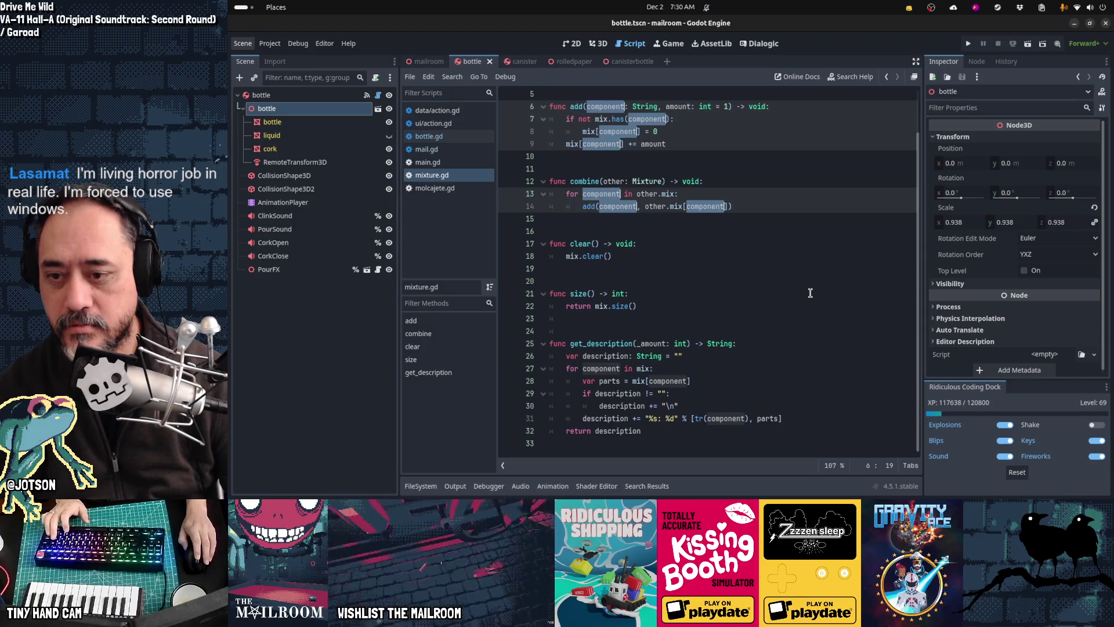
key("ctrl+d")
key("ctrl+d")
key("ctrl+d")
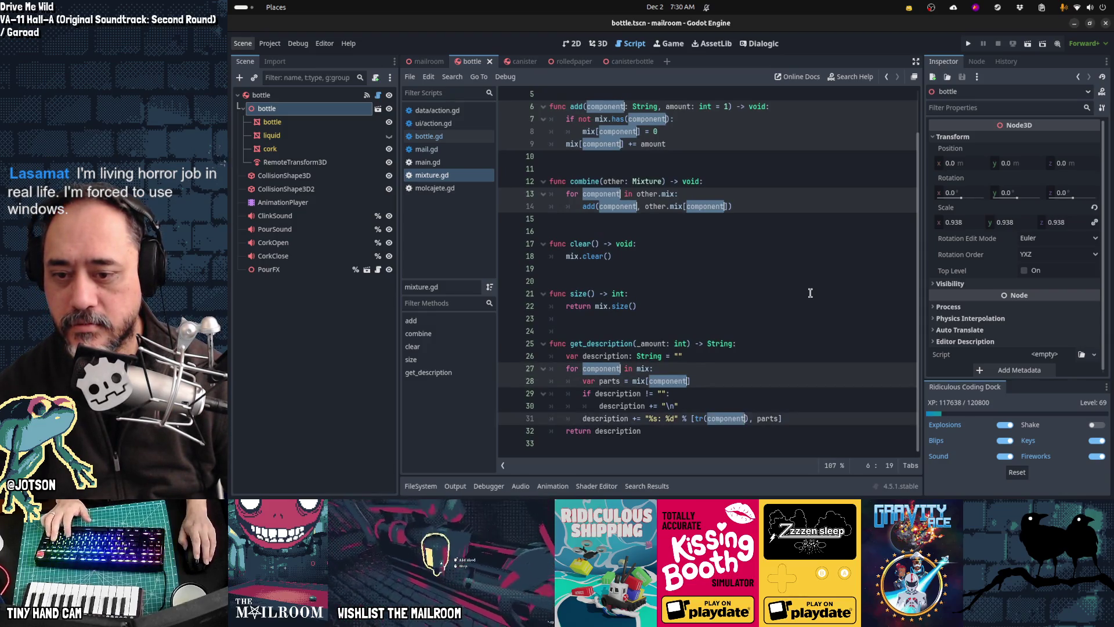
type("ingredient")
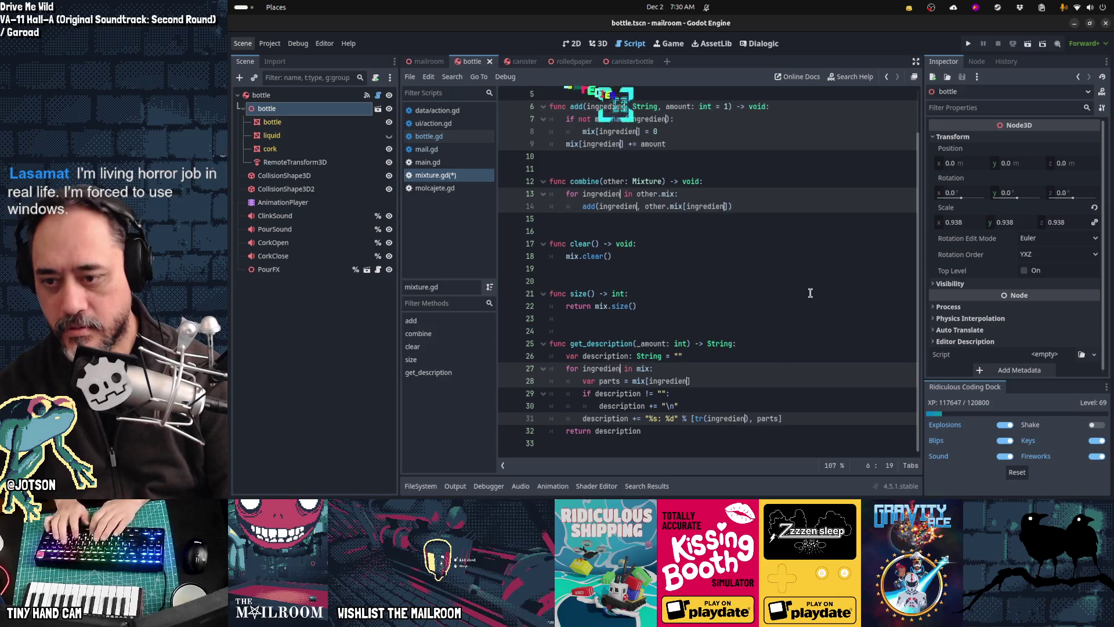
scroll(752, 306, "up", 2)
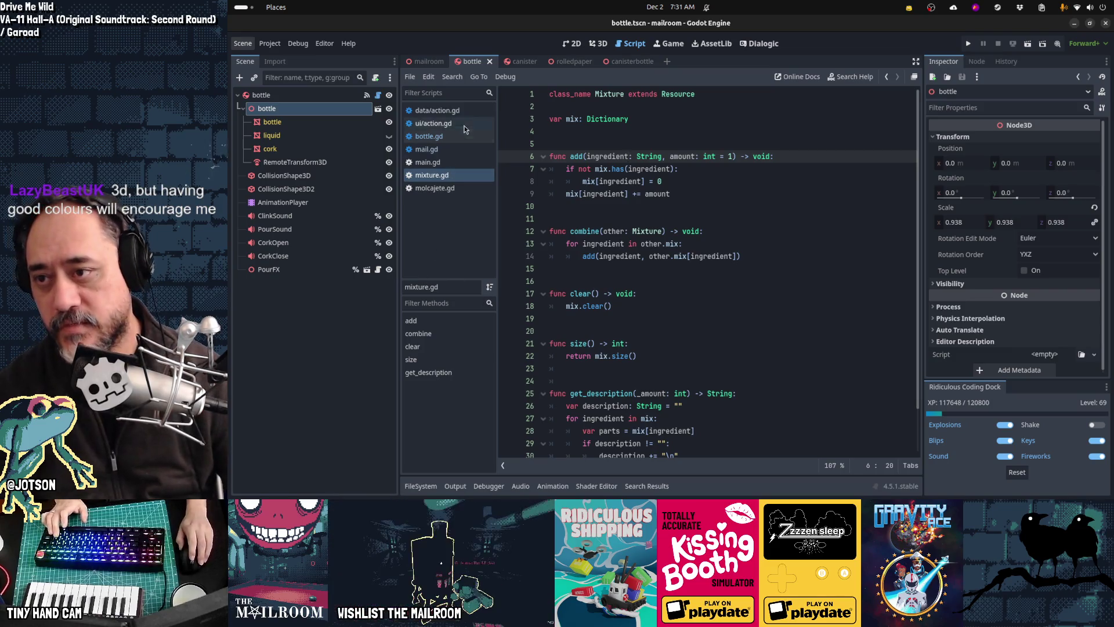
Close the molcajete.gd and mail.gd scripts from the script list.
left_click(468, 111)
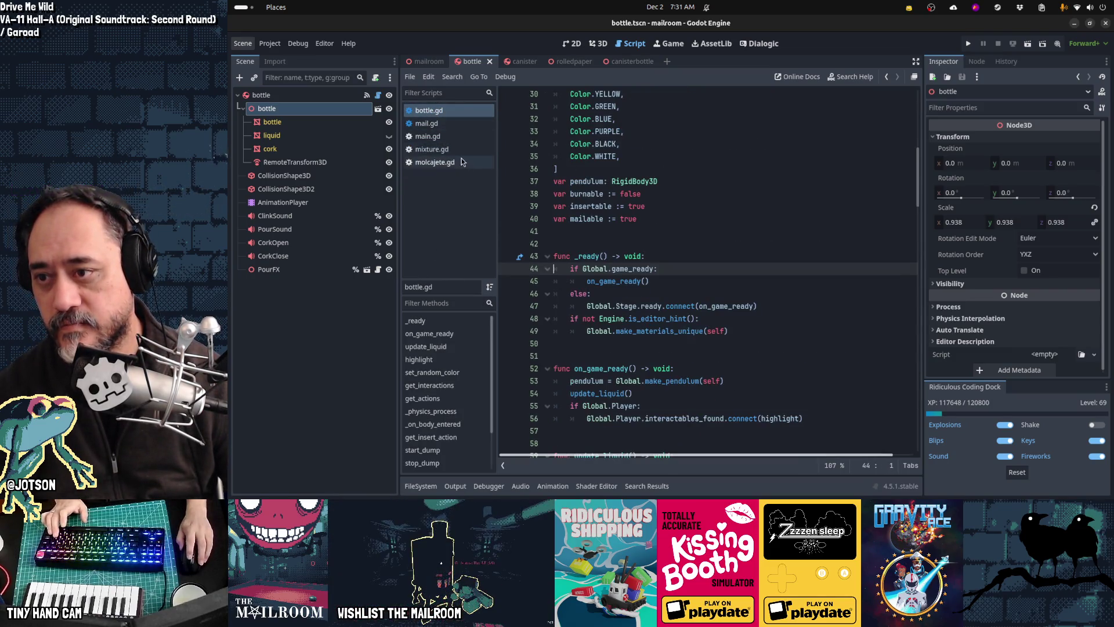
middle_click(458, 164)
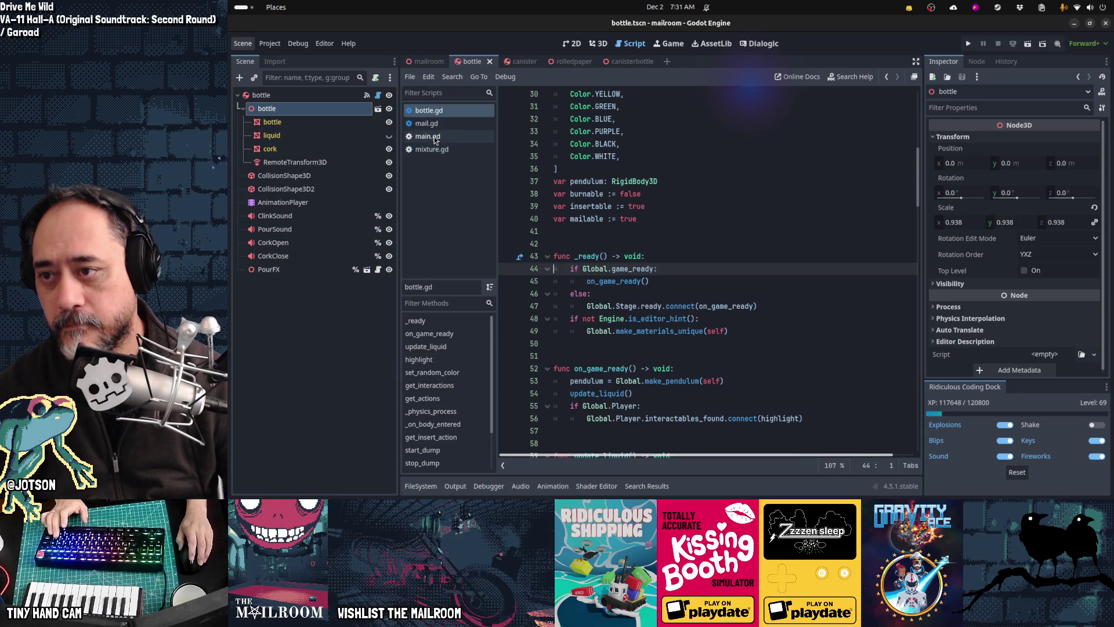
middle_click(442, 125)
left_click(677, 168)
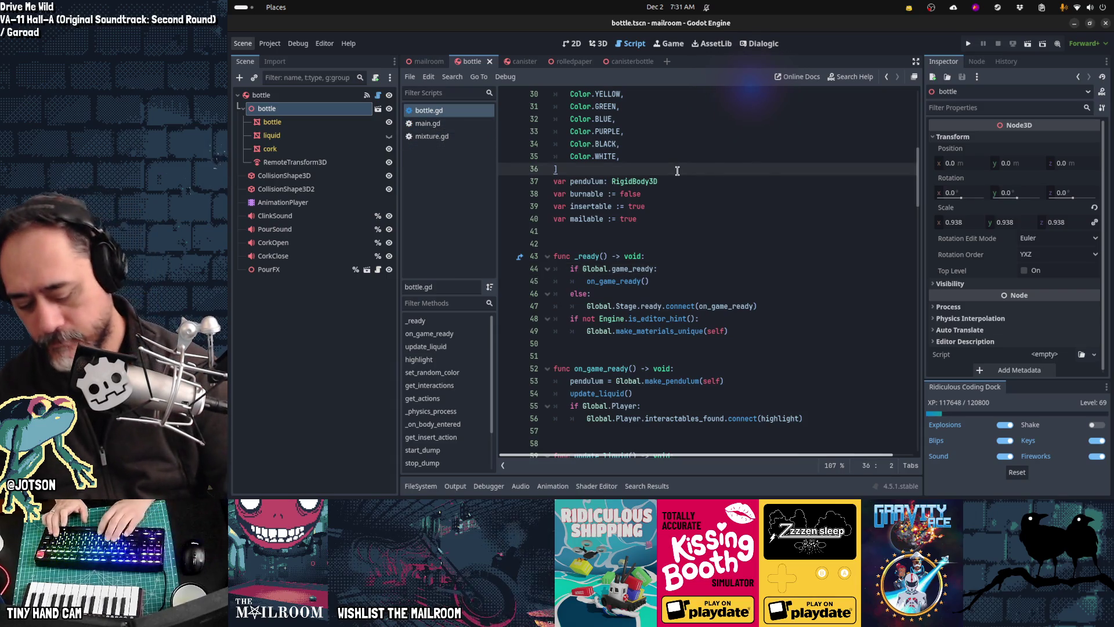
Quick-open mailmanager.gd and start a new line below its callback dictionaries.
key("ctrl+alt+o")
type("mailman")
key("Return")
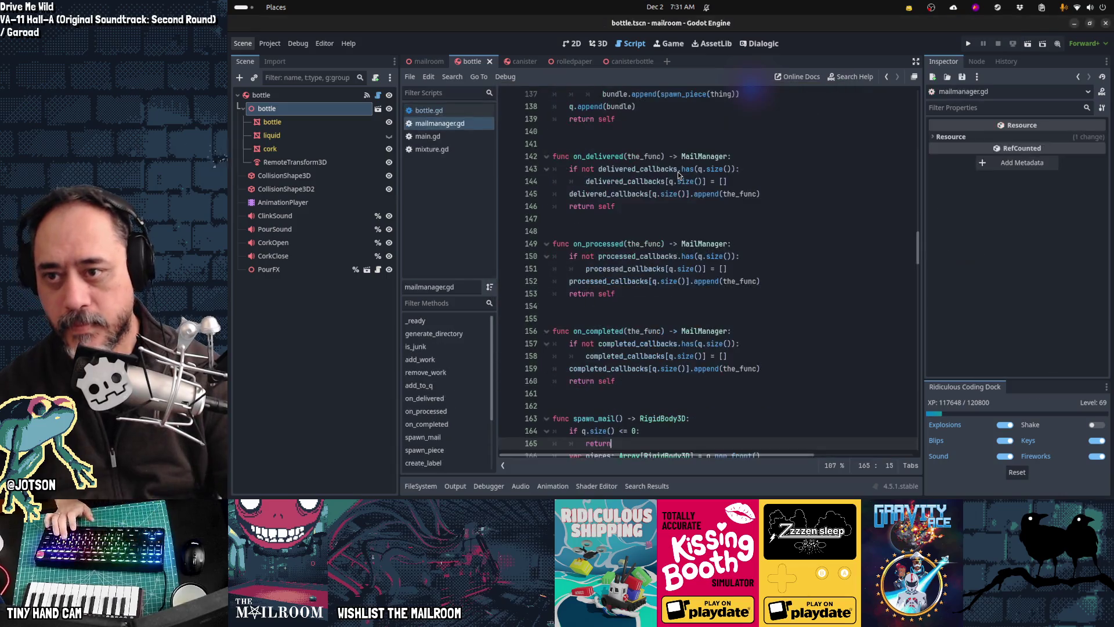
key("ctrl+Home")
key("Down")
key("Down")
key("Down")
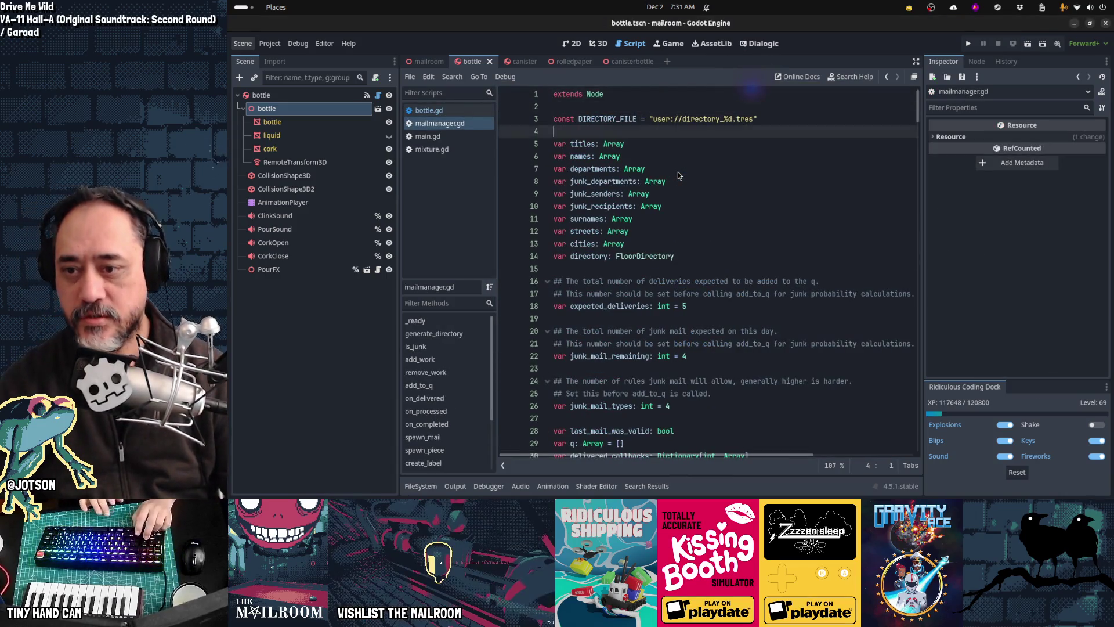
key("Down")
key("Down")
key("Up")
key("Up")
key("Up")
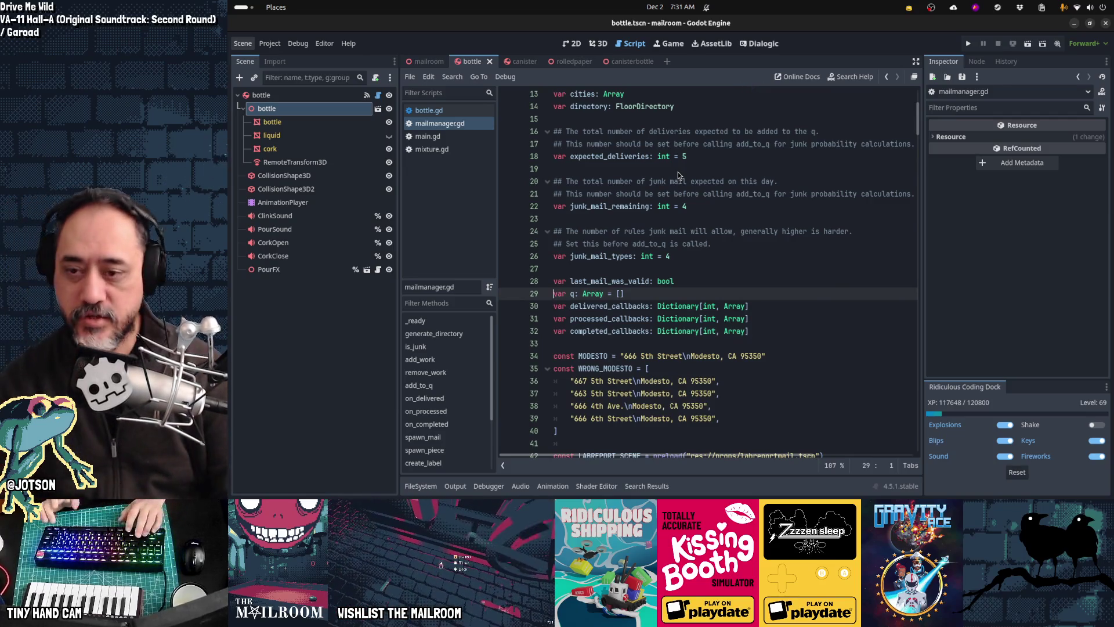
key("shift+End")
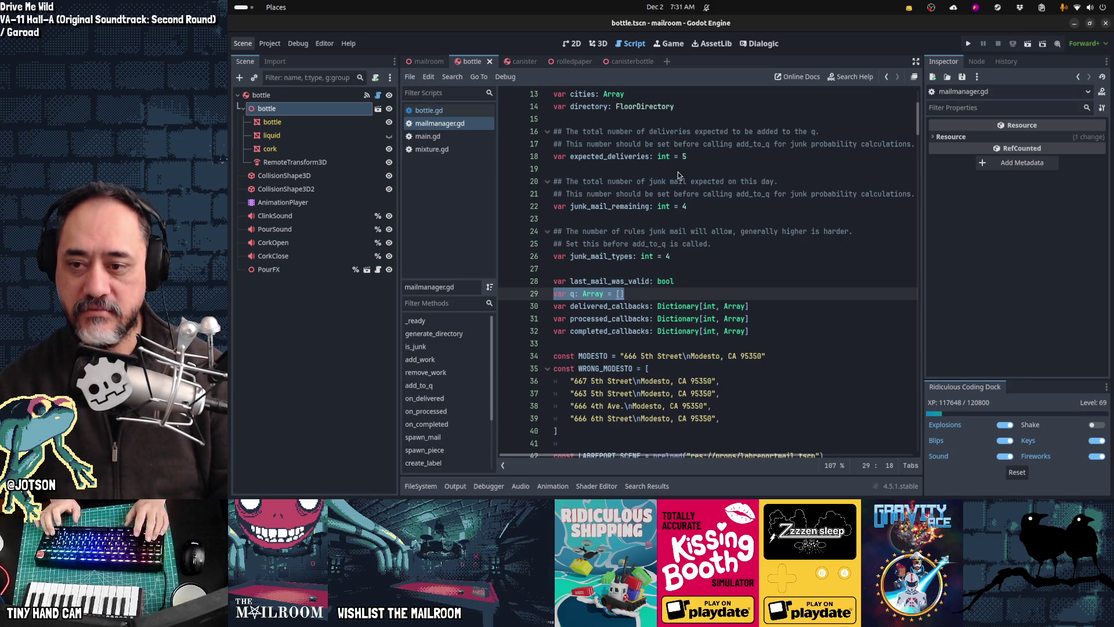
key("Down")
key("Down")
key("Down")
key("Return")
Type 'var mixq: Array[Mixture]' on the new line and start another line.
type("var ")
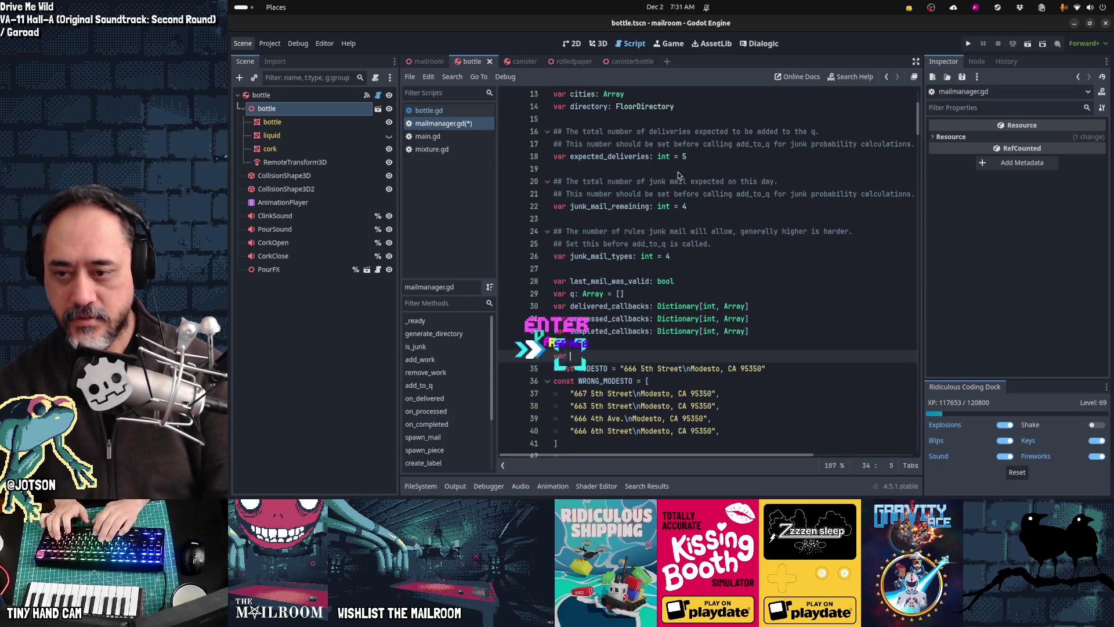
type("mix")
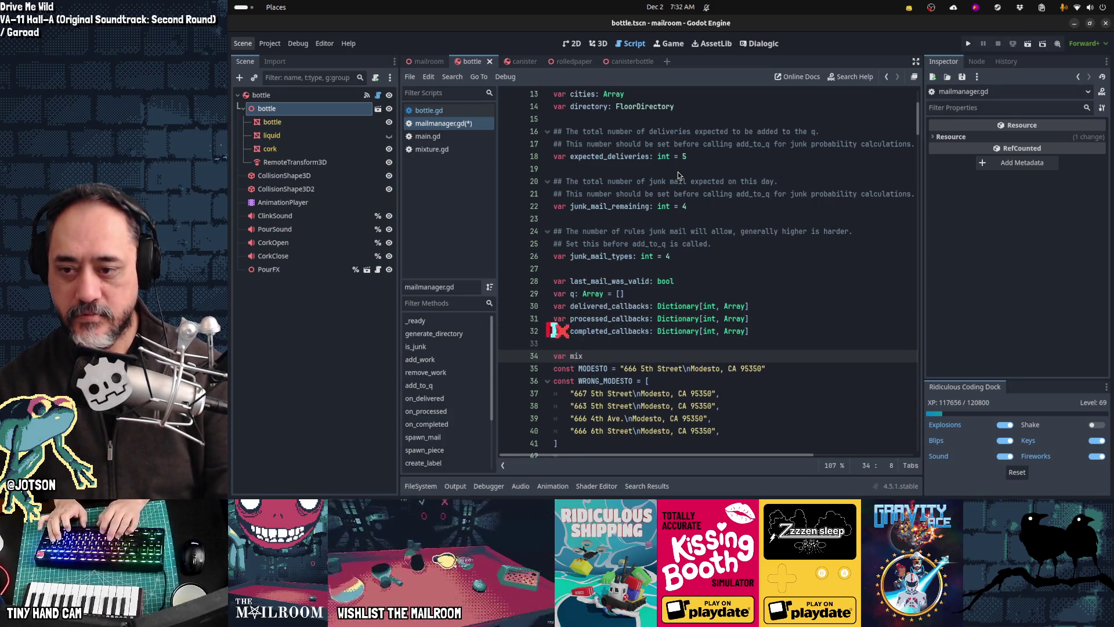
type("q: Array[Mixture")
key("Return")
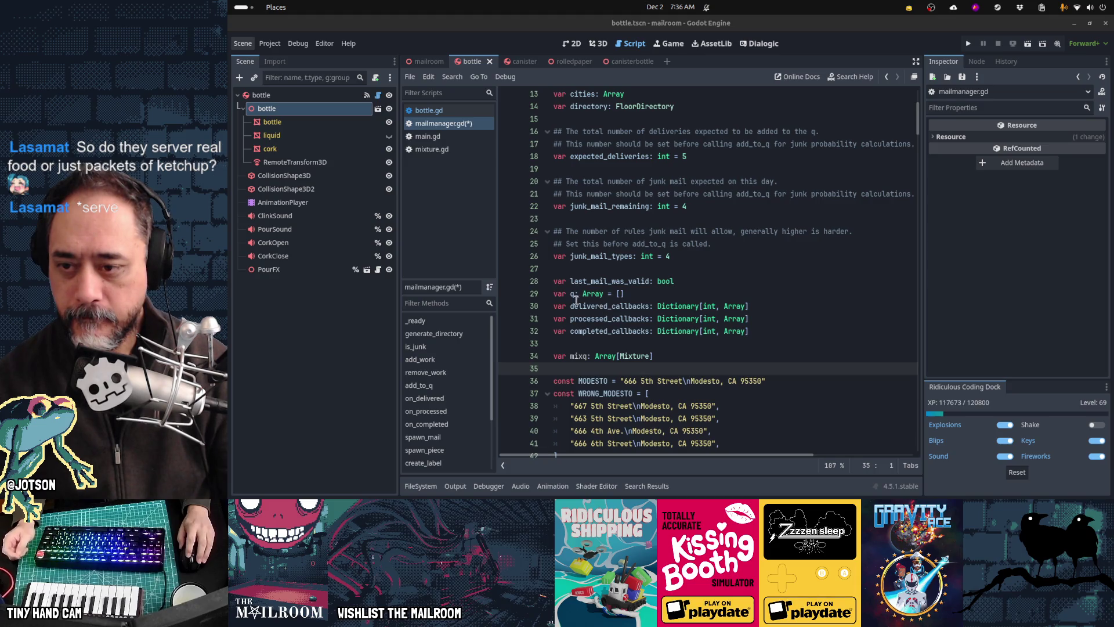
left_click(569, 294)
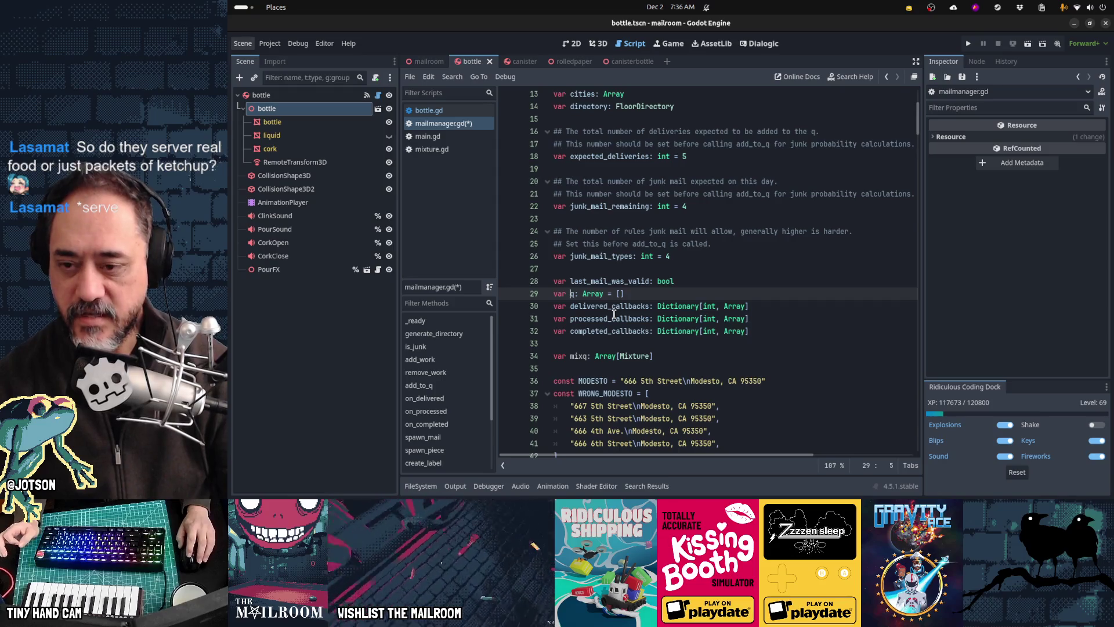
left_click(583, 354)
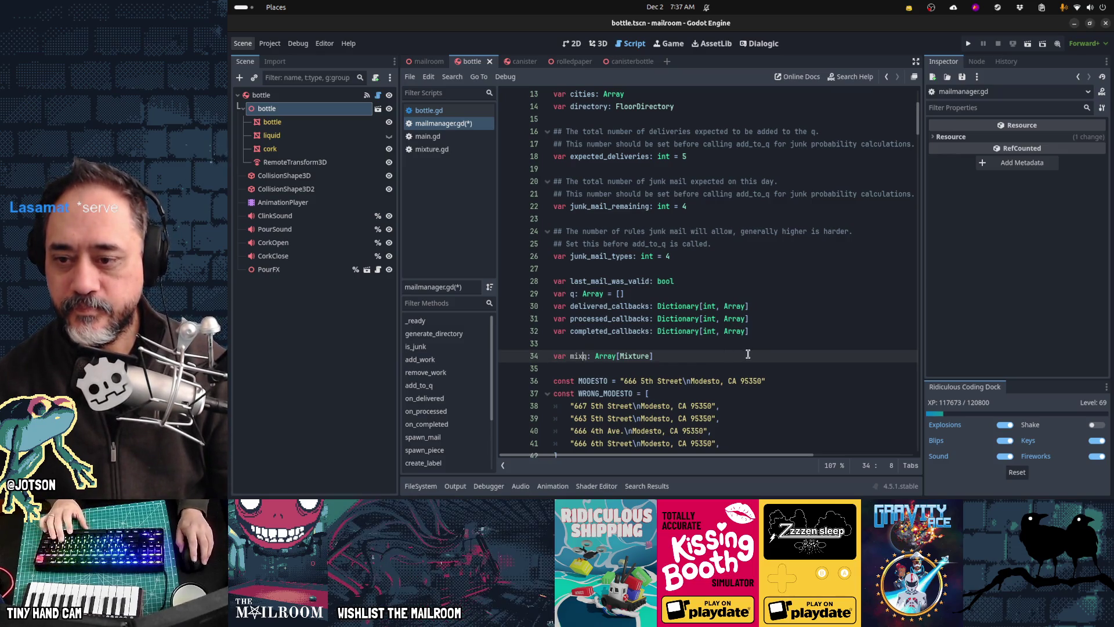
scroll(748, 354, "down", 4)
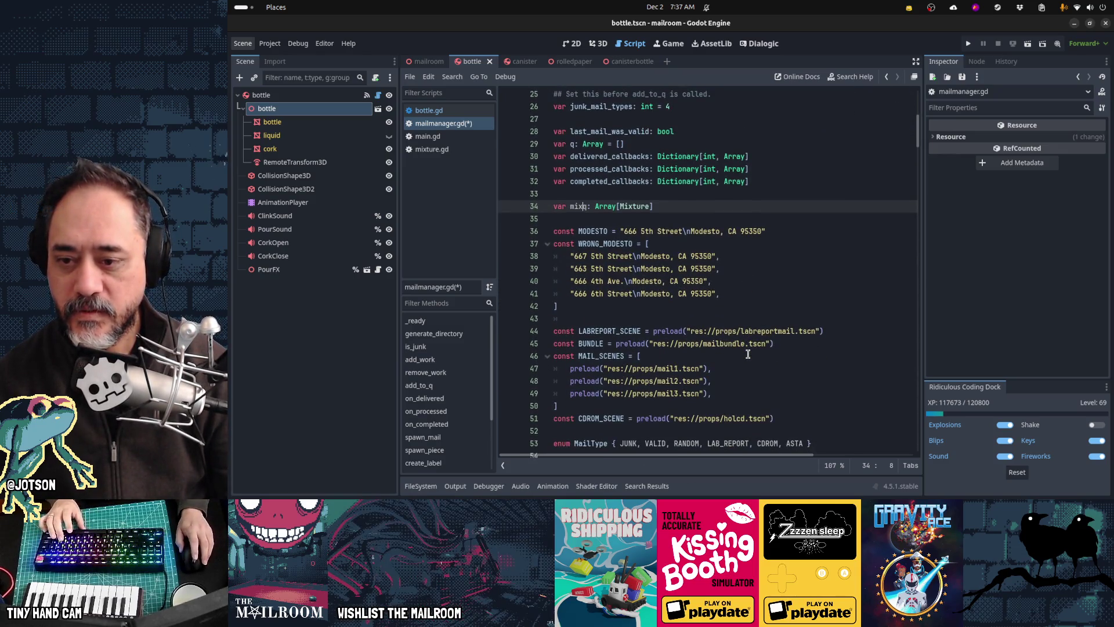
Save mailmanager.gd and scroll down to the on_delivered function.
scroll(748, 354, "down", 2)
key("ctrl+s")
scroll(748, 354, "down", 6)
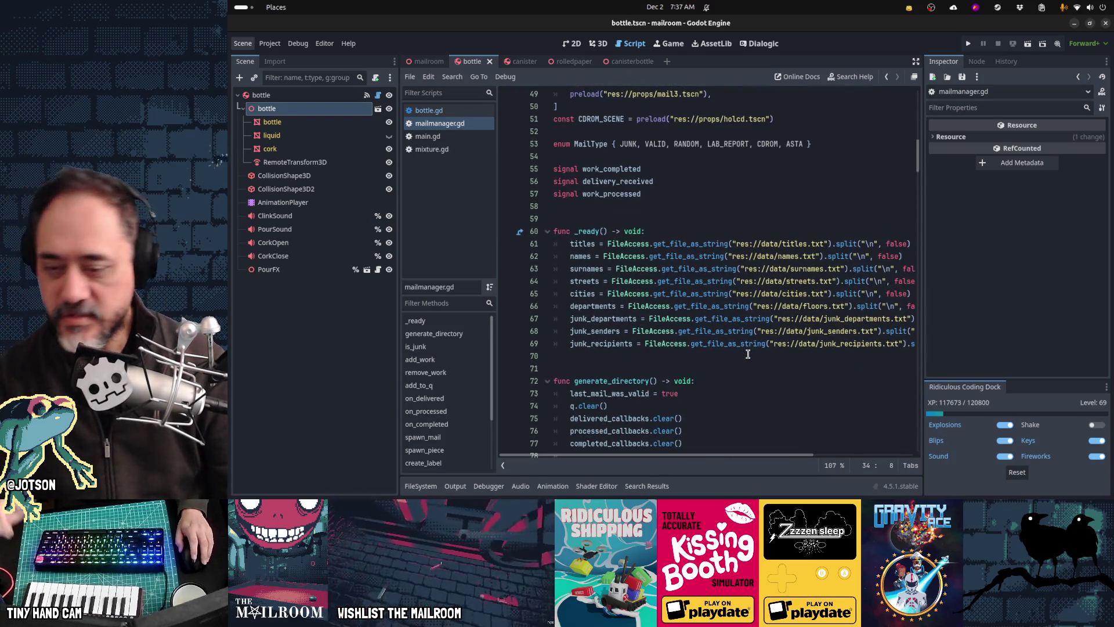
scroll(742, 371, "down", 4)
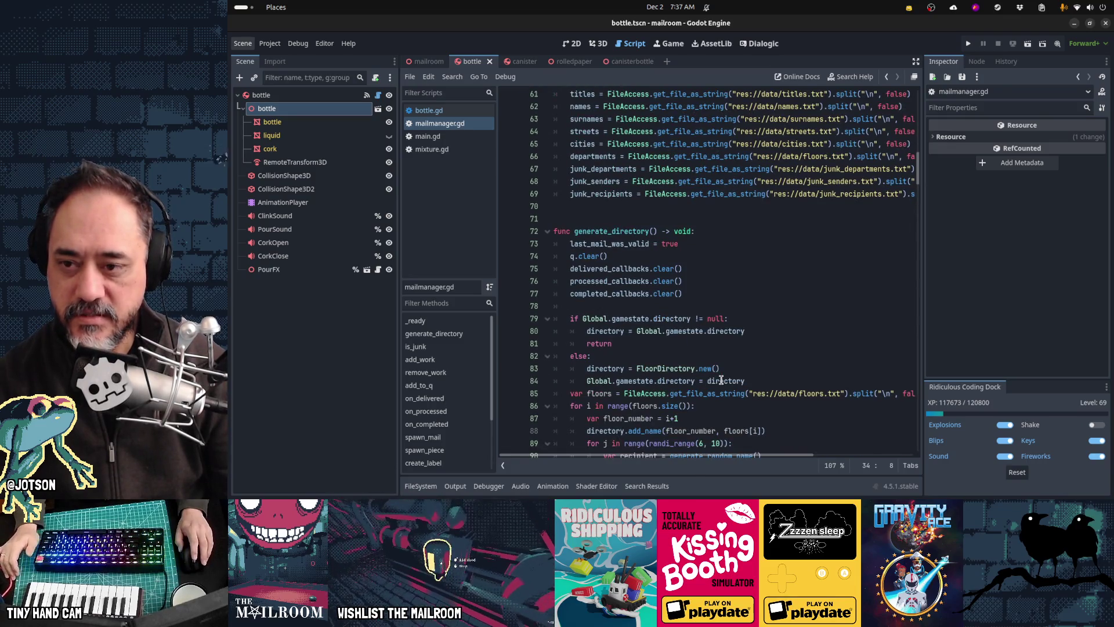
scroll(721, 380, "down", 9)
scroll(721, 380, "down", 9)
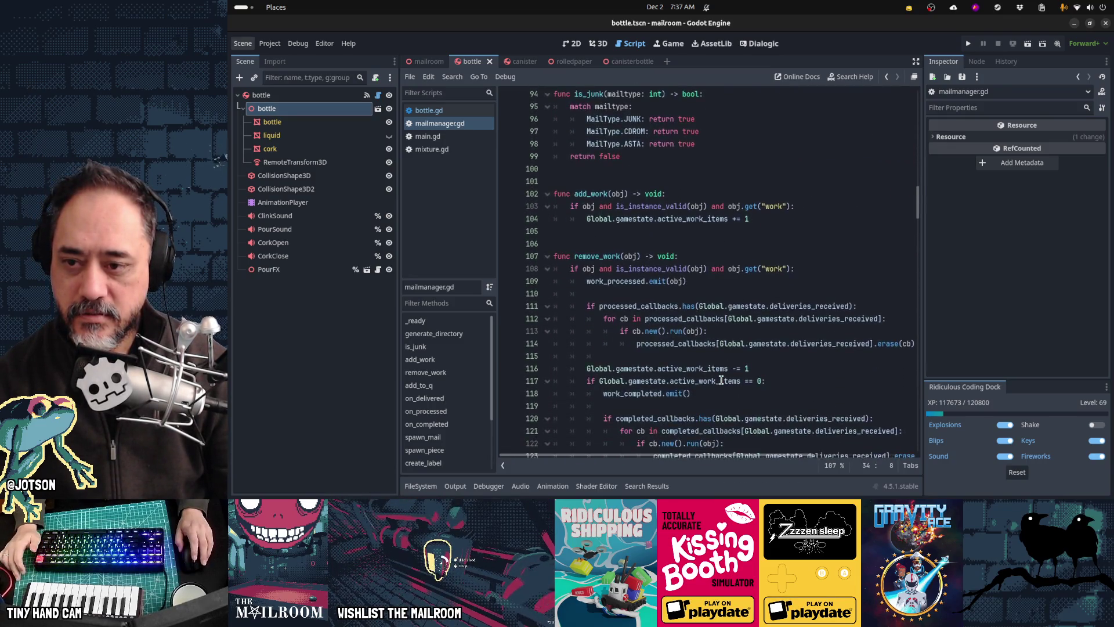
scroll(721, 380, "down", 4)
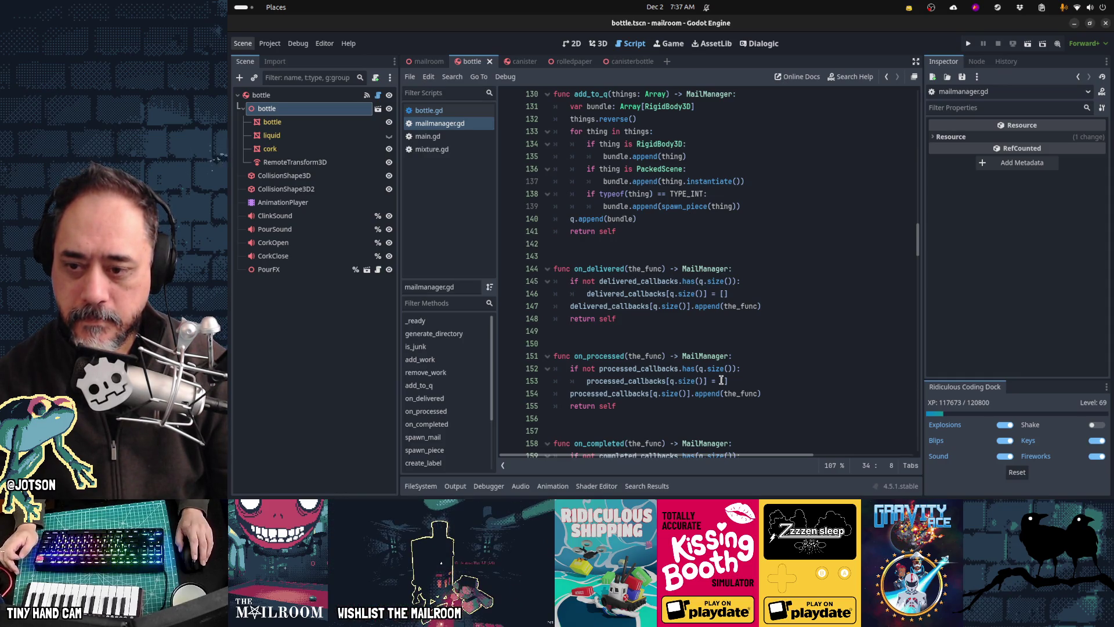
left_click(603, 269)
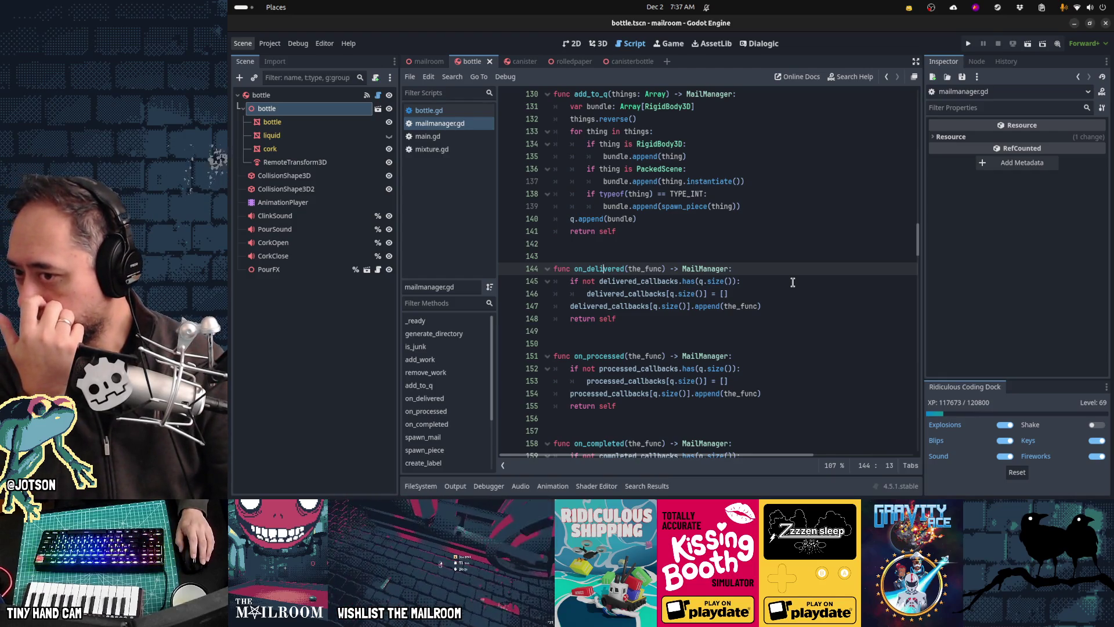
Inspect spawn_mail's delivery_received emission and the line 184 callback check, then switch to main.gd.
scroll(792, 282, "down", 8)
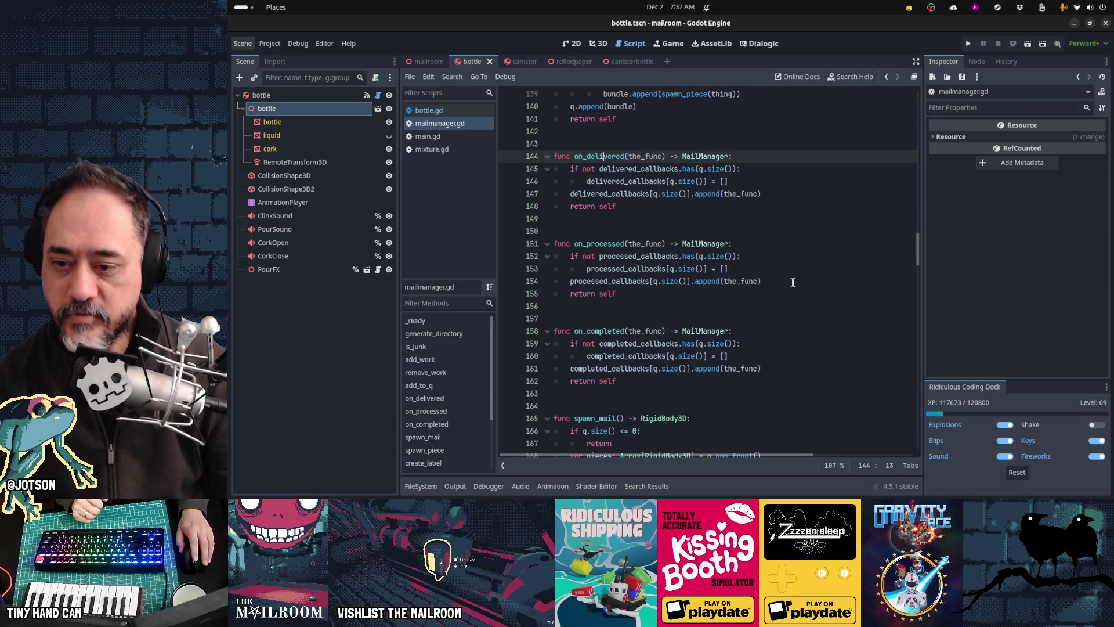
scroll(792, 282, "down", 1)
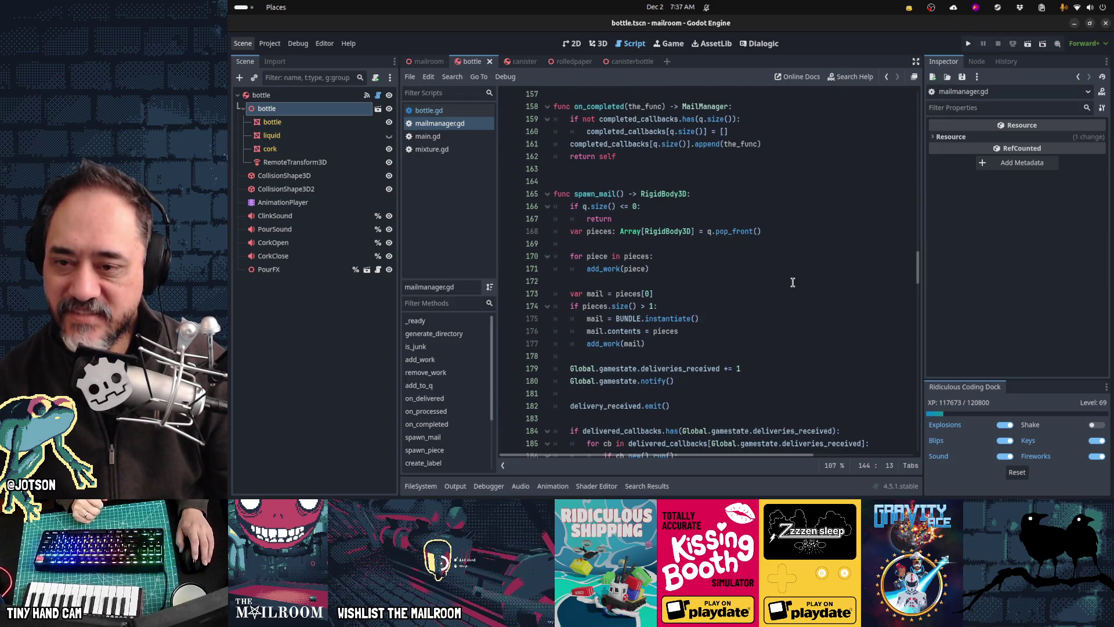
left_click(602, 194)
scroll(859, 319, "down", 3)
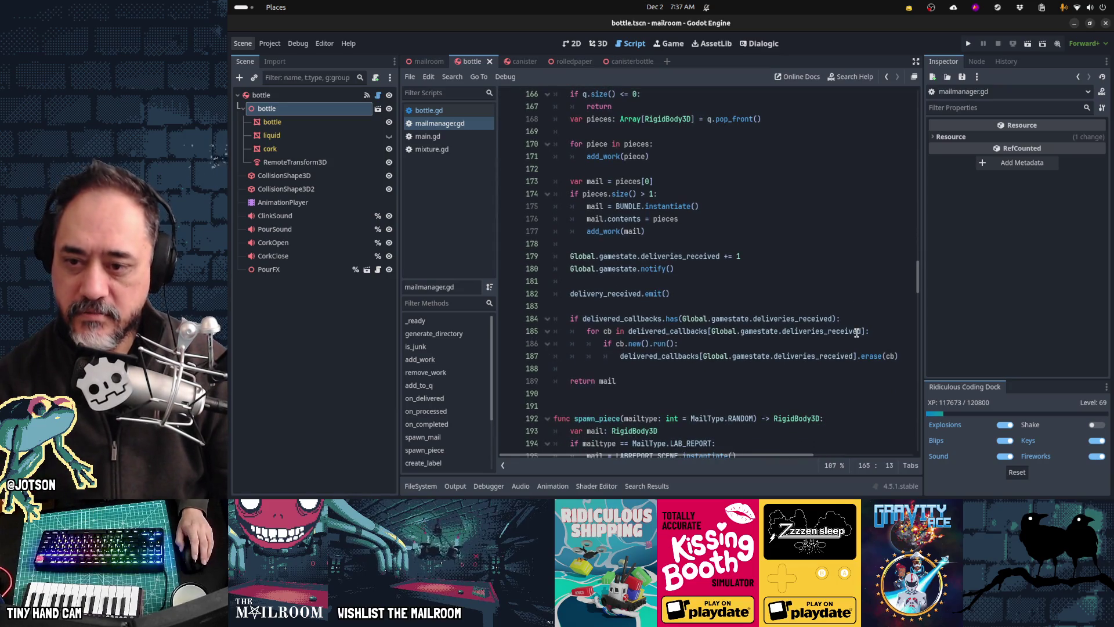
left_click(648, 296)
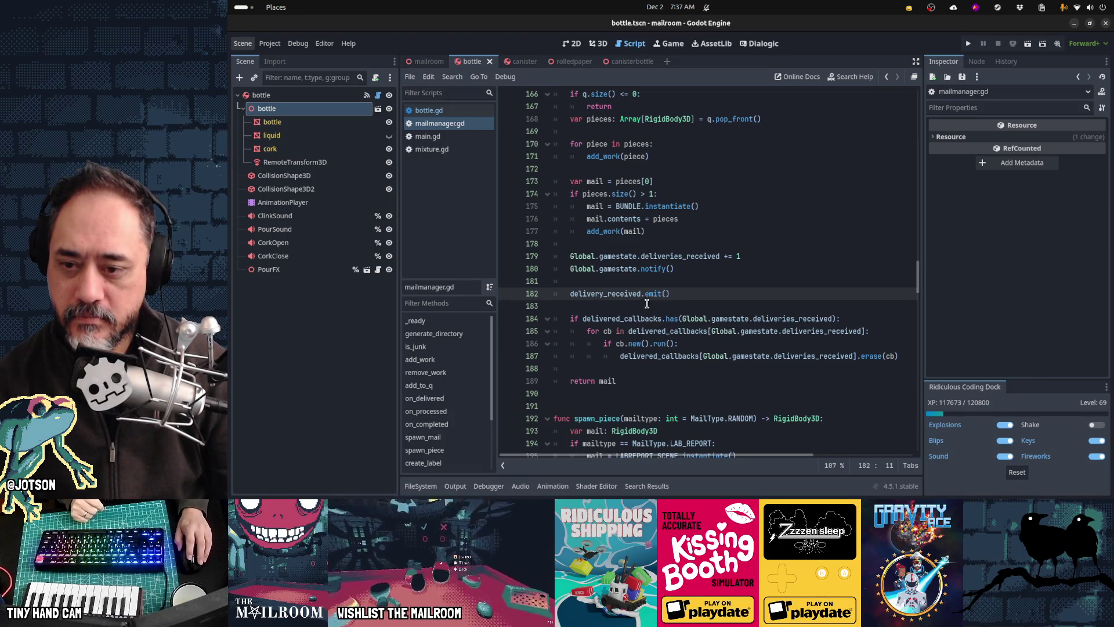
left_click(640, 318)
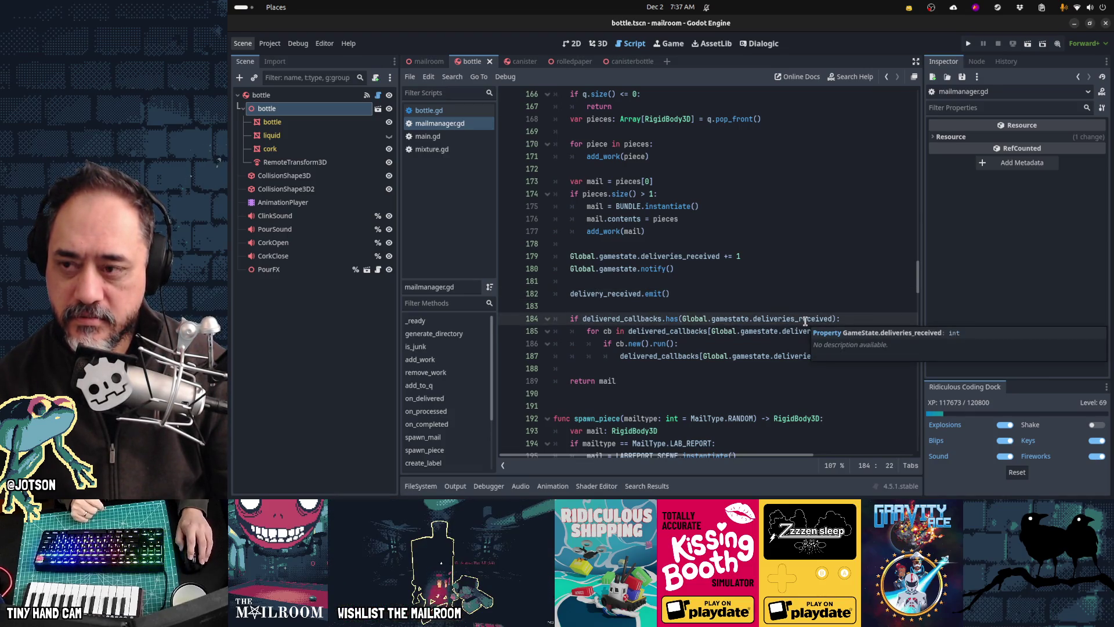
left_click(428, 136)
left_click(700, 244)
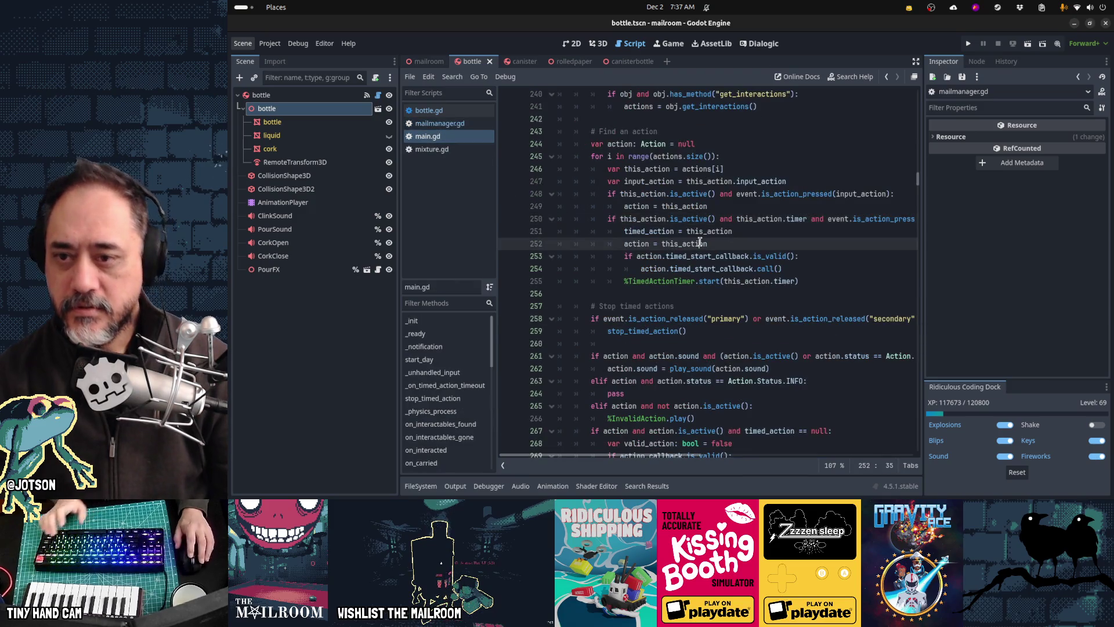
key("ctrl+f")
type(".on_deli")
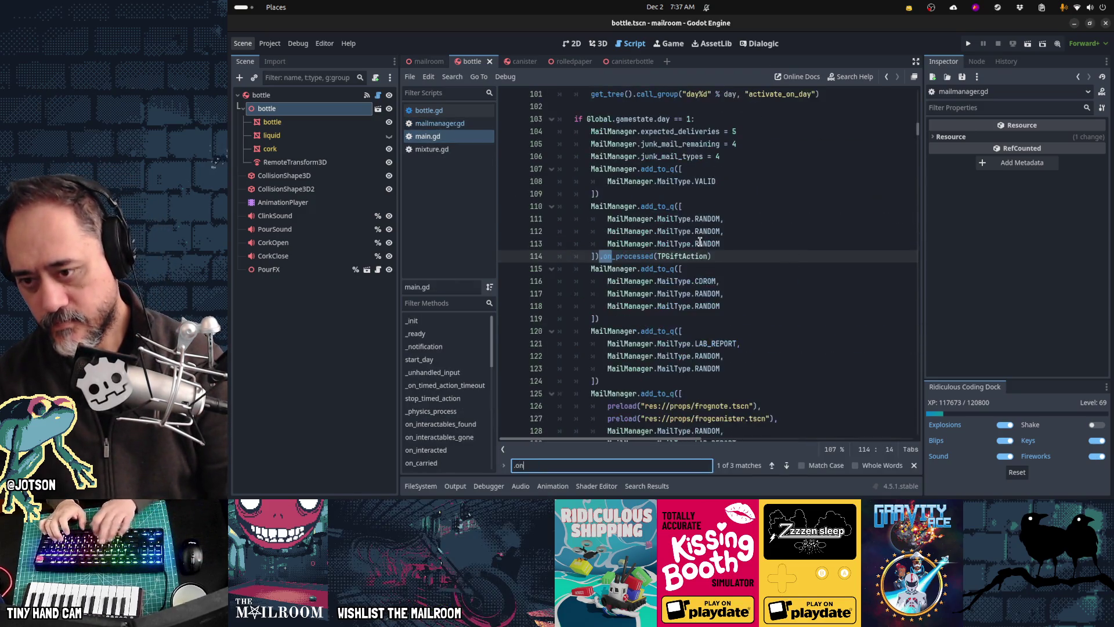
key("Escape")
key("End")
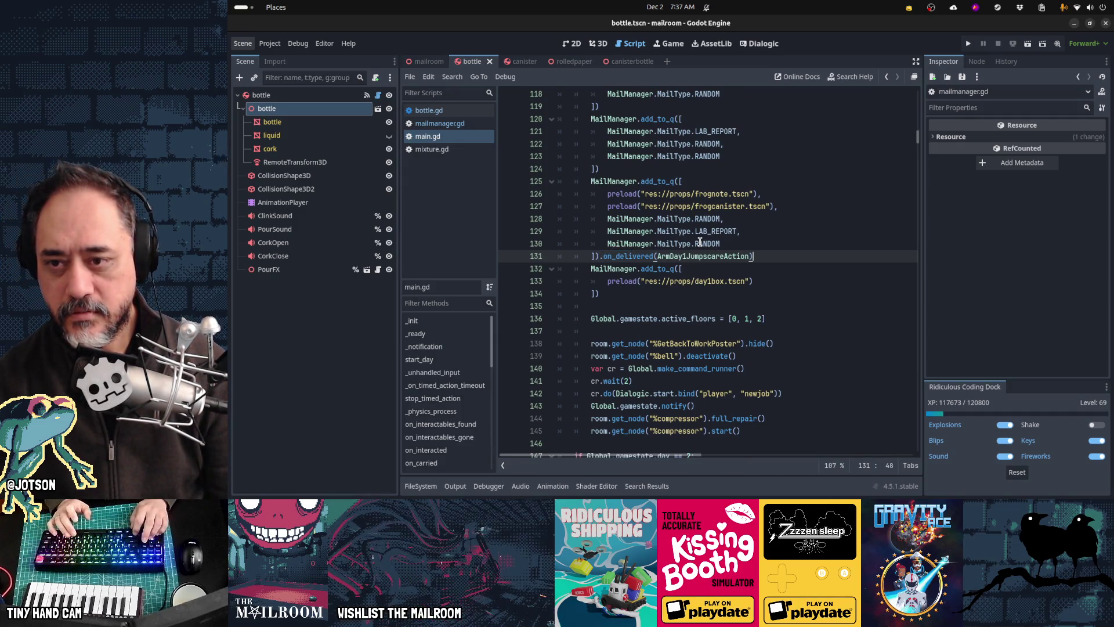
key("shift+Home")
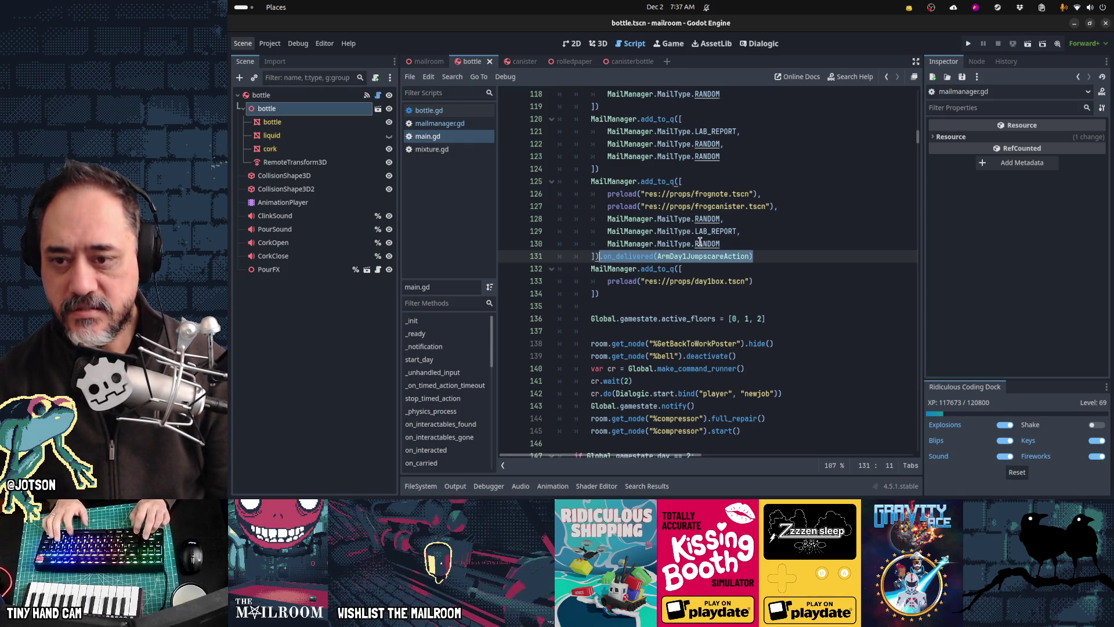
key("ctrl+c")
key("Down")
key("Down")
key("Down")
key("ctrl+v")
key("Left")
key("ctrl+shift+Left")
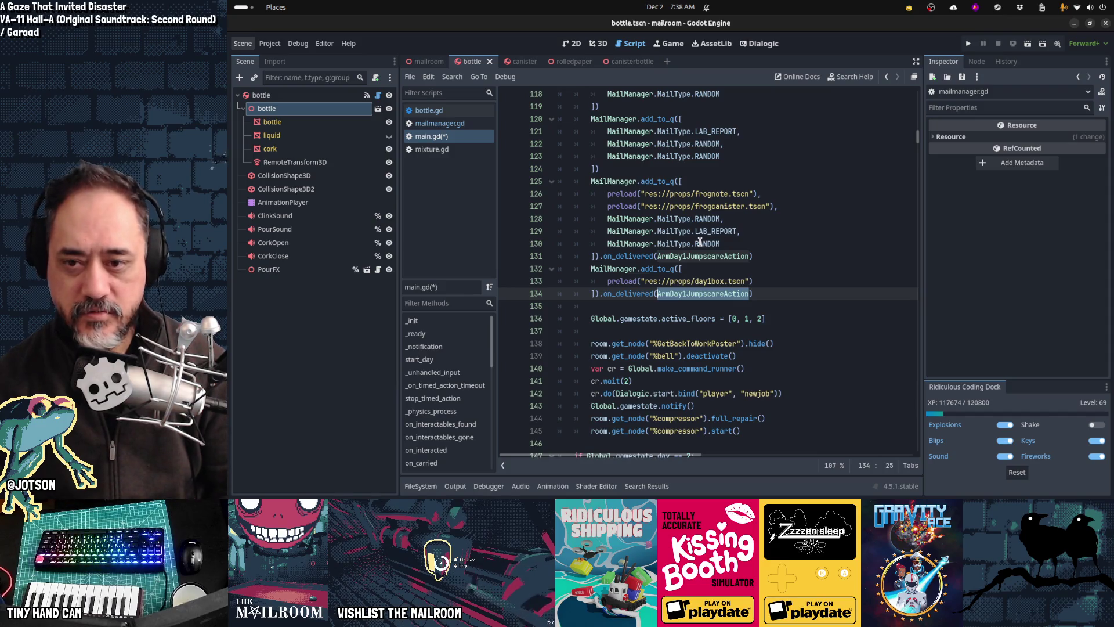
key("ctrl+z")
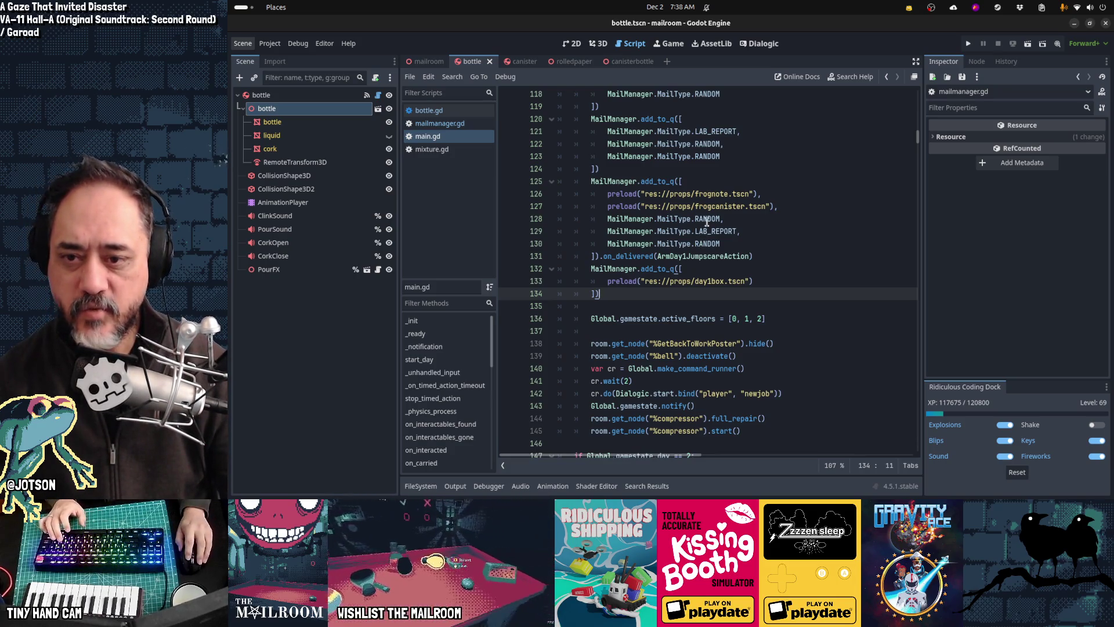
Try replacing RANDOM with INGREDIENTS on line 128, undo it, and switch to mixture.gd.
double_click(717, 221)
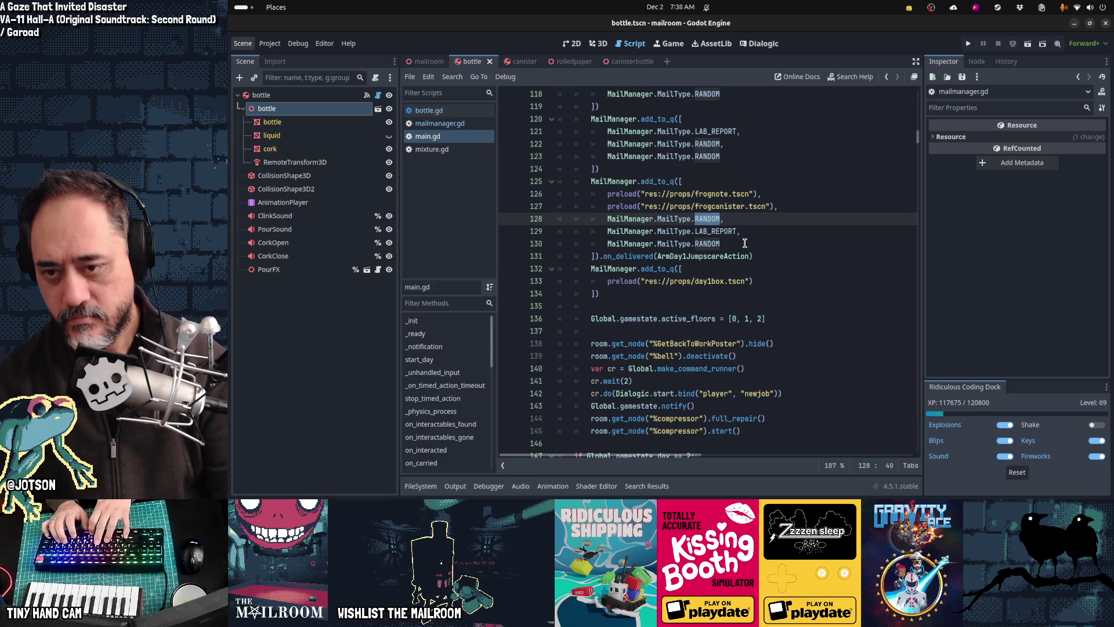
type("INGREDIENTS")
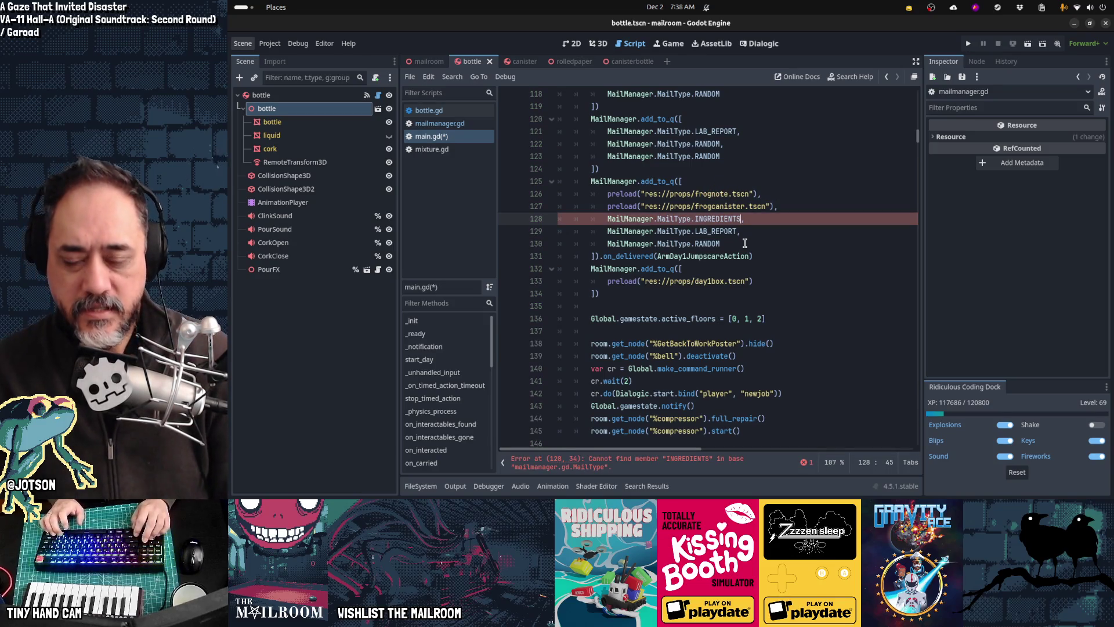
key("ctrl+z")
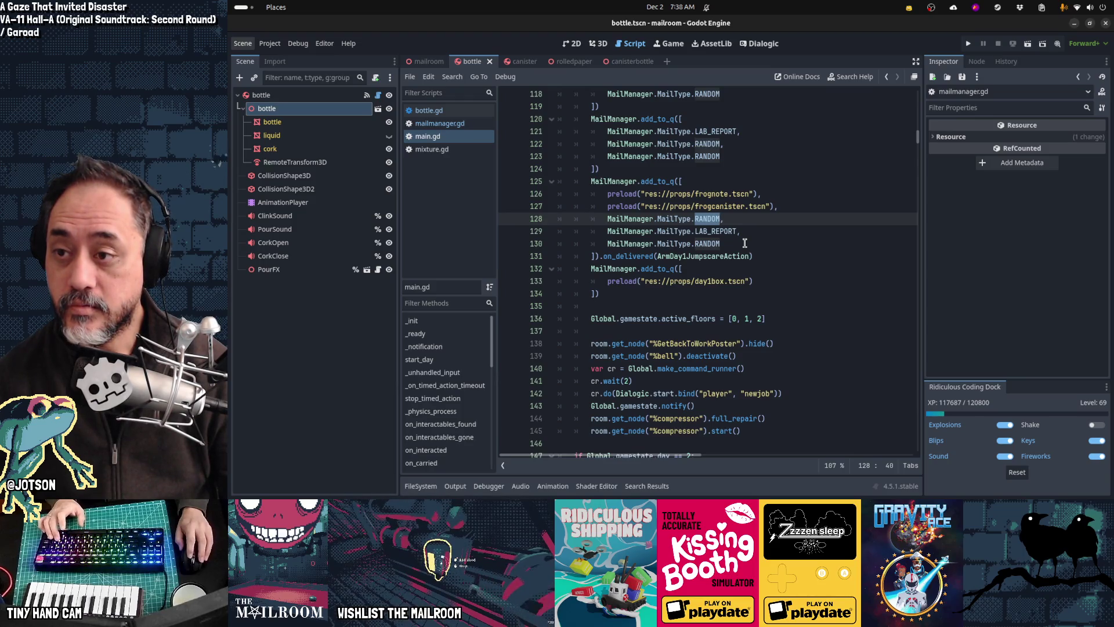
left_click(458, 151)
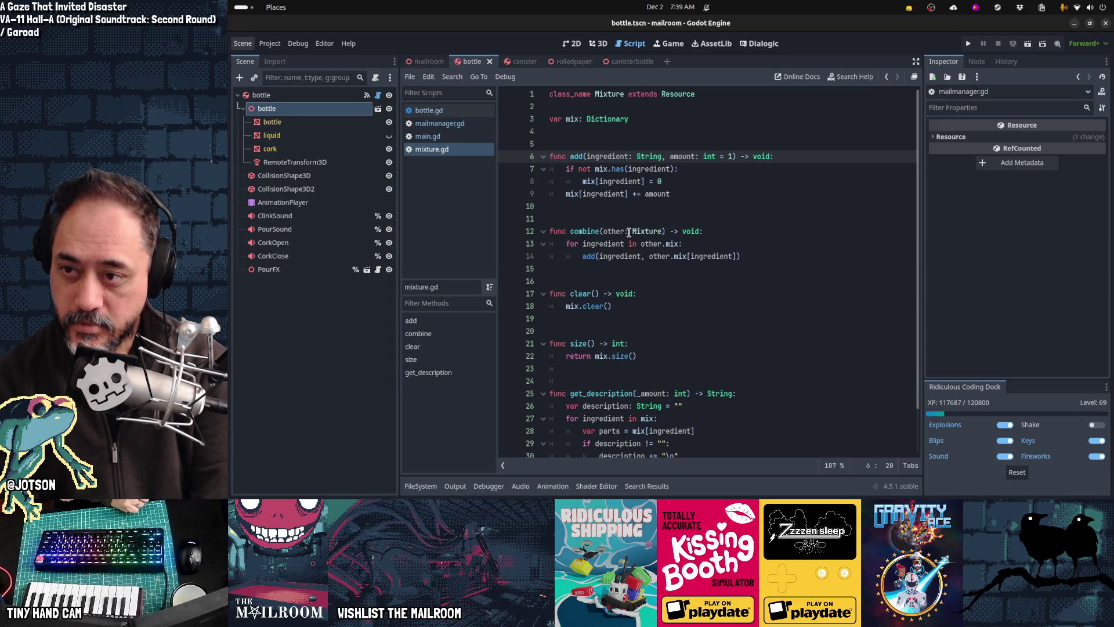
Change line 34 of mailmanager.gd to 'var recipe_q: Array[Recipe]' and open Find in Files.
left_click(429, 123)
scroll(623, 285, "up", 15)
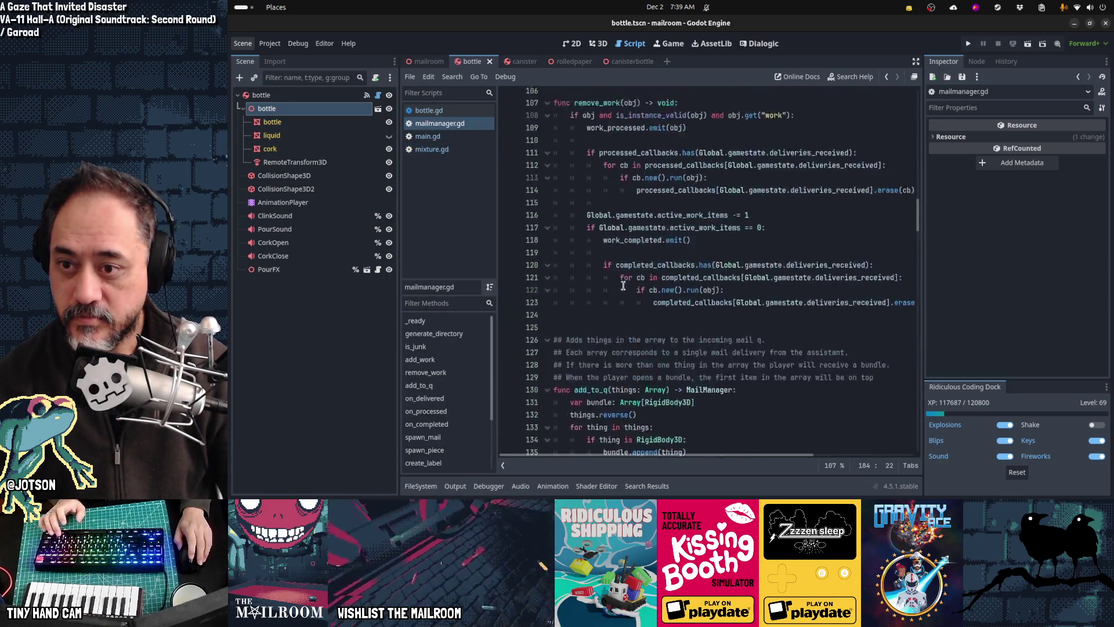
scroll(623, 285, "up", 20)
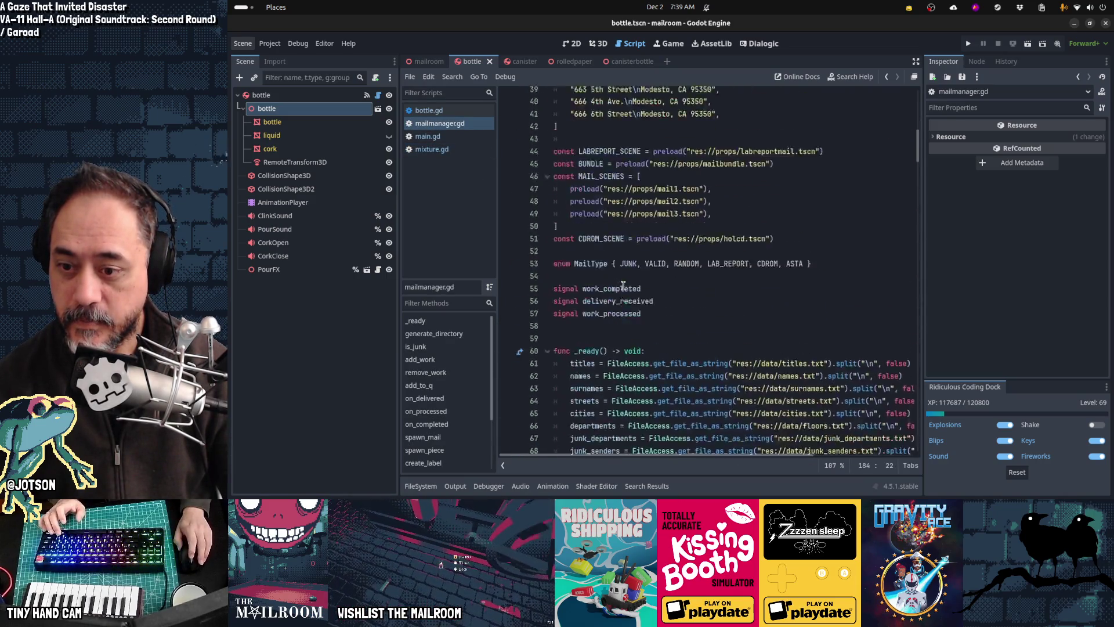
scroll(623, 285, "down", 3)
scroll(623, 285, "up", 10)
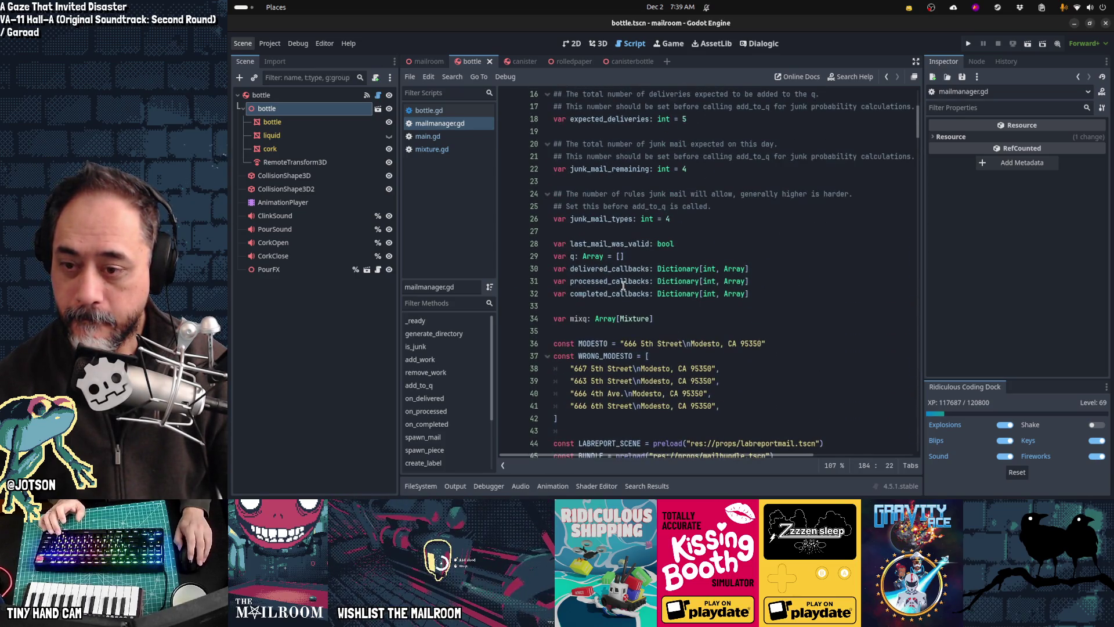
double_click(578, 318)
type("pecipe")
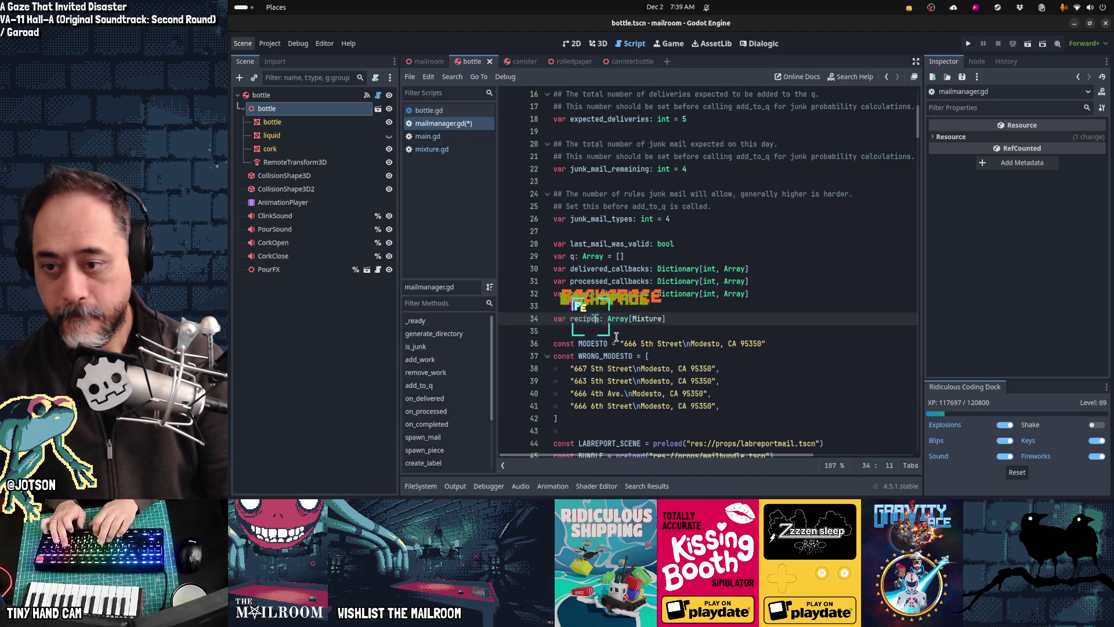
type("_")
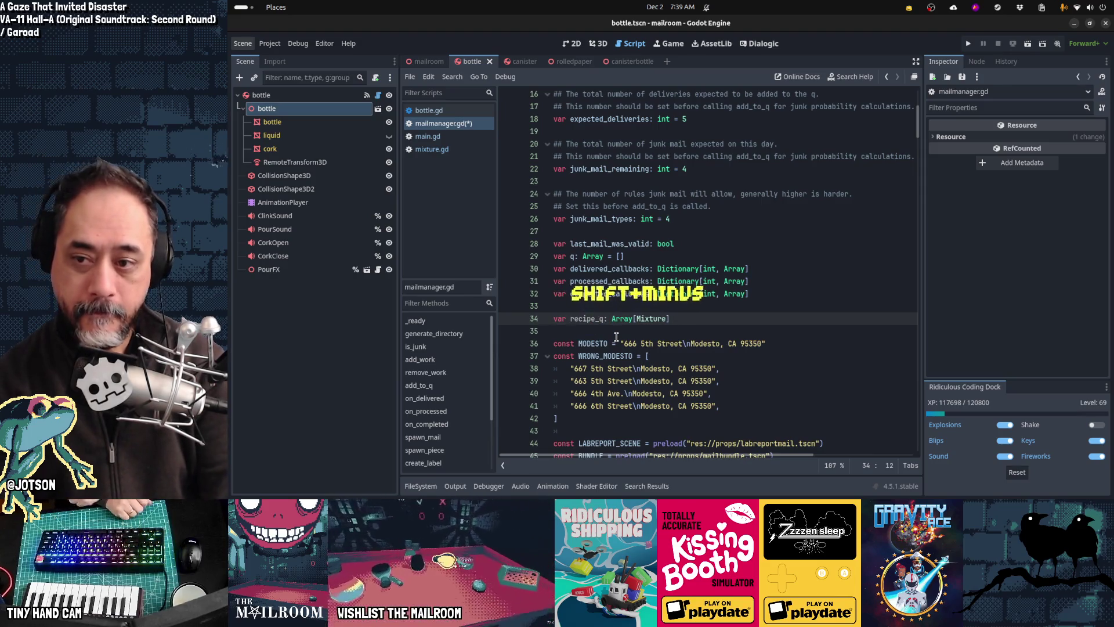
key("End")
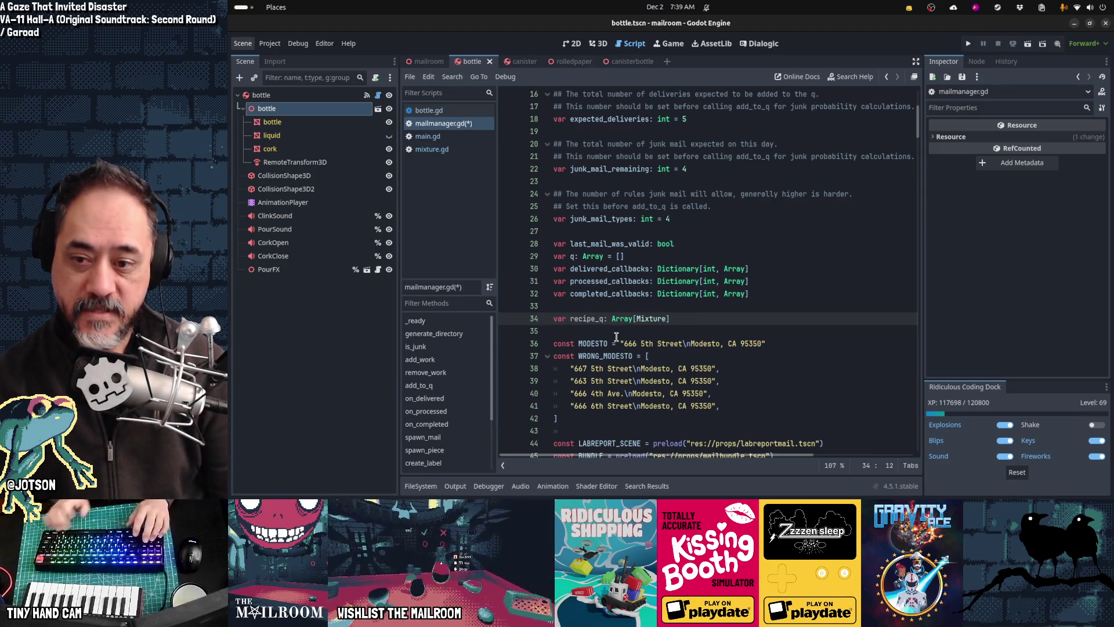
key("ctrl+shift+Left")
type("Recipe")
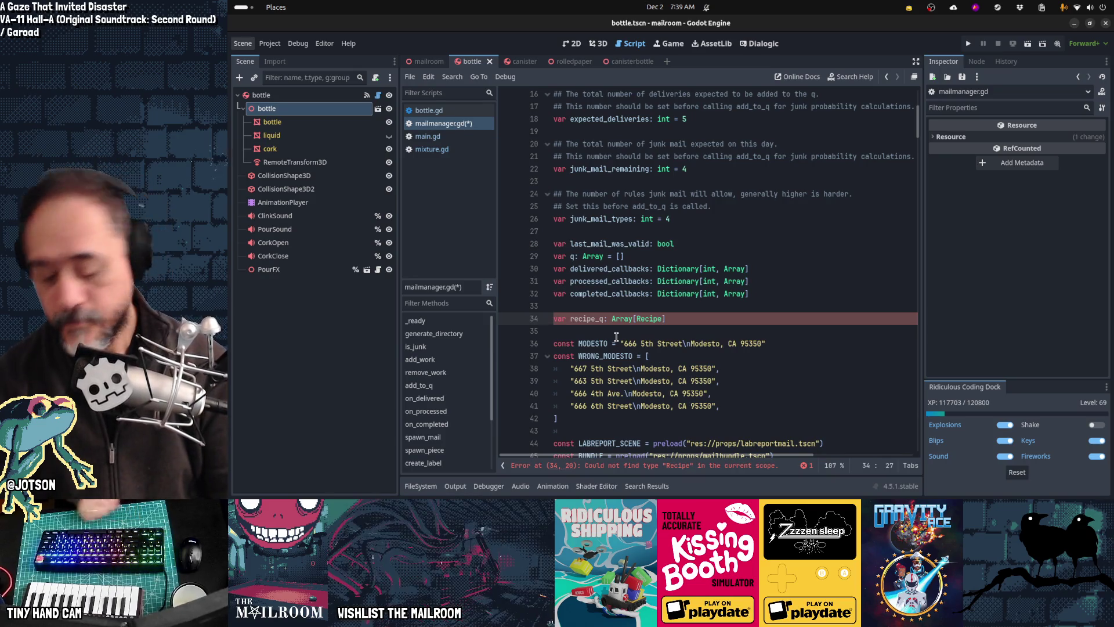
key("ctrl+shift+f")
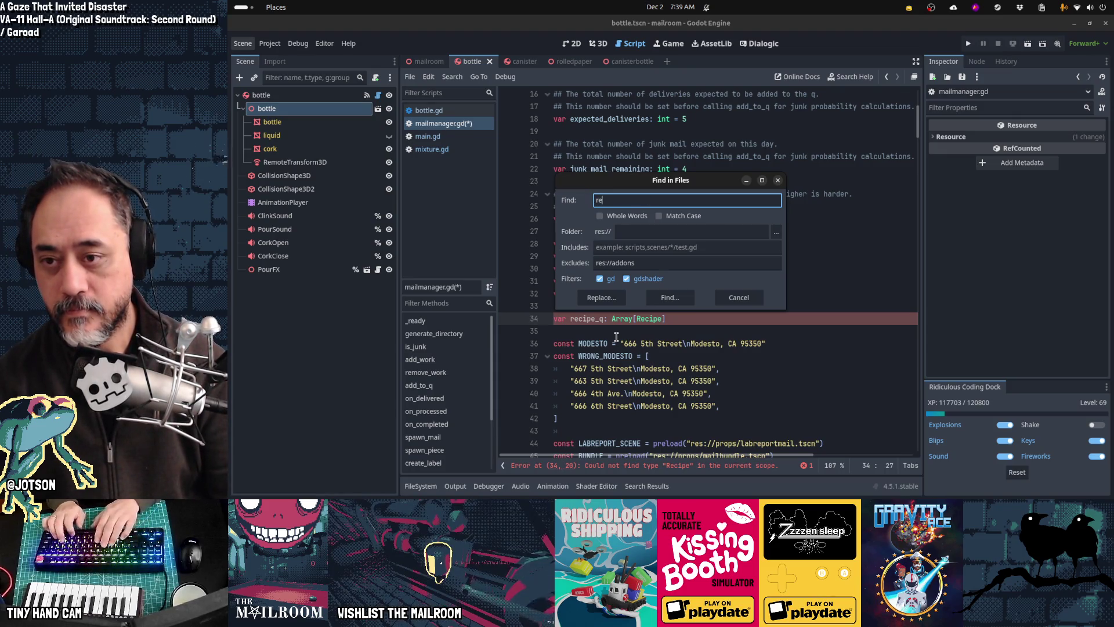
Search all project files for 'mixture' and jump to the Mixture class declaration.
key("BackSpace")
key("BackSpace")
type("mixture")
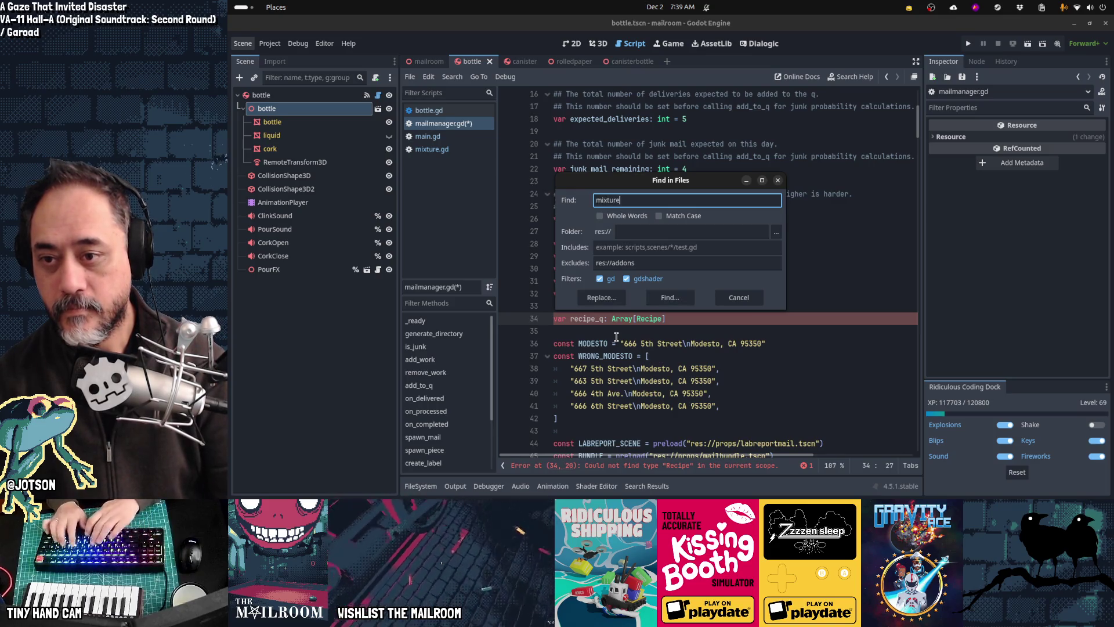
left_click(670, 297)
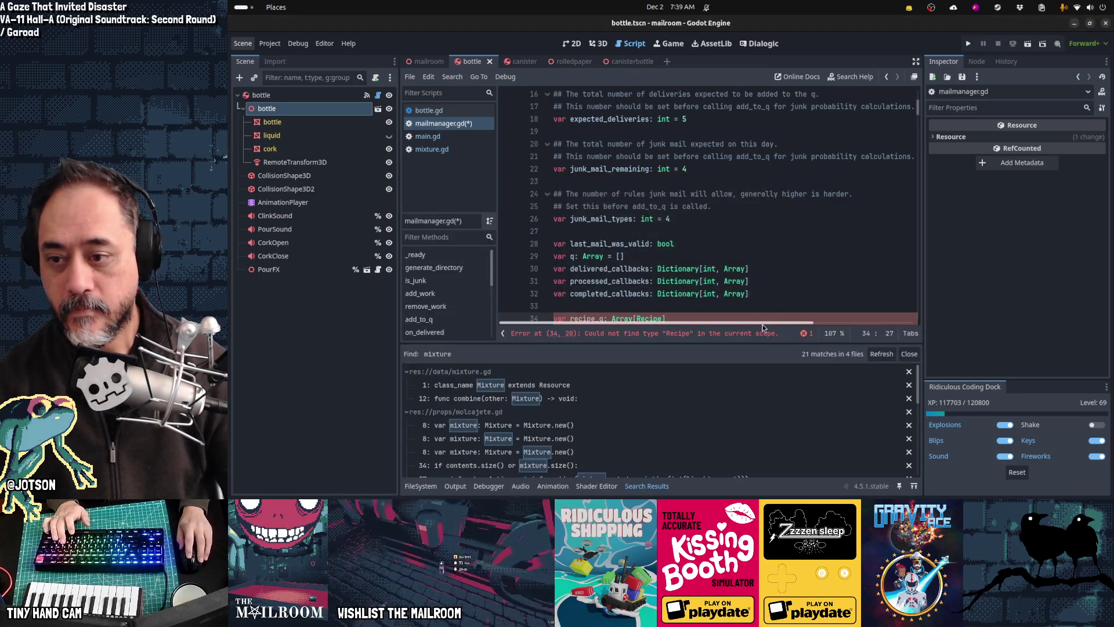
left_click(618, 385)
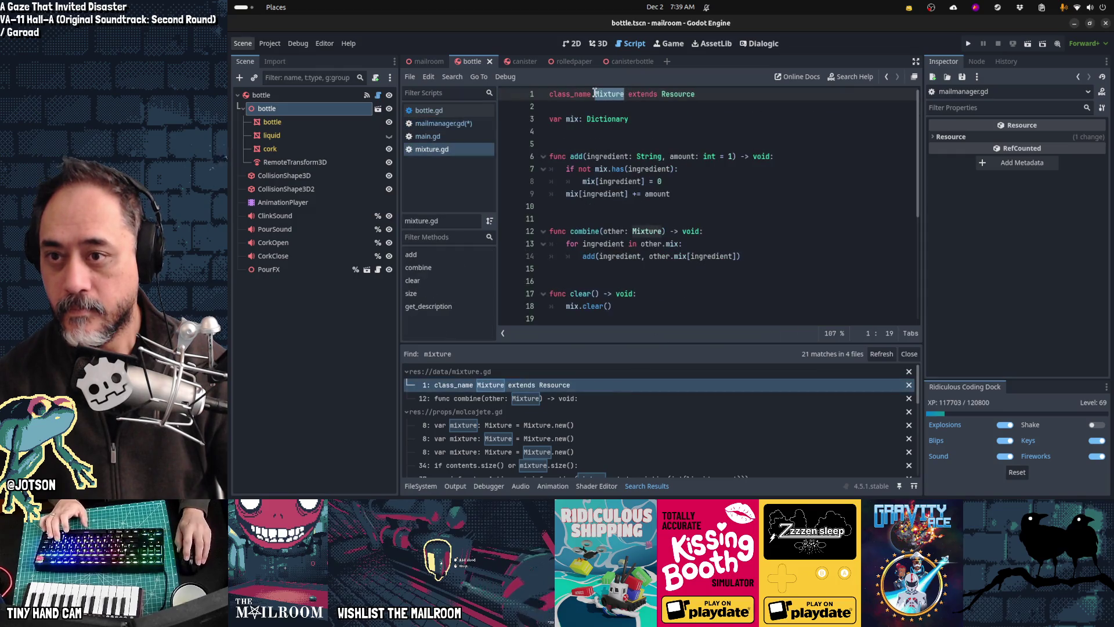
Rename the class to Recipe and every mix variable occurrence to recipe.
type("P")
type("cipe")
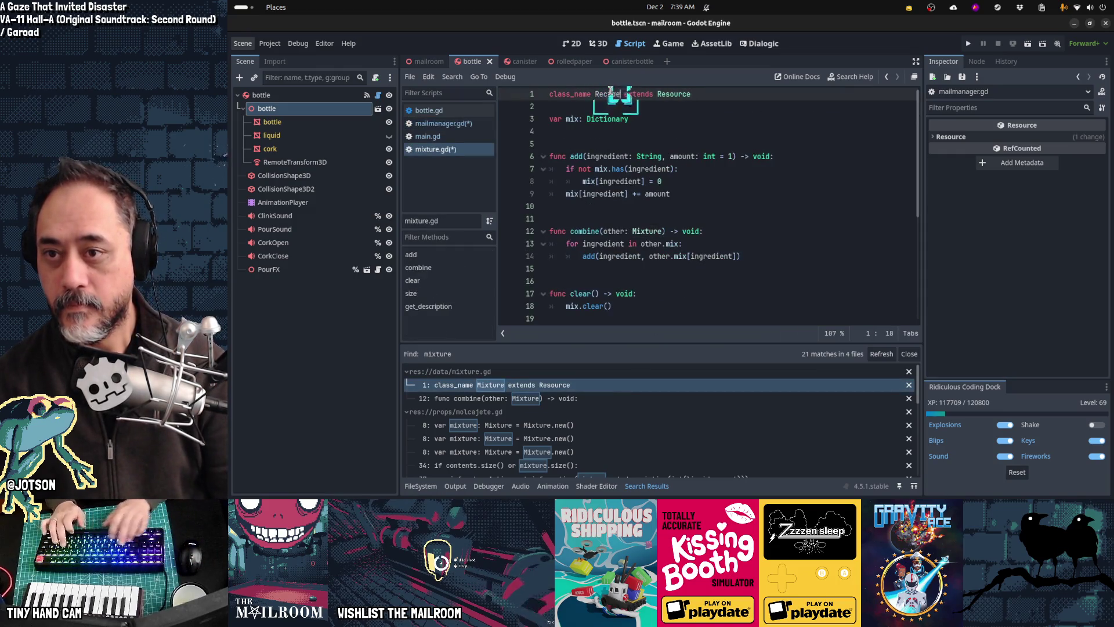
key("Down")
key("Down")
key("Home")
key("Right")
key("ctrl+shift+Right")
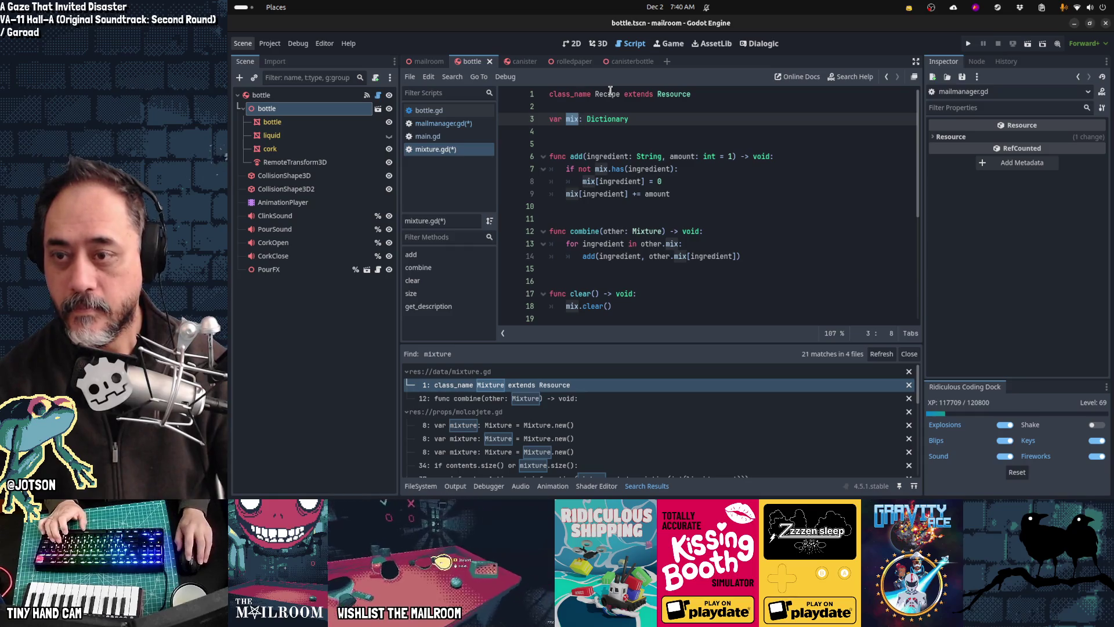
scroll(745, 212, "down", 5)
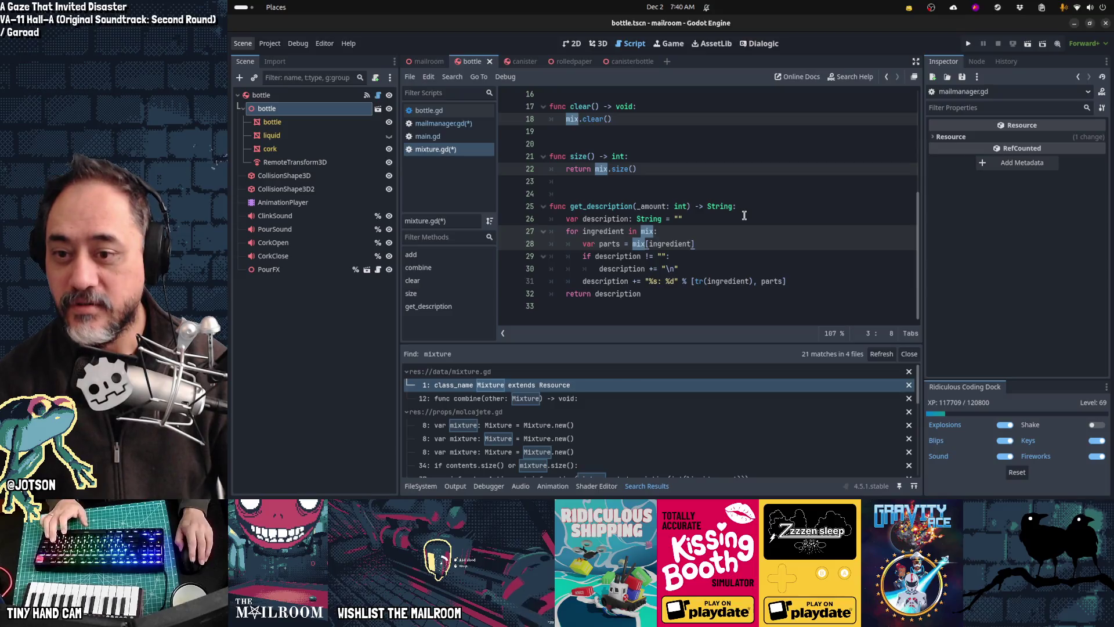
scroll(744, 214, "up", 5)
type("rec")
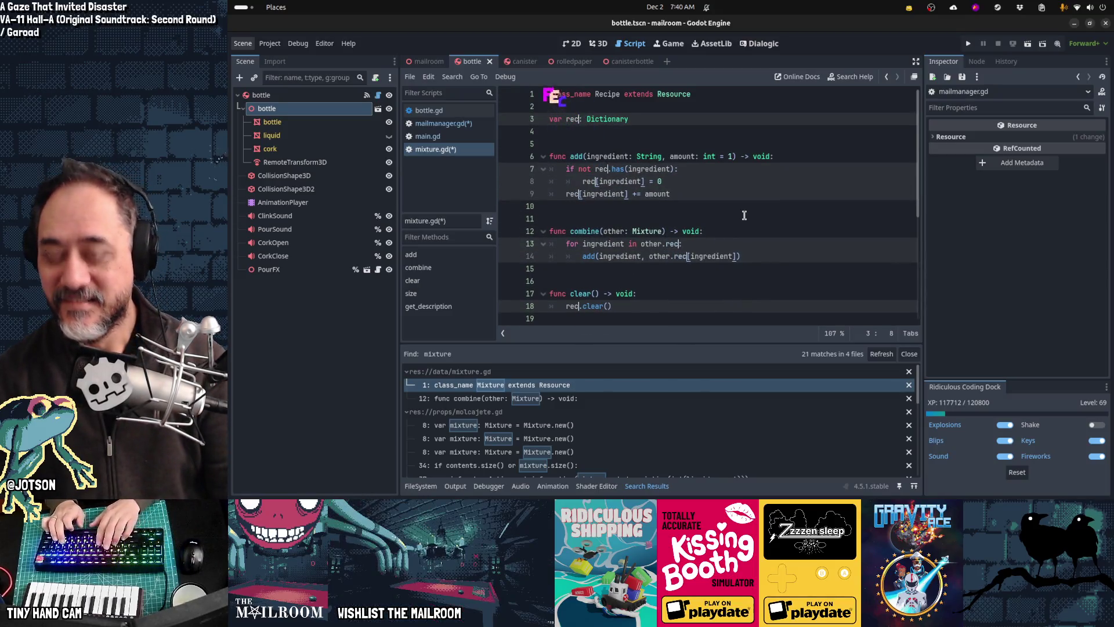
type("ipe")
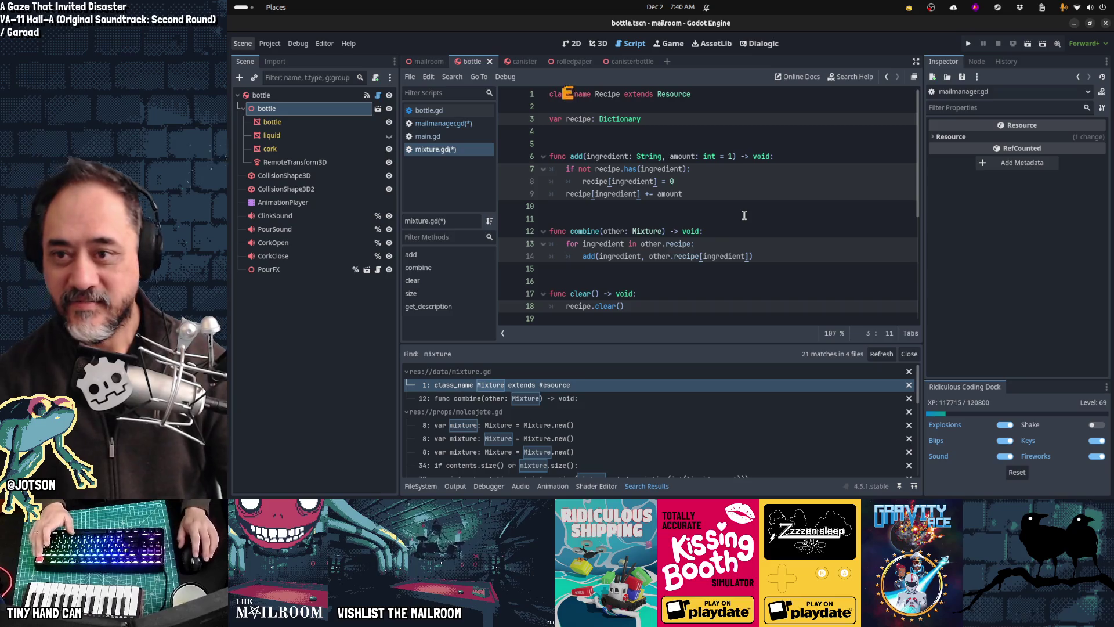
key("Escape")
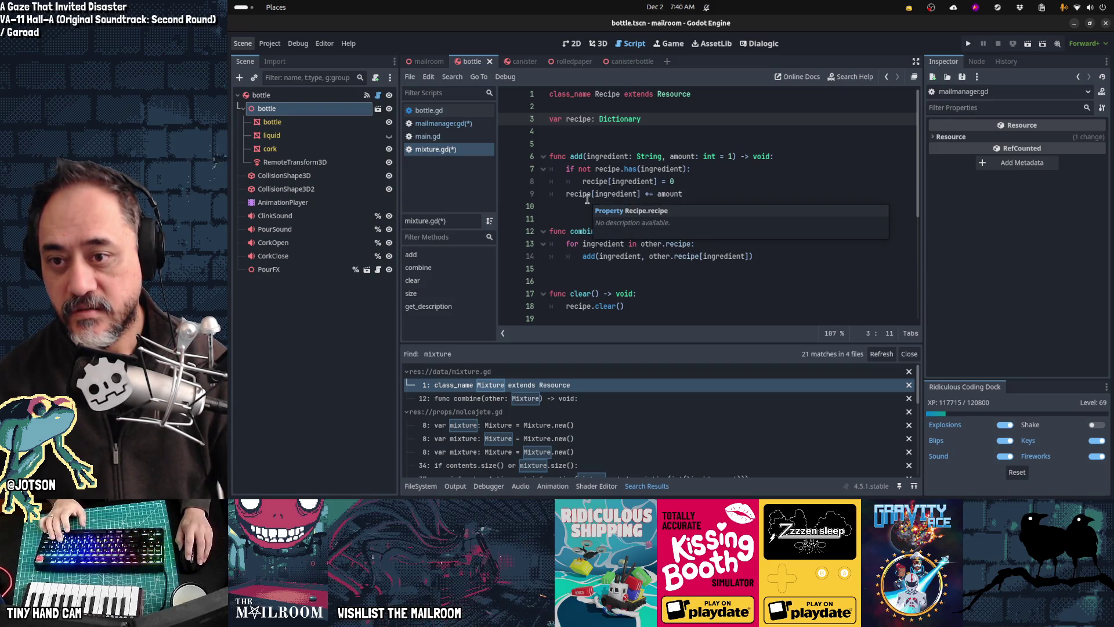
Save all scripts and change combine's parameter type from Mixture to Recipe.
scroll(571, 272, "down", 3)
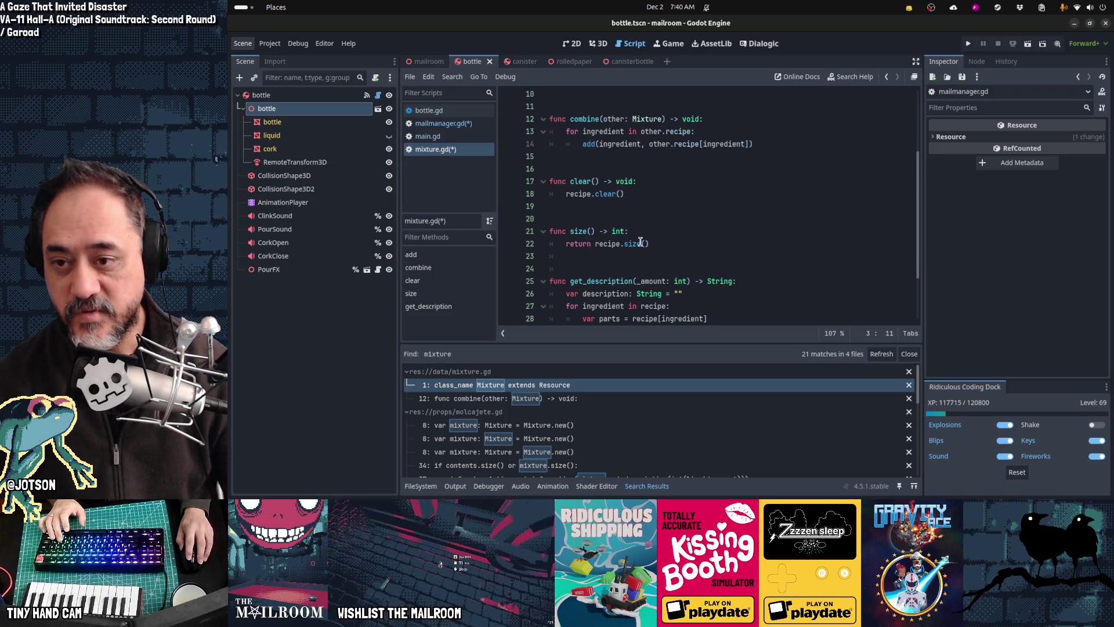
scroll(693, 244, "down", 2)
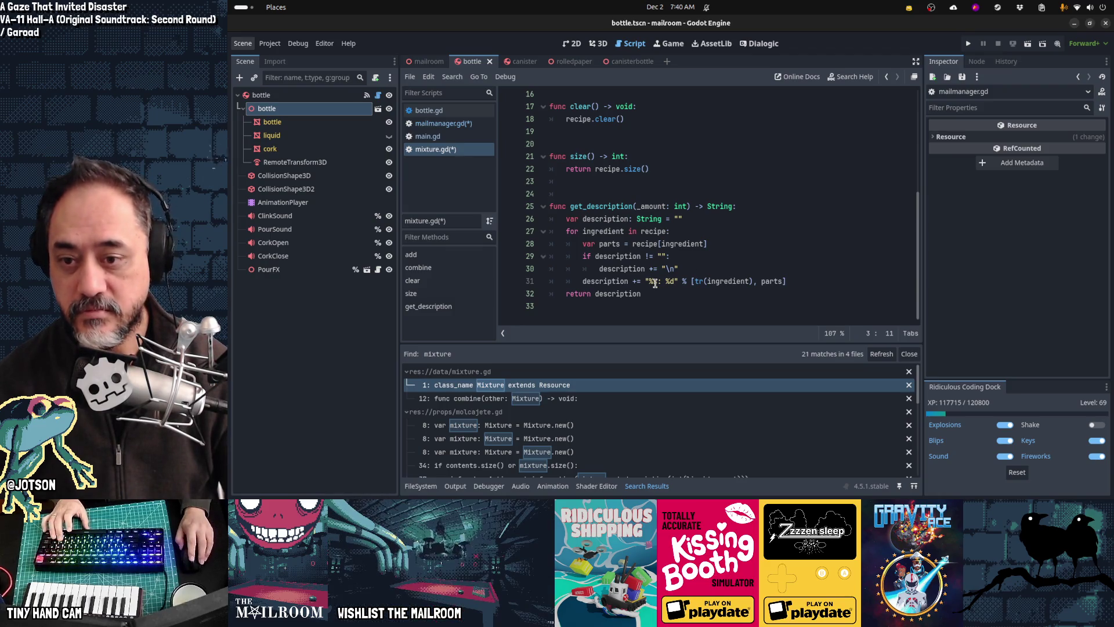
scroll(654, 283, "up", 5)
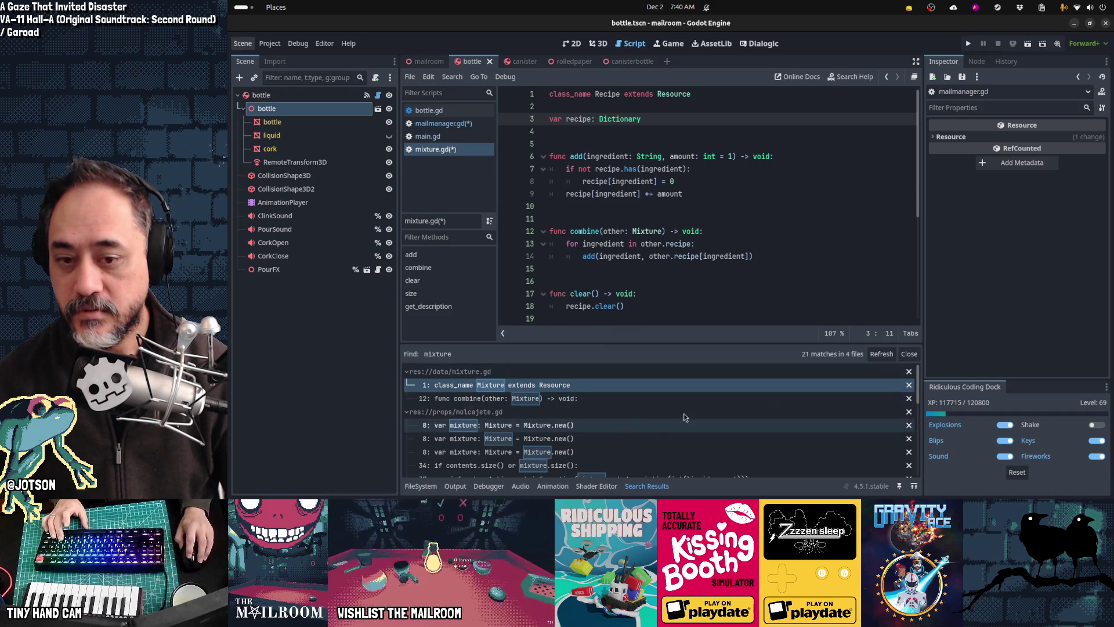
key("ctrl+s")
left_click(886, 356)
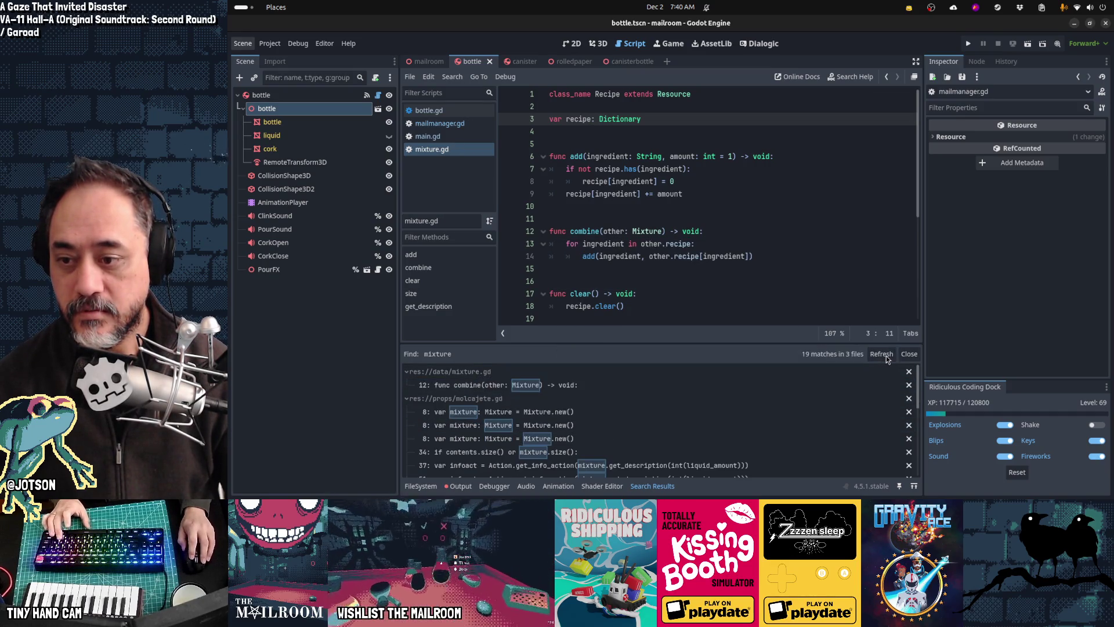
left_click(563, 390)
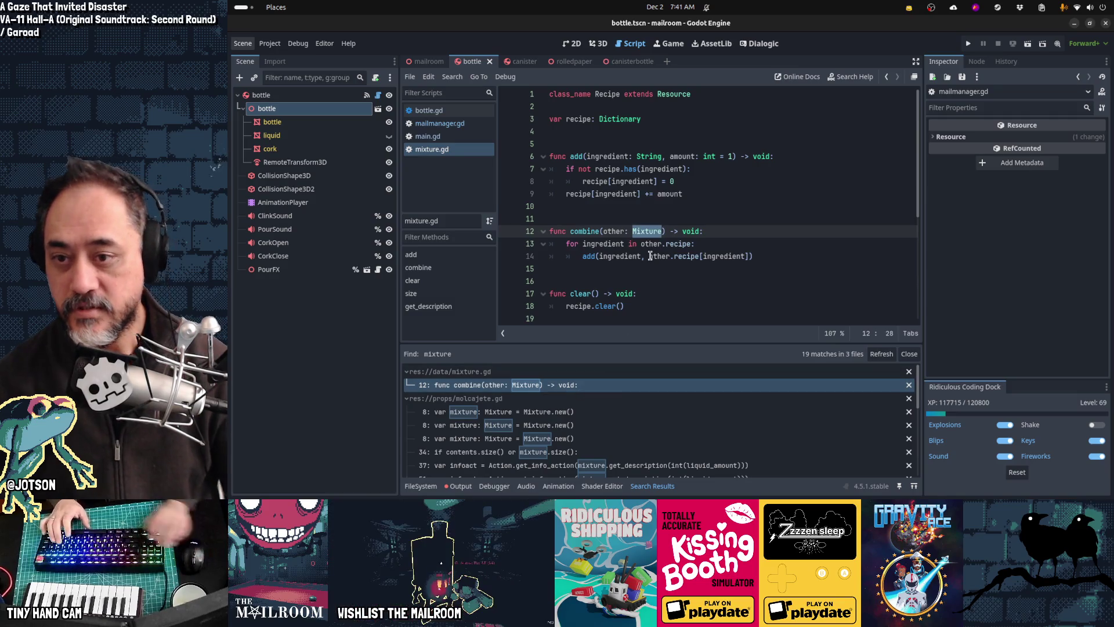
type("Recipe")
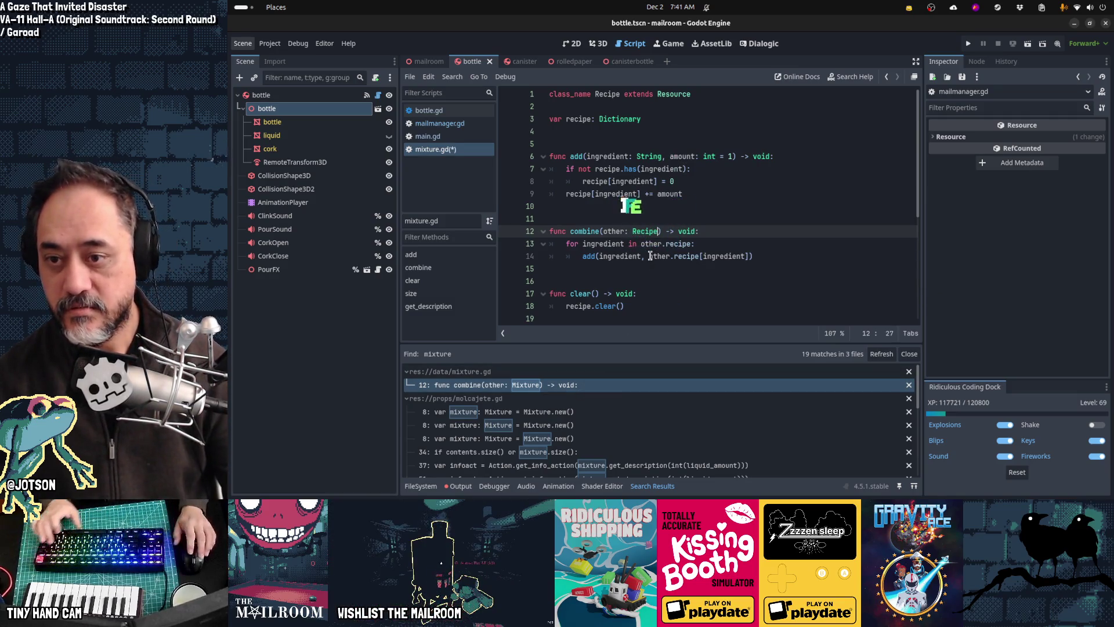
In molcajete.gd, make the mixture variable a Recipe created with Recipe.new() and save.
left_click(891, 355)
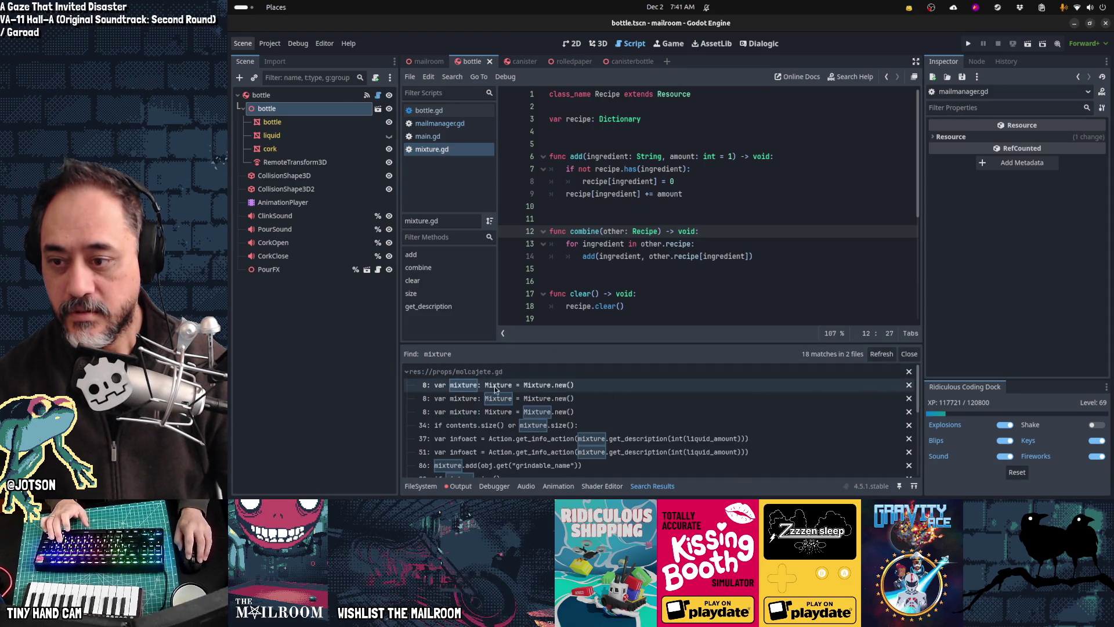
left_click(479, 387)
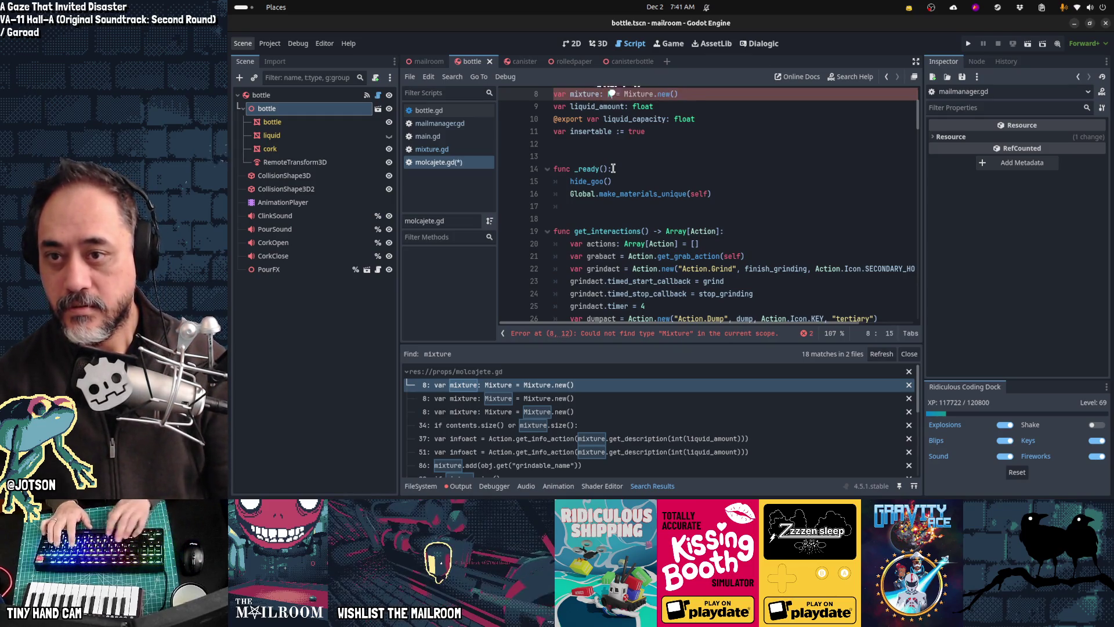
type("pe")
key("Right")
key("Right")
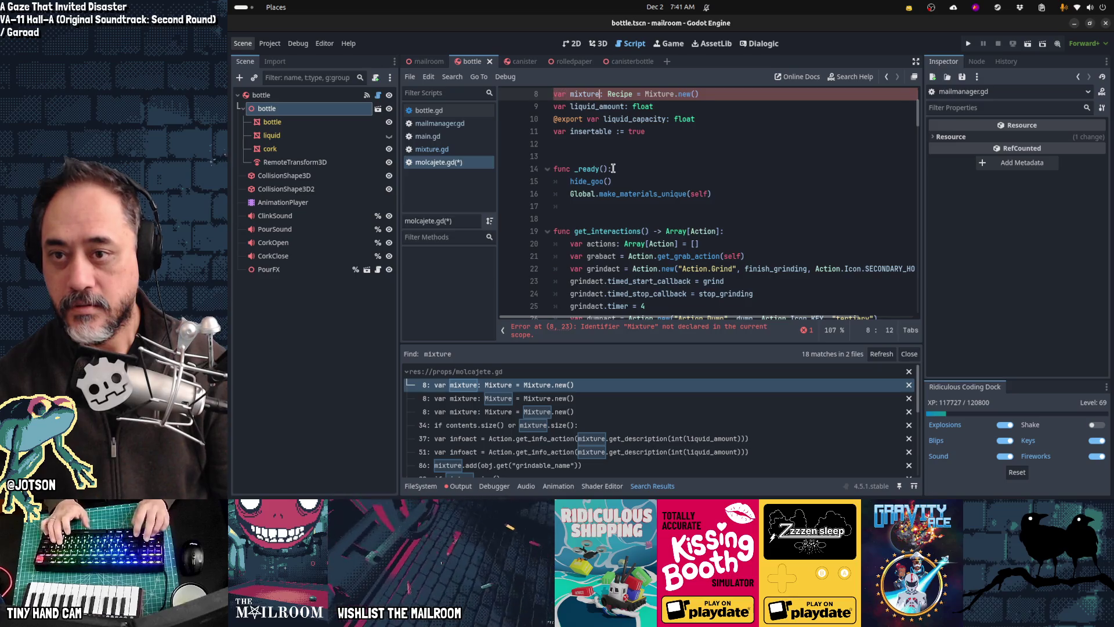
key("ctrl+Delete")
type("Recipe")
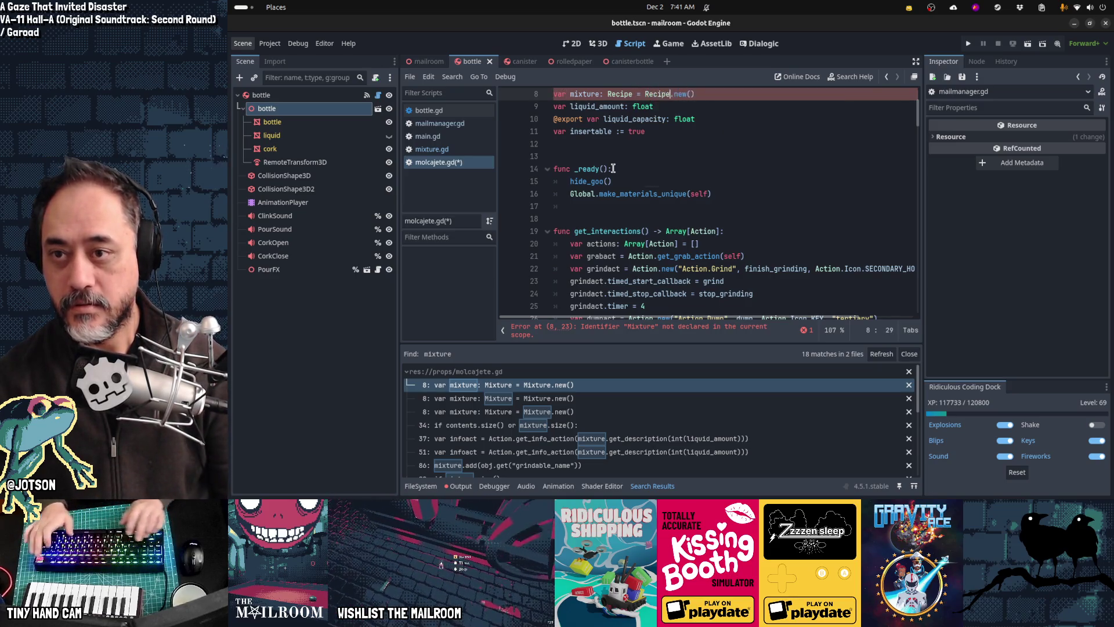
key("ctrl+s")
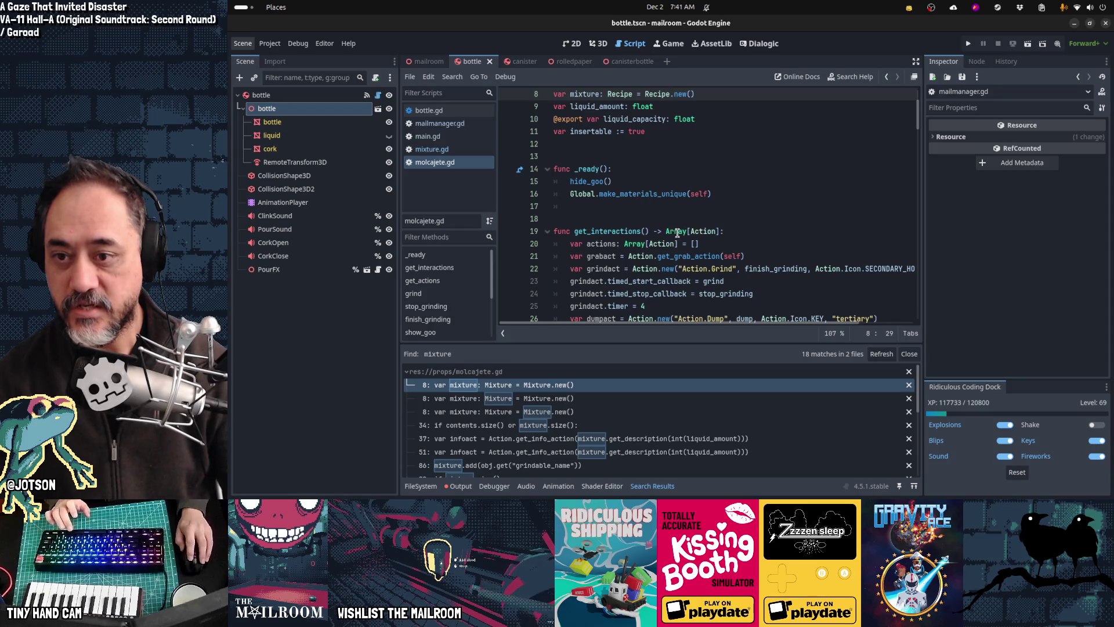
Change bottle.gd line 25 to 'var mixture: Recipe = Recipe.new()' and save.
mouse_move(676, 230)
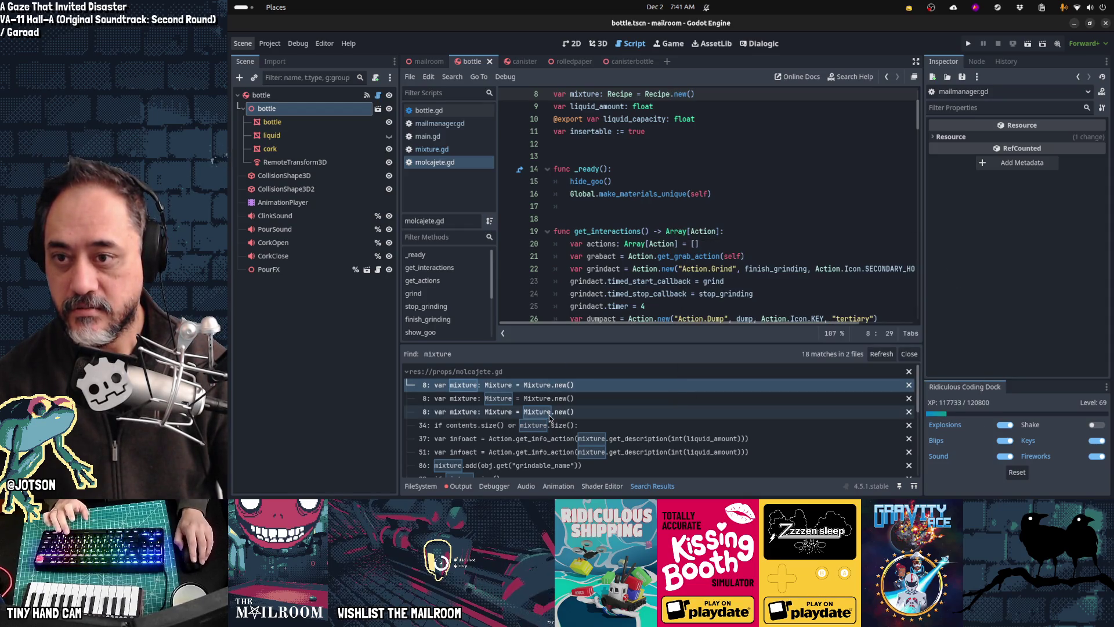
scroll(549, 416, "down", 3)
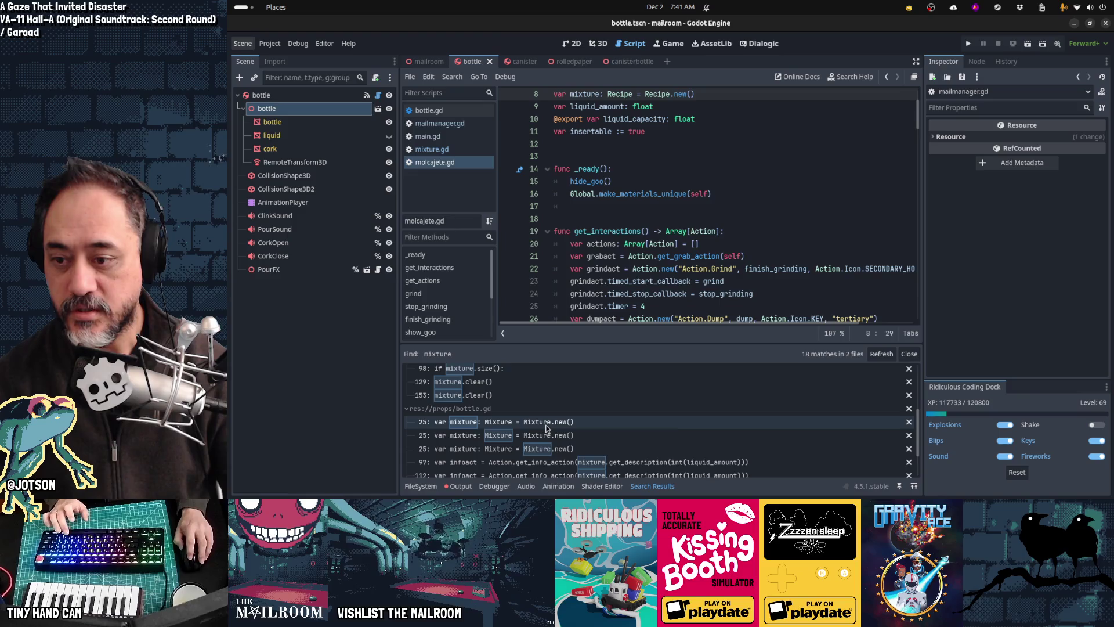
left_click(546, 426)
key("Right")
key("Right")
key("ctrl+shift+Right")
key("ctrl+d")
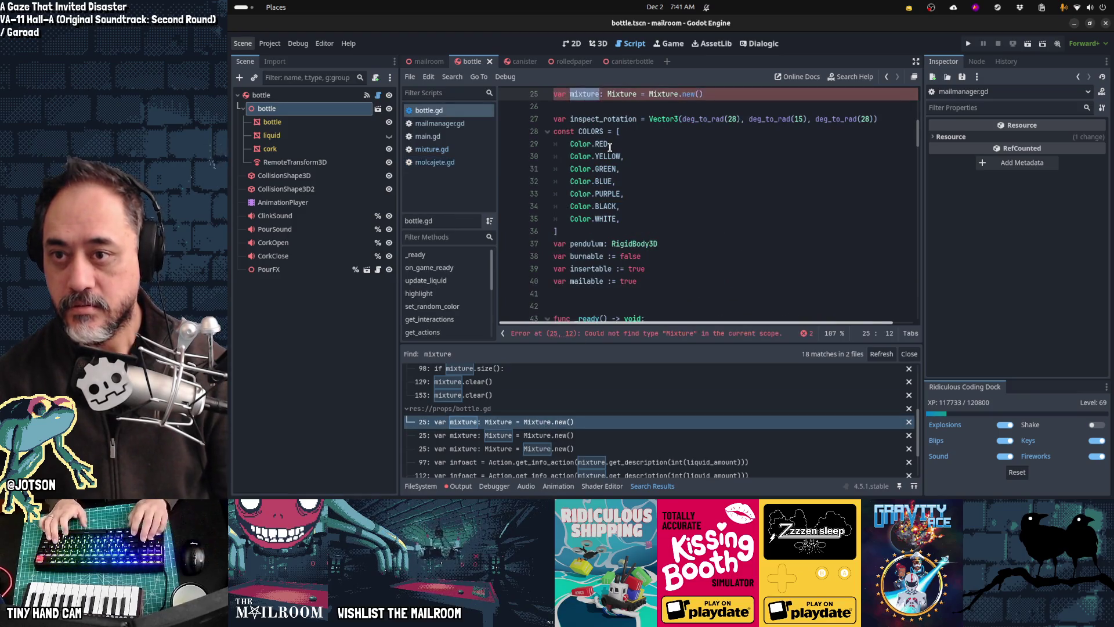
type("Recip")
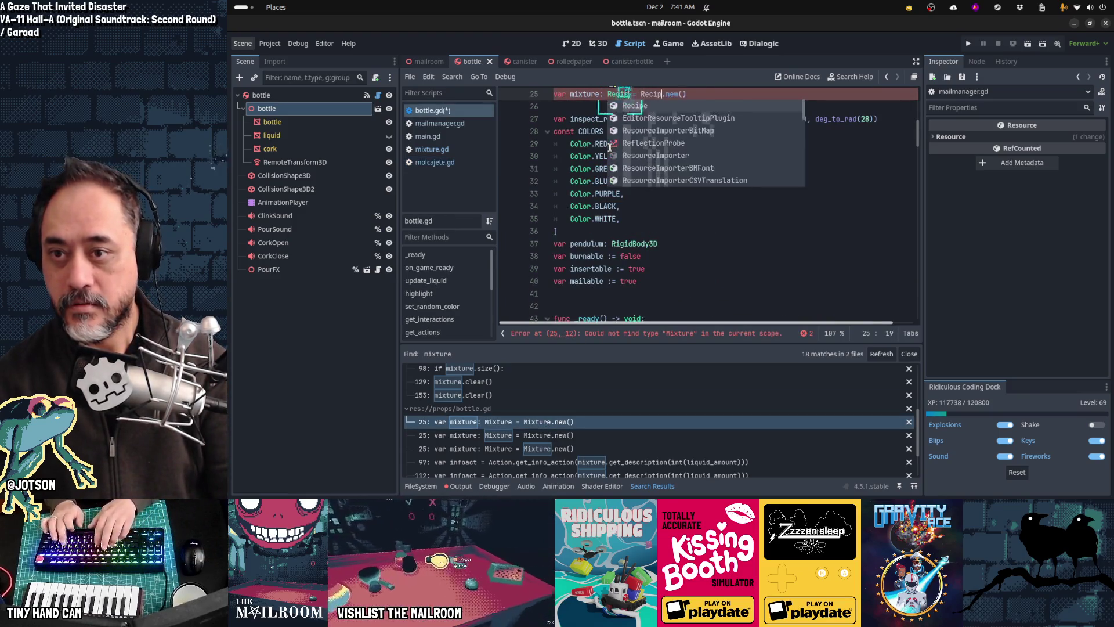
key("Return")
key("ctrl+s")
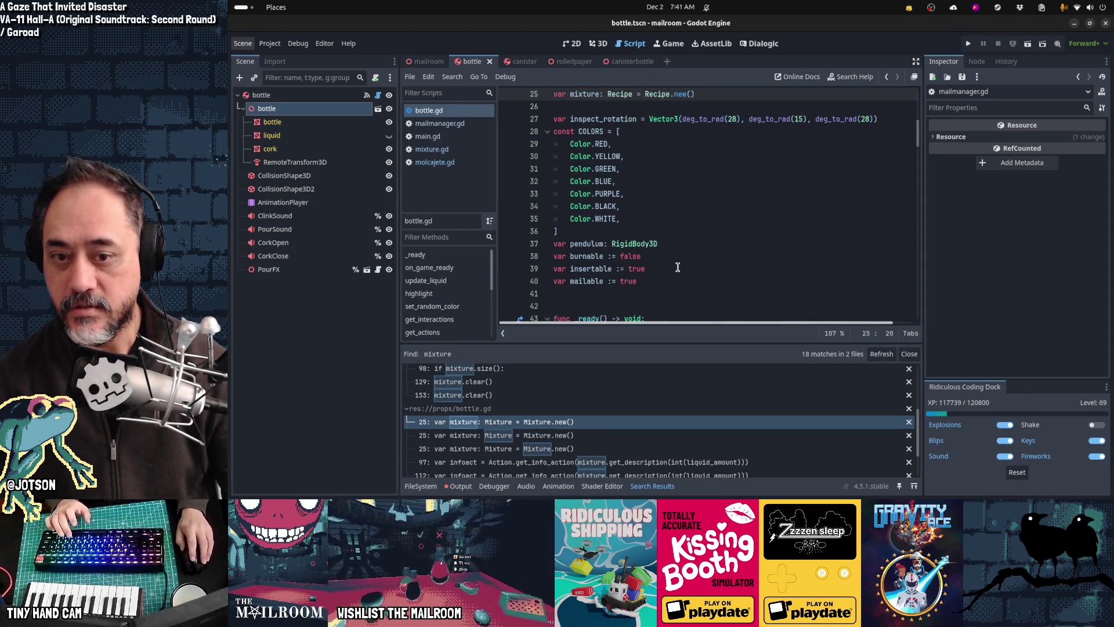
scroll(660, 398, "down", 3)
scroll(660, 402, "down", 5)
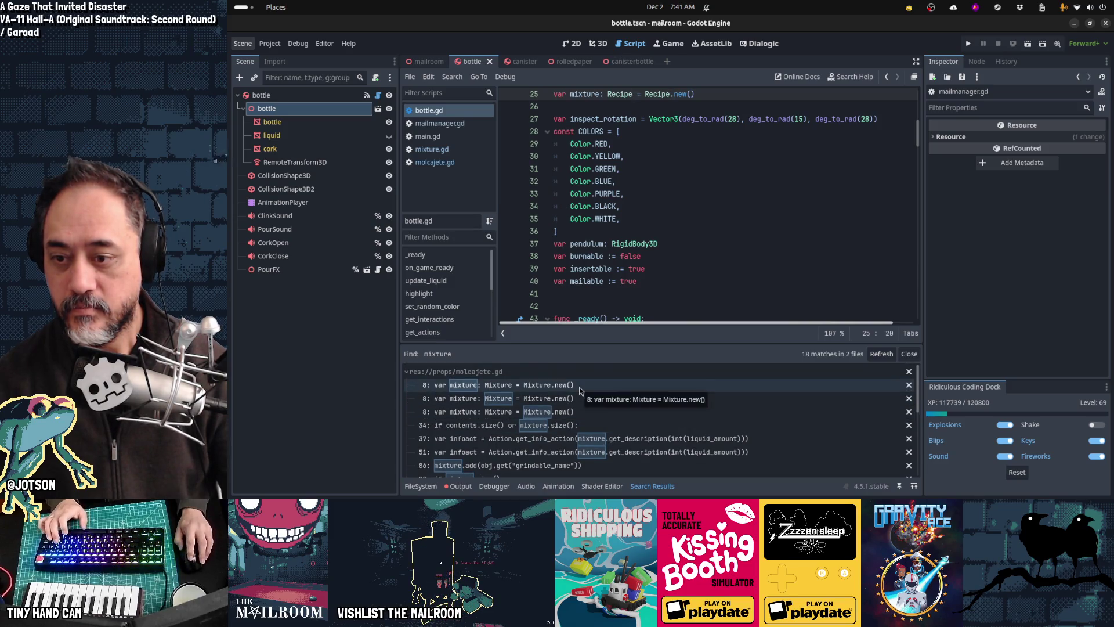
Rename the mixture variable to recipe in molcajete.gd and save it.
left_click(881, 354)
left_click(618, 384)
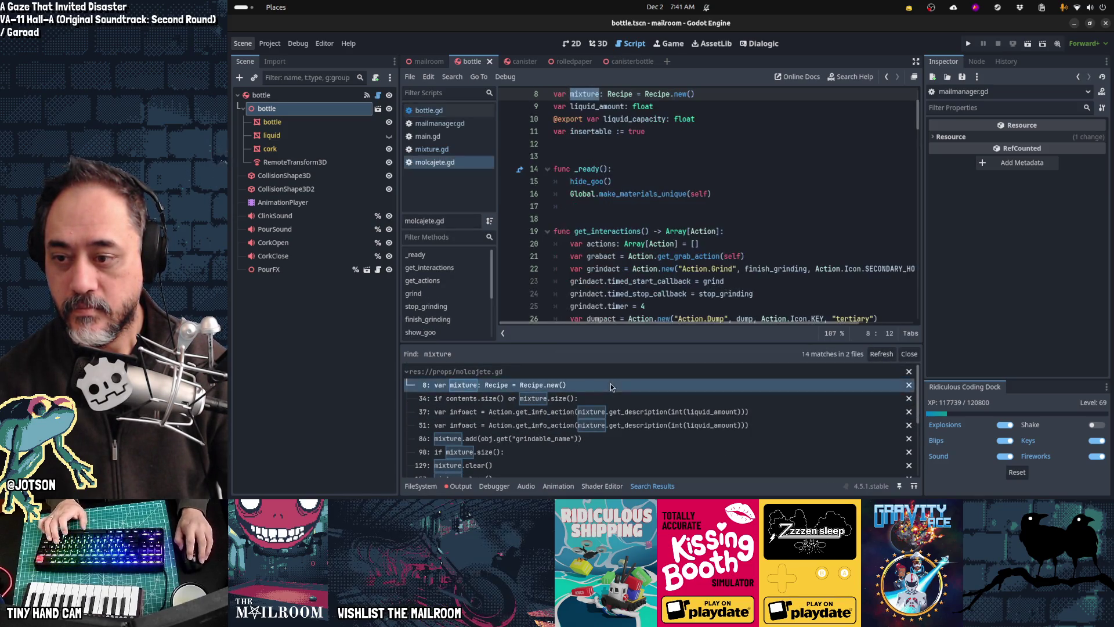
scroll(649, 158, "down", 3)
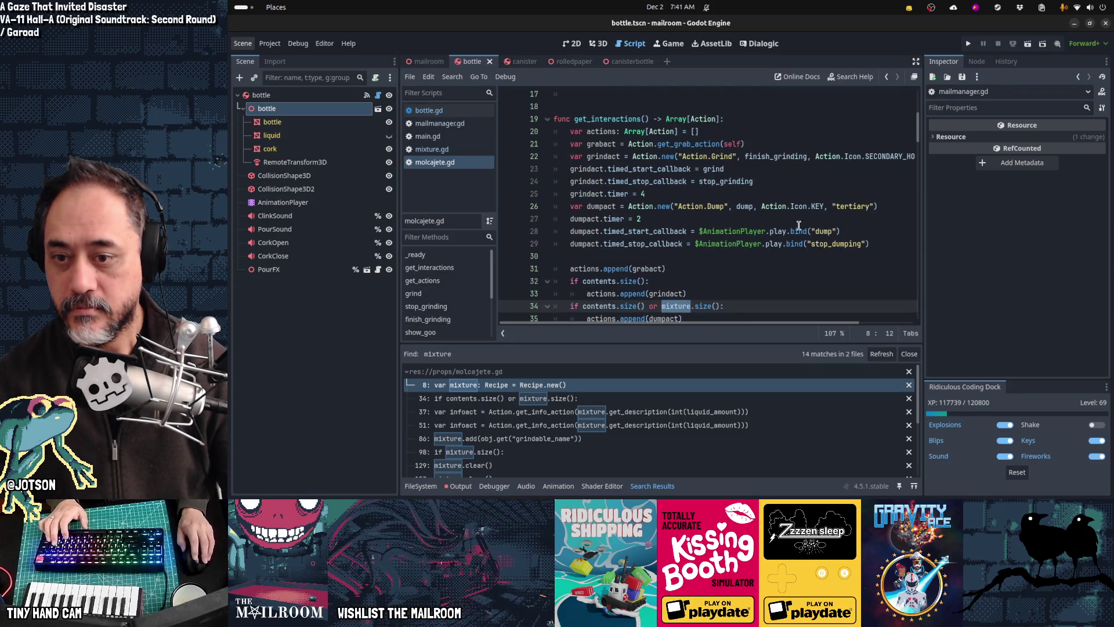
scroll(798, 224, "down", 1)
scroll(796, 227, "down", 7)
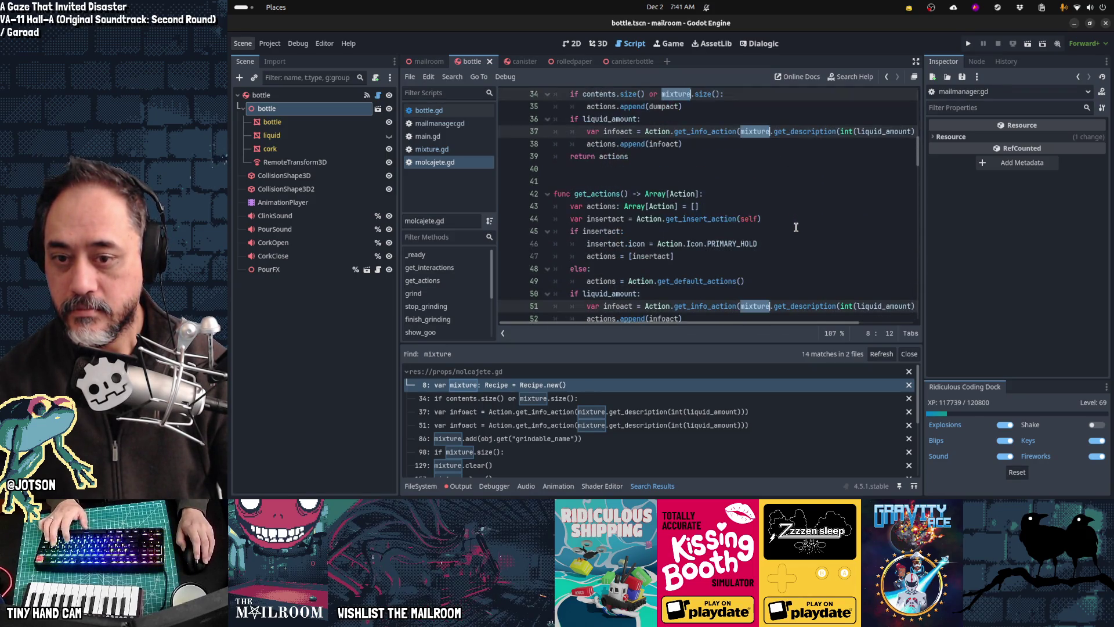
scroll(796, 227, "down", 13)
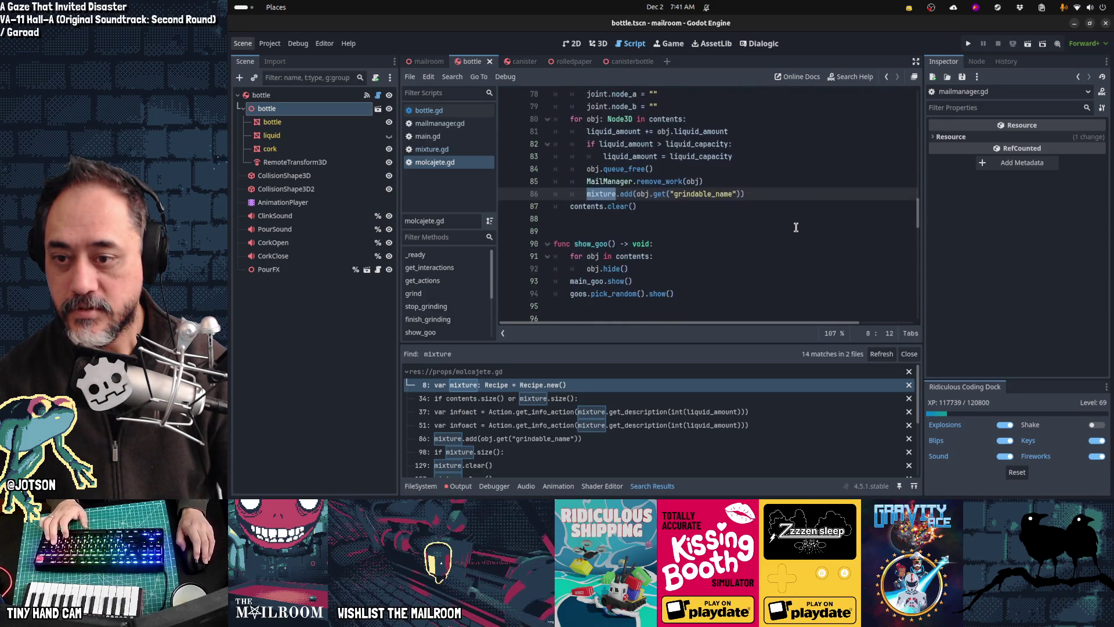
scroll(796, 227, "down", 18)
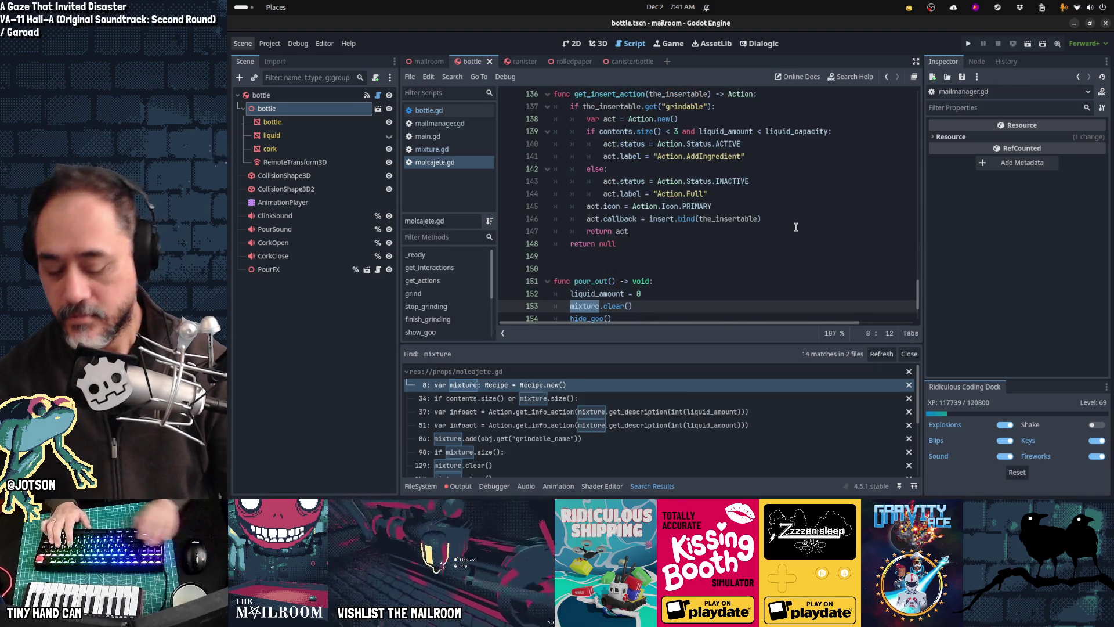
type("recipe: Recipe = Recipe.new(")
key("ctrl+s")
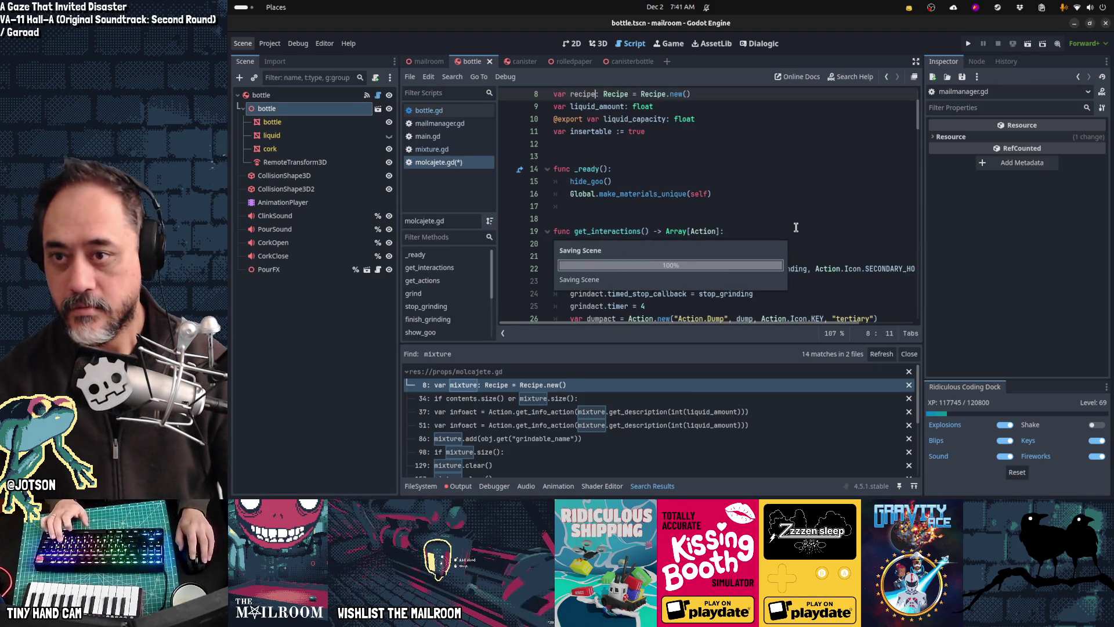
Rename the mixture variable to recipe in bottle.gd at line 25 and save it.
left_click(881, 353)
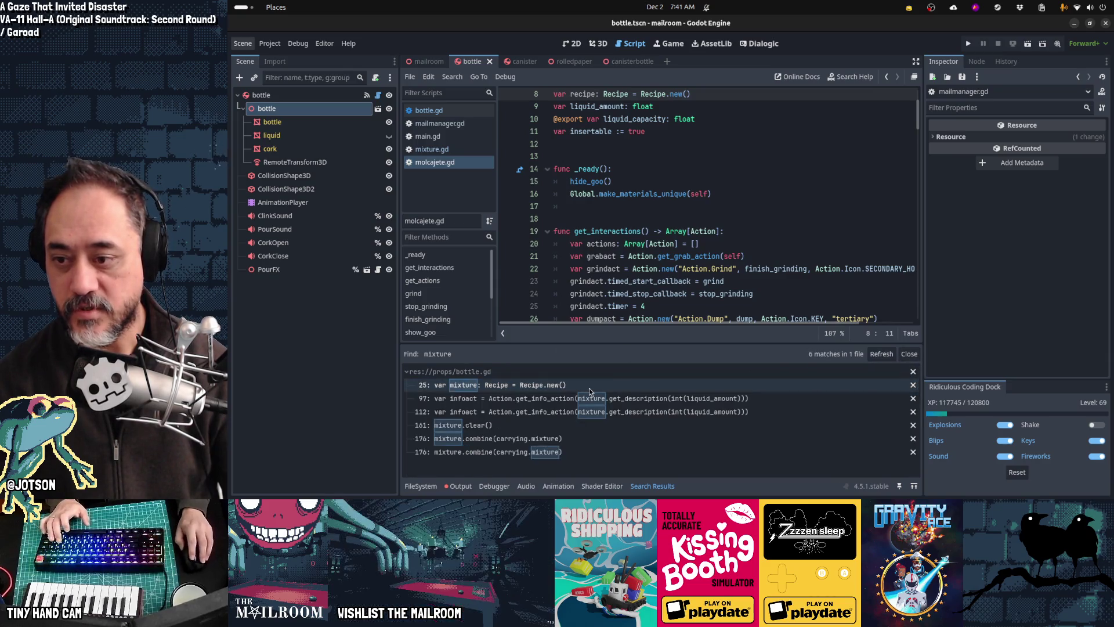
left_click(583, 384)
scroll(760, 165, "down", 20)
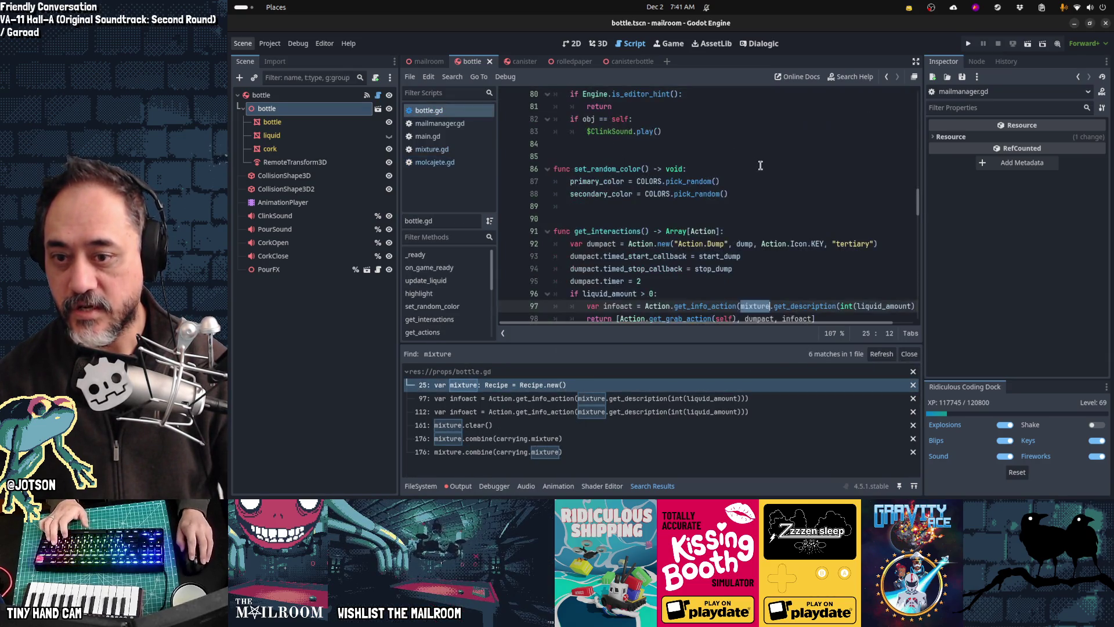
scroll(763, 165, "down", 18)
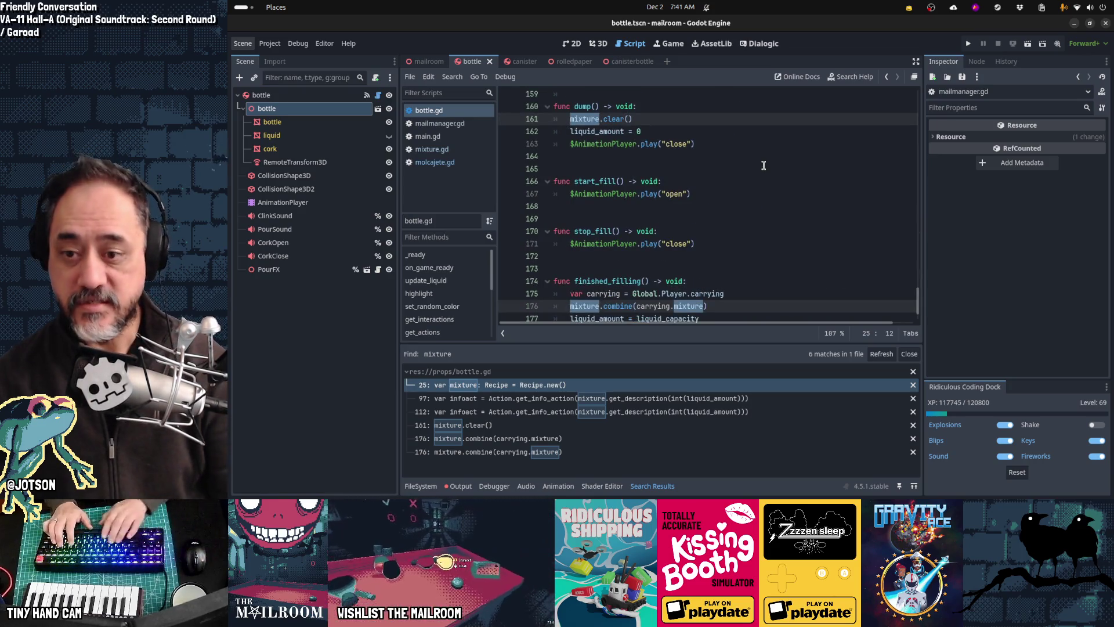
type("recipe: Recipe = Recipe.new(")
key("ctrl+s")
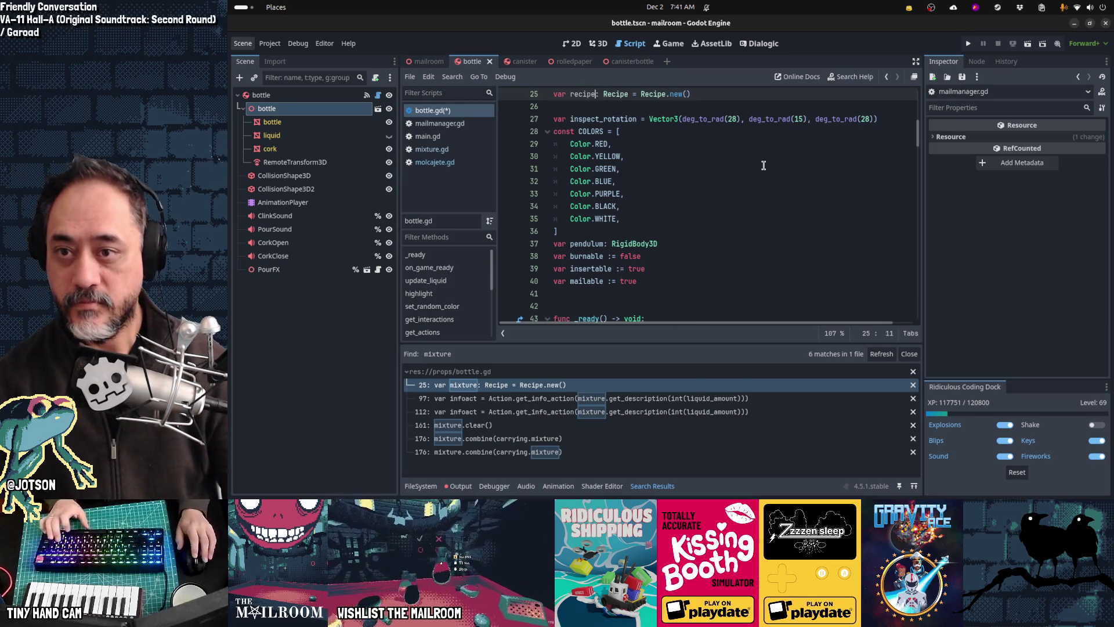
Check bottle.gd's recipe usages on lines 176 and 112, then refresh the search to 0 mixture matches.
left_click(543, 438)
scroll(642, 312, "down", 2)
left_click(649, 266)
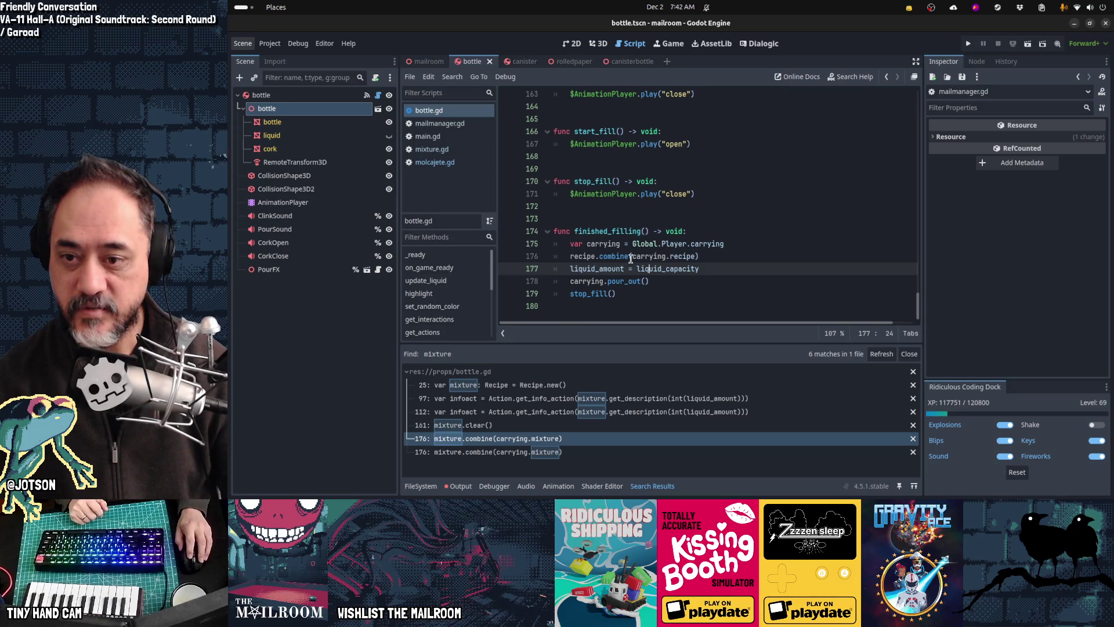
mouse_move(634, 258)
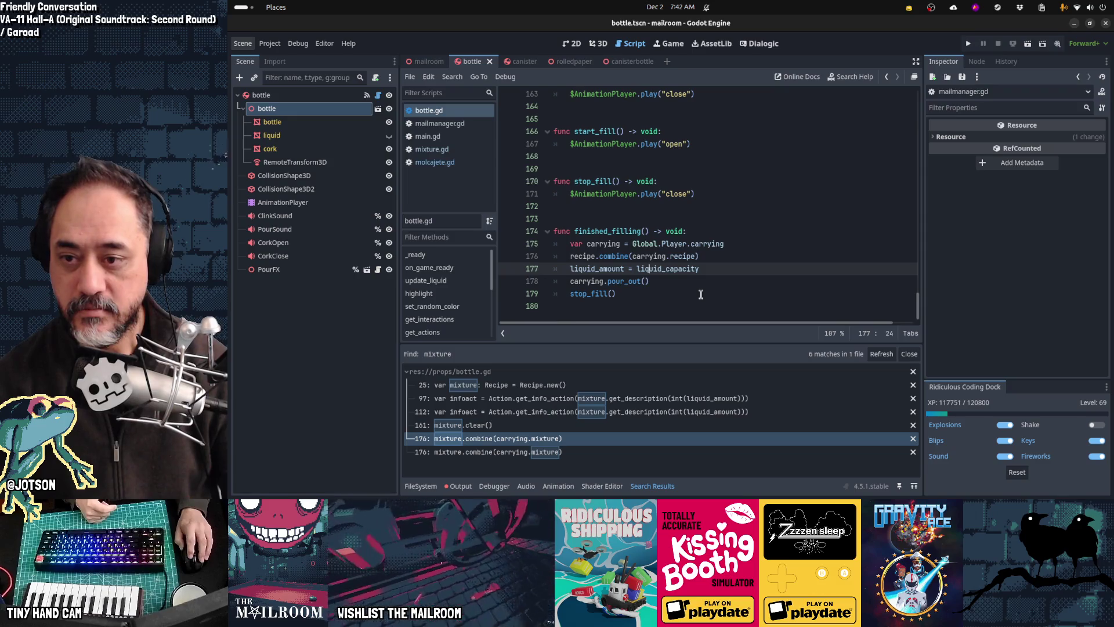
left_click(598, 417)
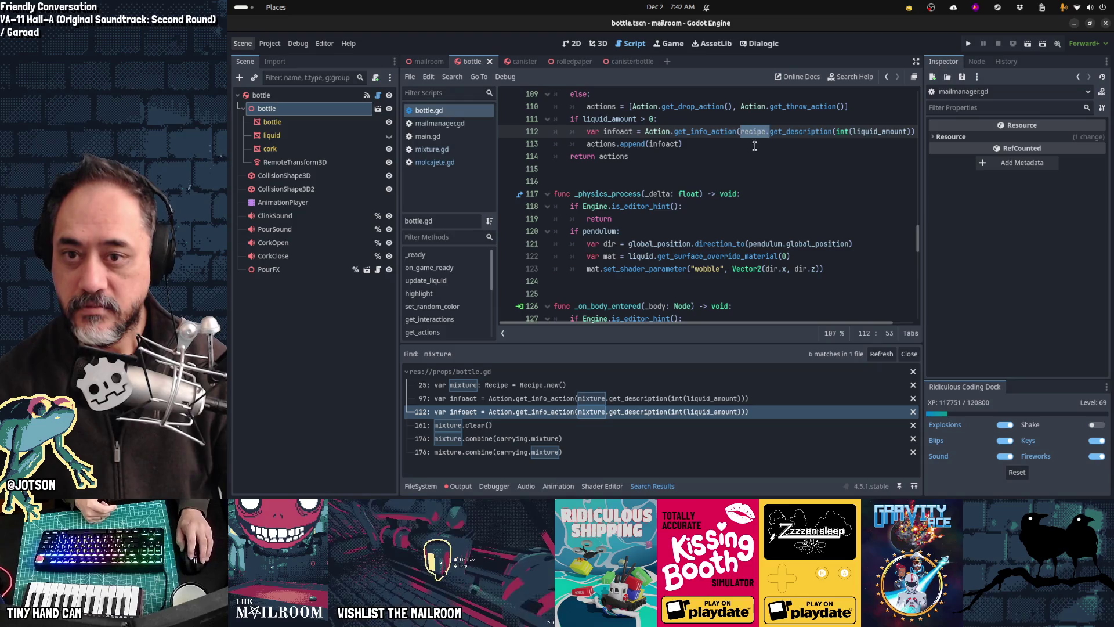
mouse_move(820, 134)
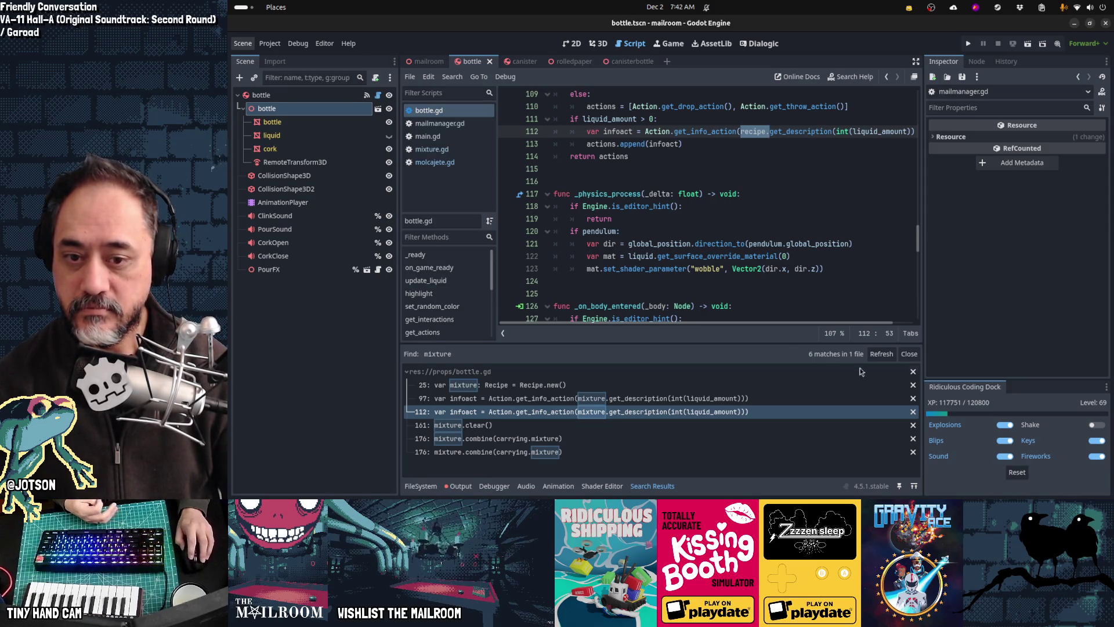
left_click(886, 356)
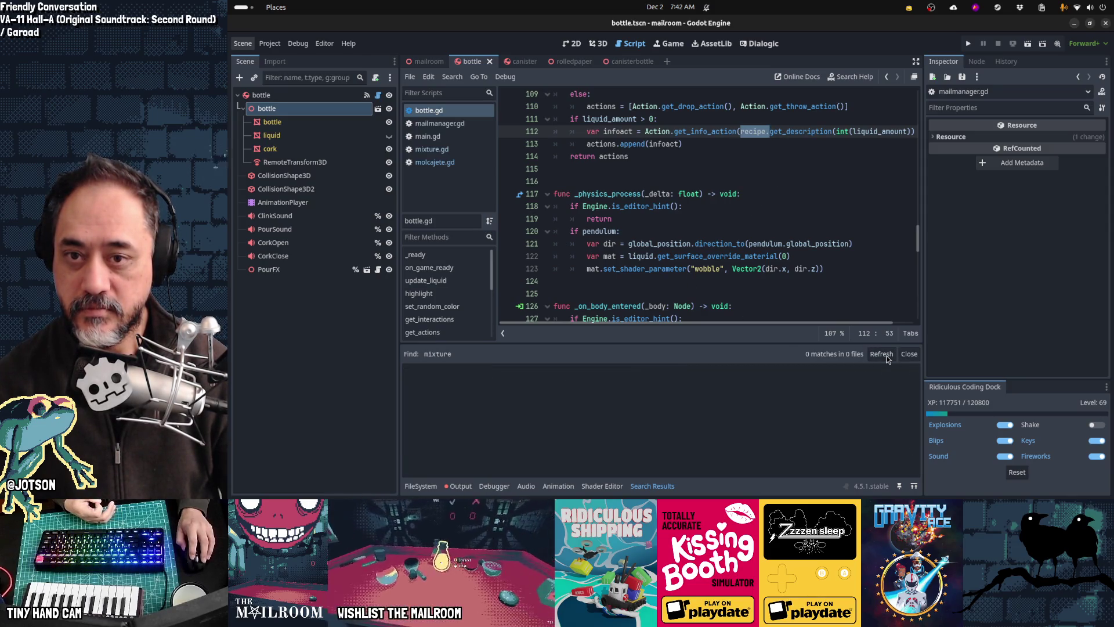
Search all project files for recipe.get_description.
double_click(800, 131)
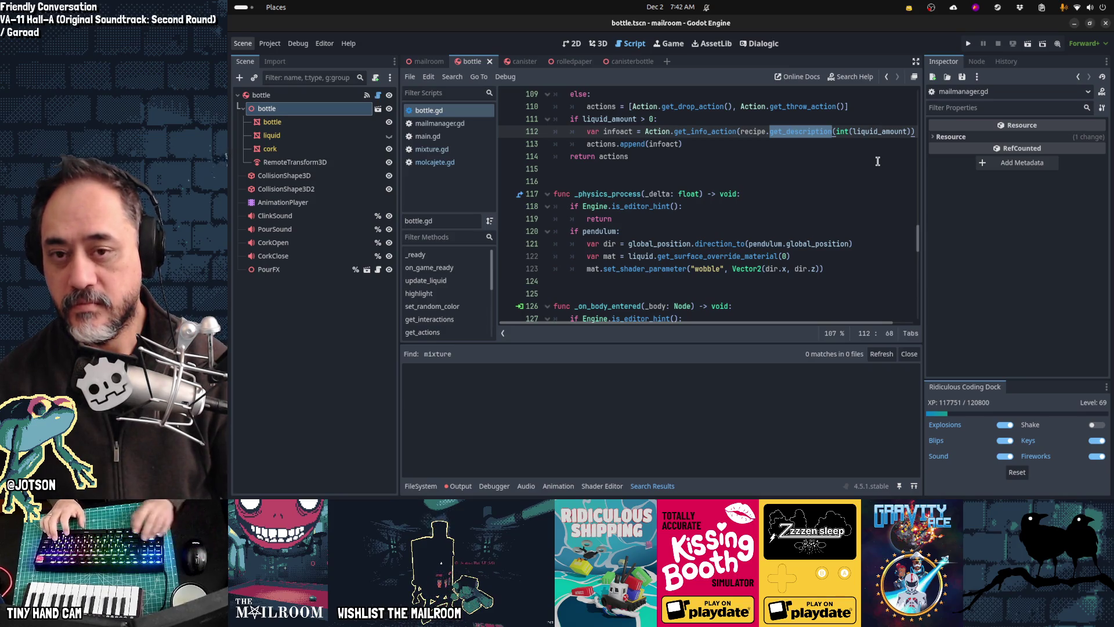
key("ctrl+shift+Right")
key("ctrl+shift+Right")
key("ctrl+shift+Right")
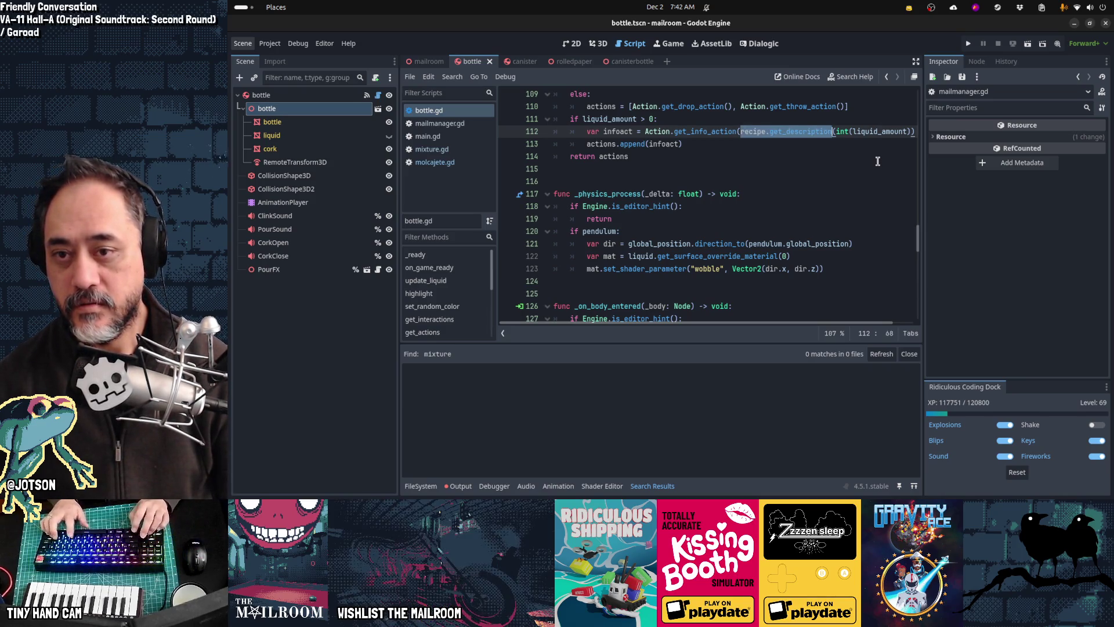
key("ctrl+shift+f")
key("Return")
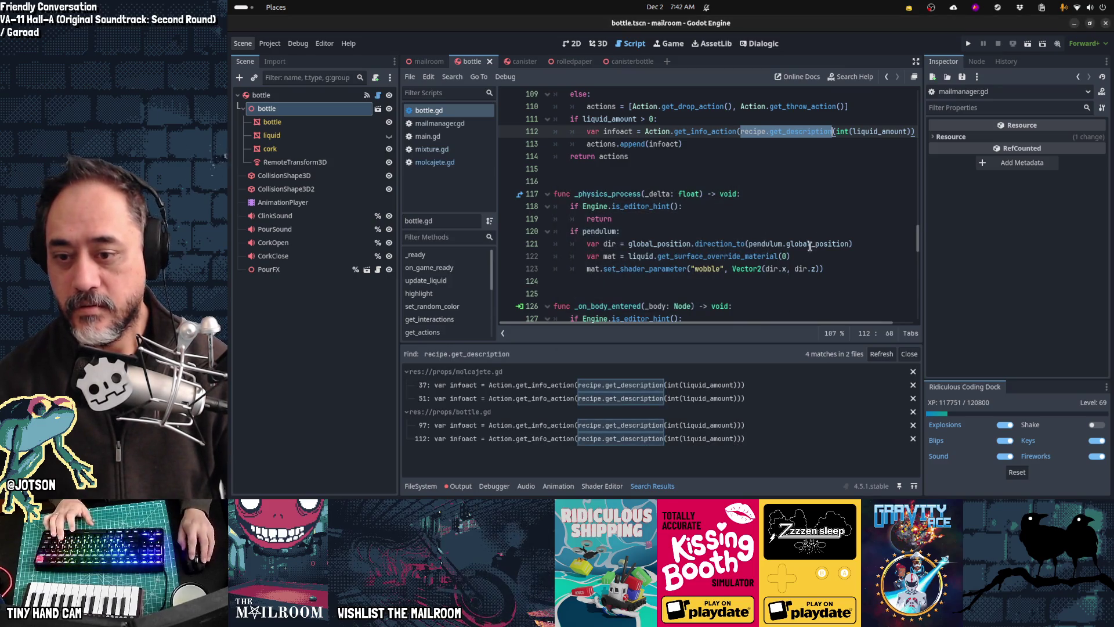
Remove the int(liquid_amount) argument from the get_description calls on molcajete.gd lines 37 and 51.
left_click(730, 384)
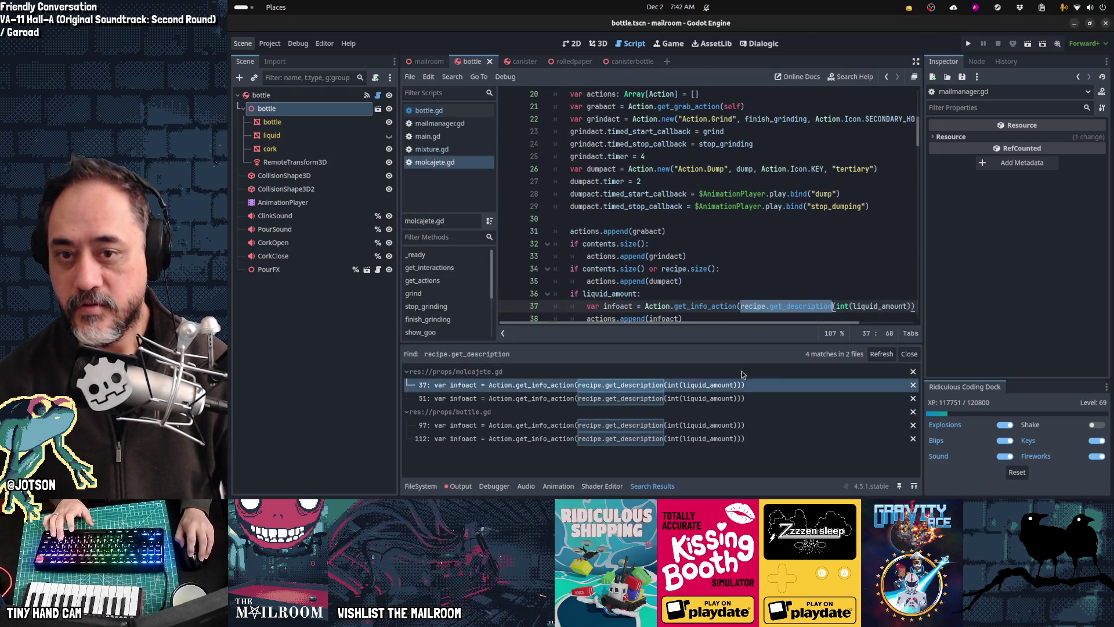
left_click(836, 304)
key("Delete")
key("Delete")
key("Delete")
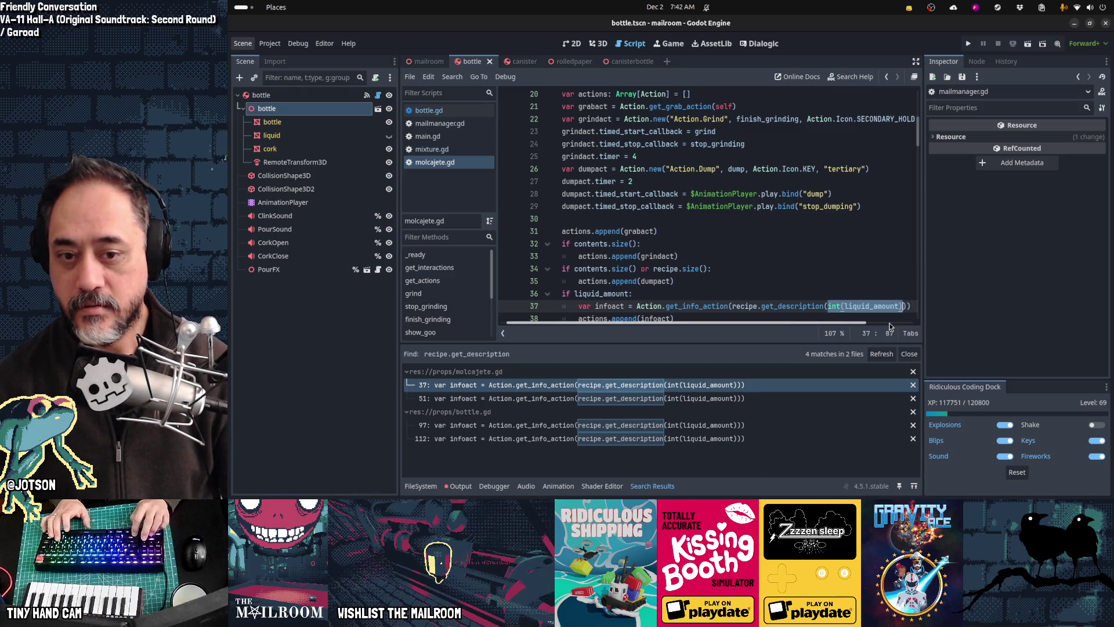
key("ctrl+s")
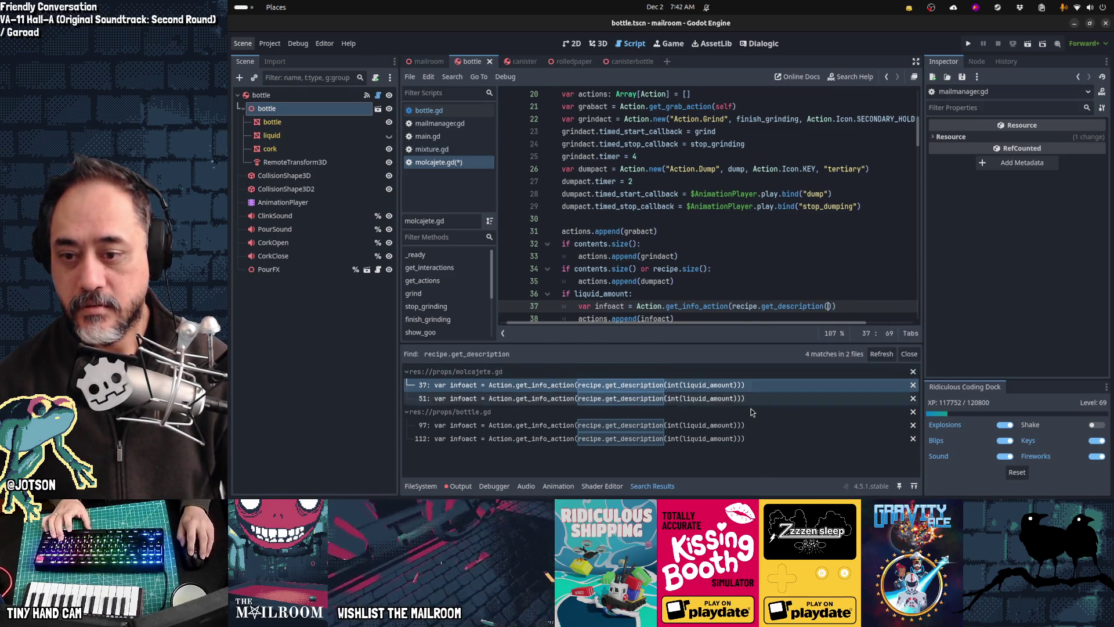
left_click(717, 400)
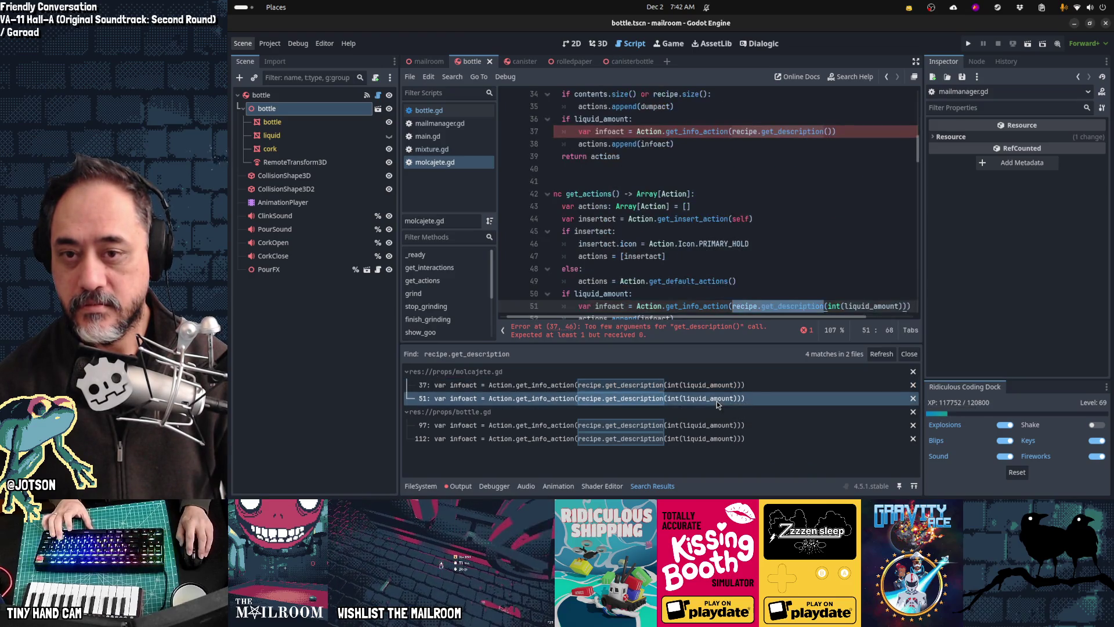
key("Right")
key("Right")
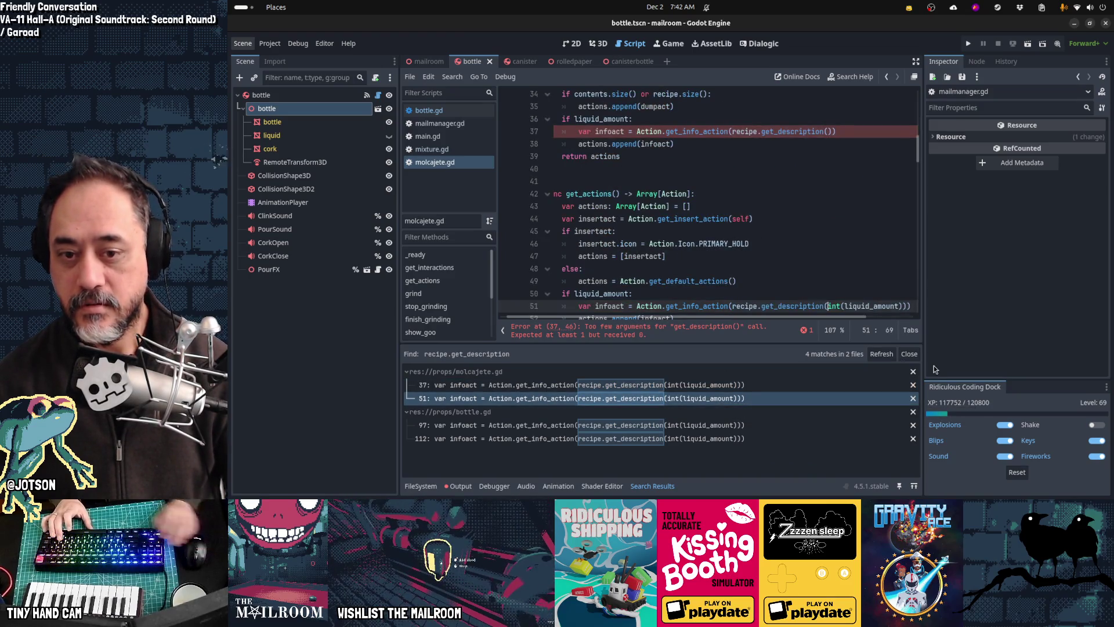
key("ctrl+shift+Right")
key("ctrl+shift+Right")
key("ctrl+shift+Right")
key("shift+Right")
key("Delete")
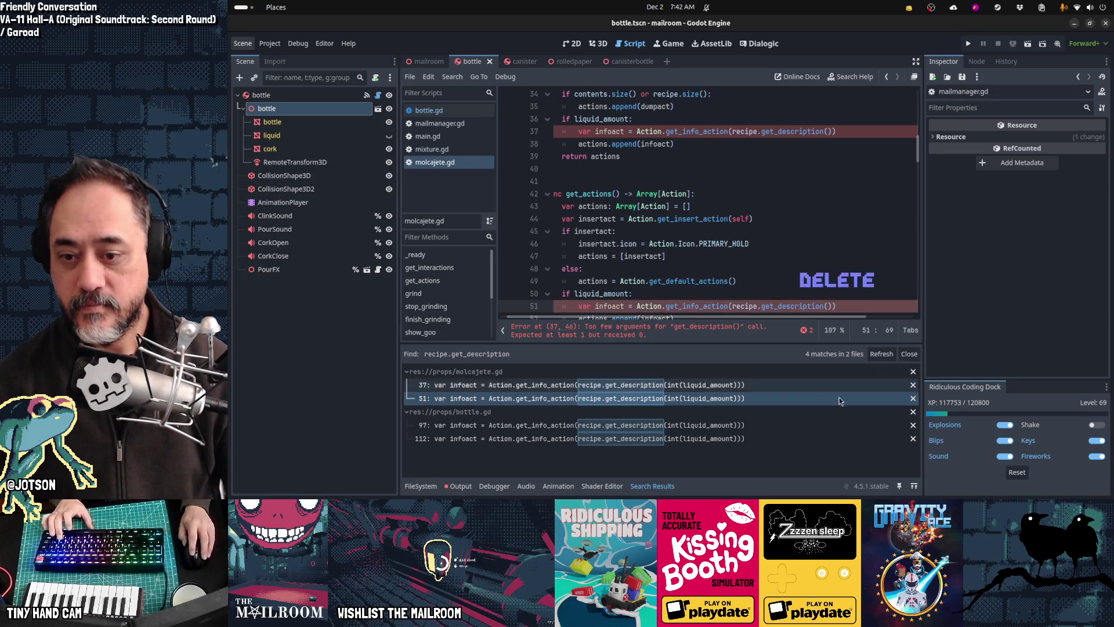
Remove int(liquid_amount) from bottle.gd lines 97 and 112, save, and open get_description's definition.
left_click(768, 425)
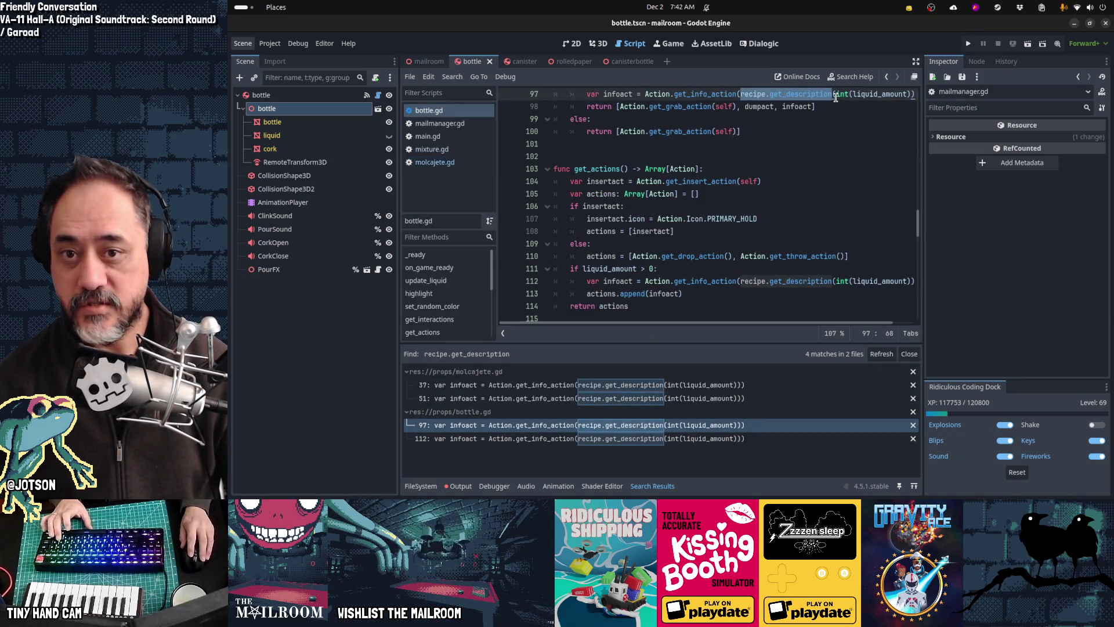
key("Right")
key("ctrl+shift+Right")
key("ctrl+shift+Right")
key("ctrl+shift+Right")
key("shift+Right")
key("Delete")
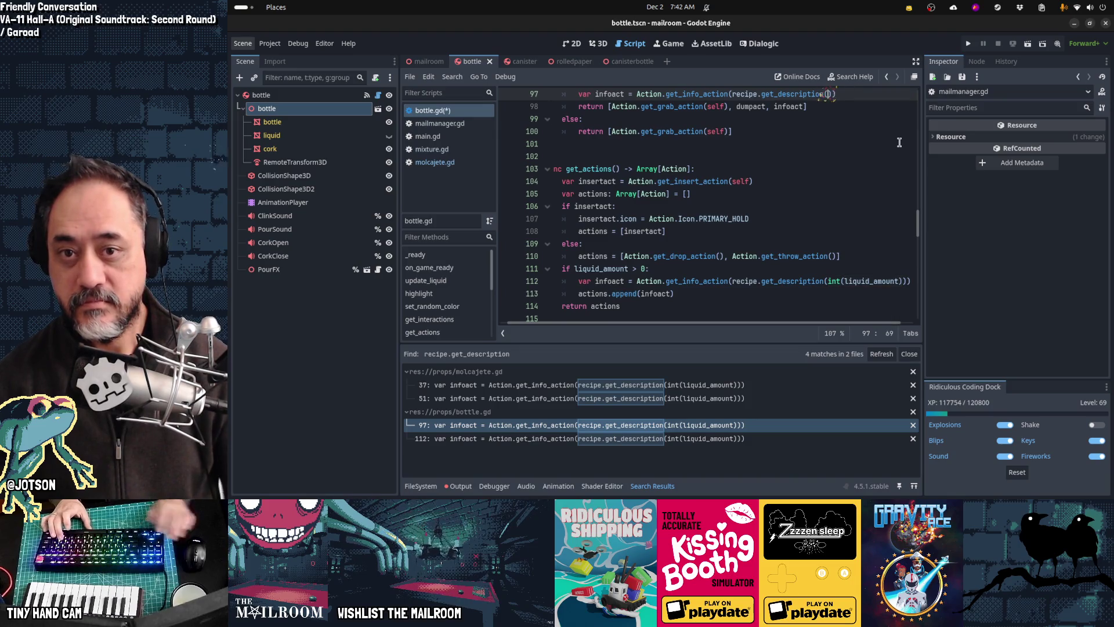
key("Down")
key("Down")
key("Down")
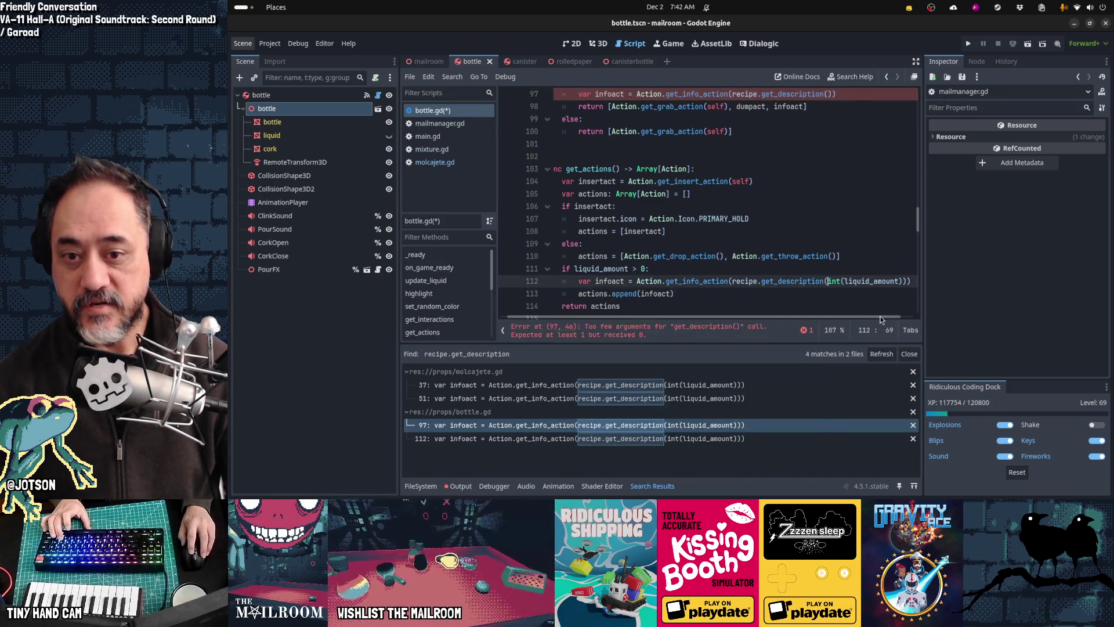
key("ctrl+shift+Right")
key("ctrl+shift+Right")
key("ctrl+shift+Right")
key("shift+Right")
key("Delete")
key("ctrl+s")
left_click(881, 353)
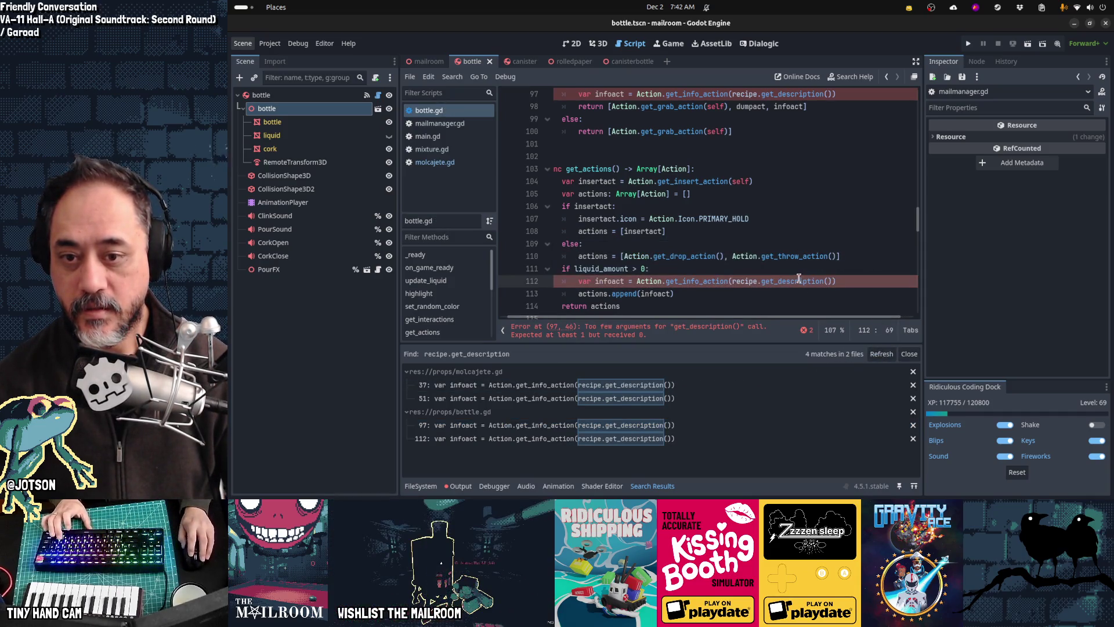
left_click(799, 283, "ctrl")
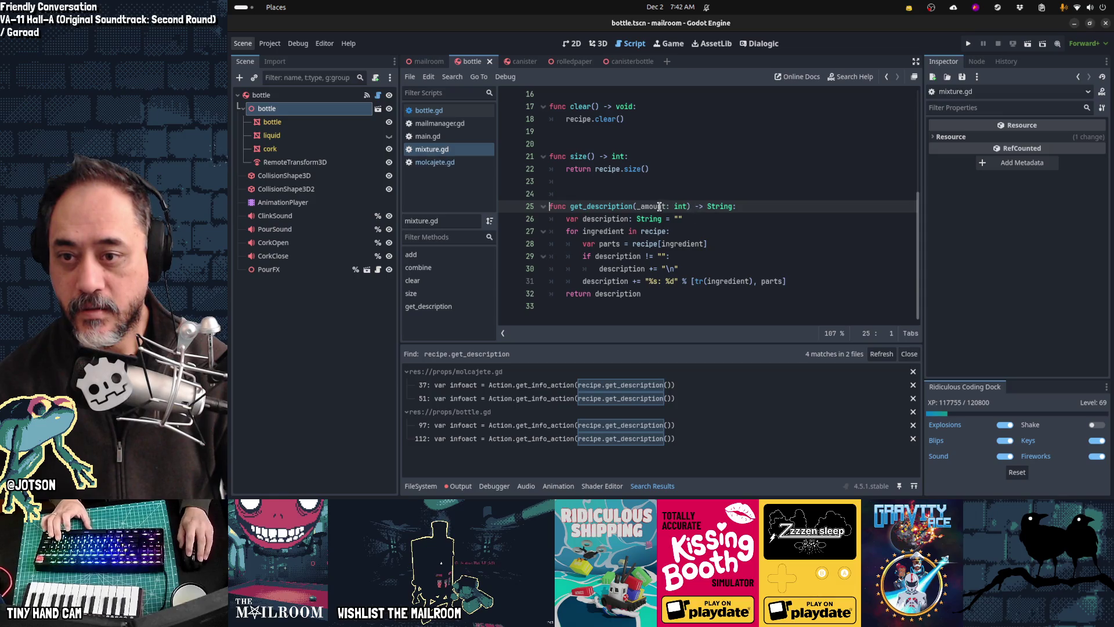
Delete the _amount: int parameter from get_description, then review bottle.gd and molcajete.gd.
key("Delete")
key("Delete")
key("Delete")
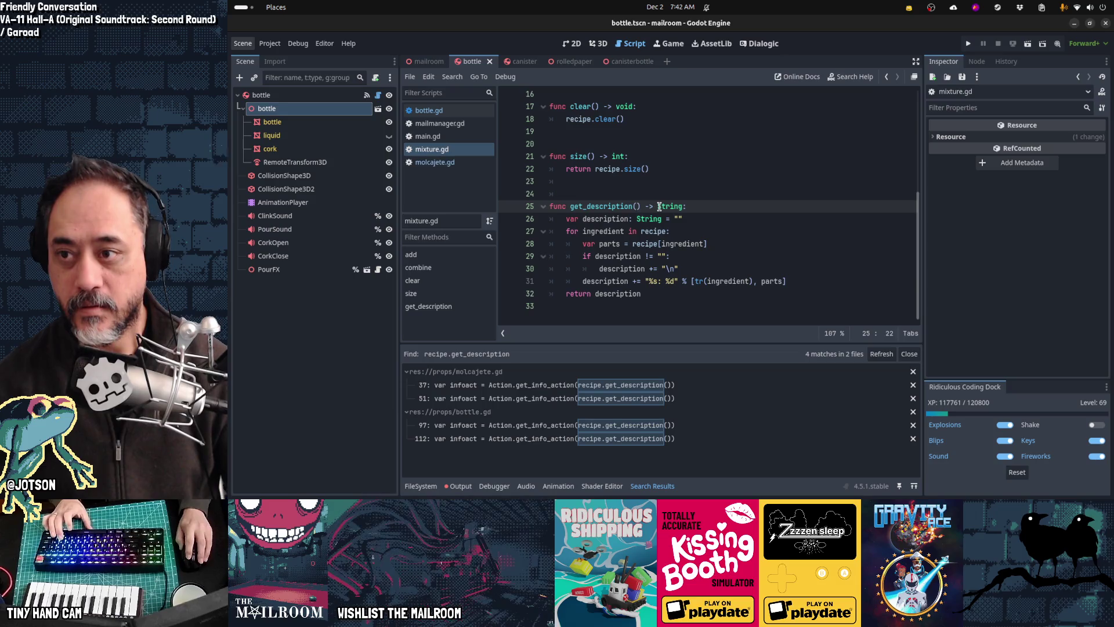
left_click(435, 110)
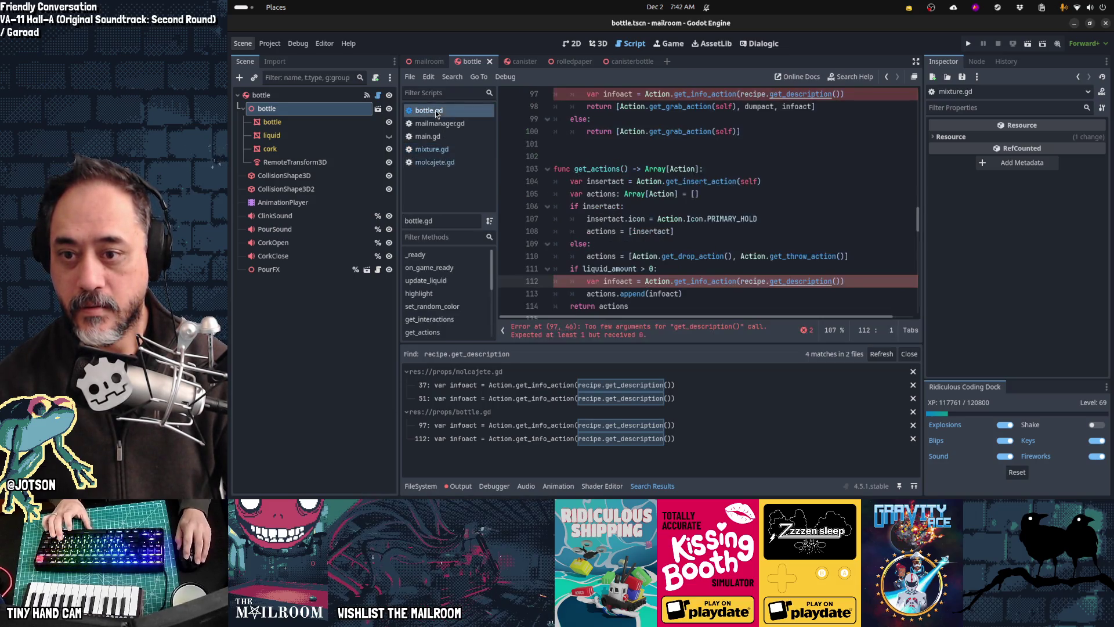
left_click(461, 165)
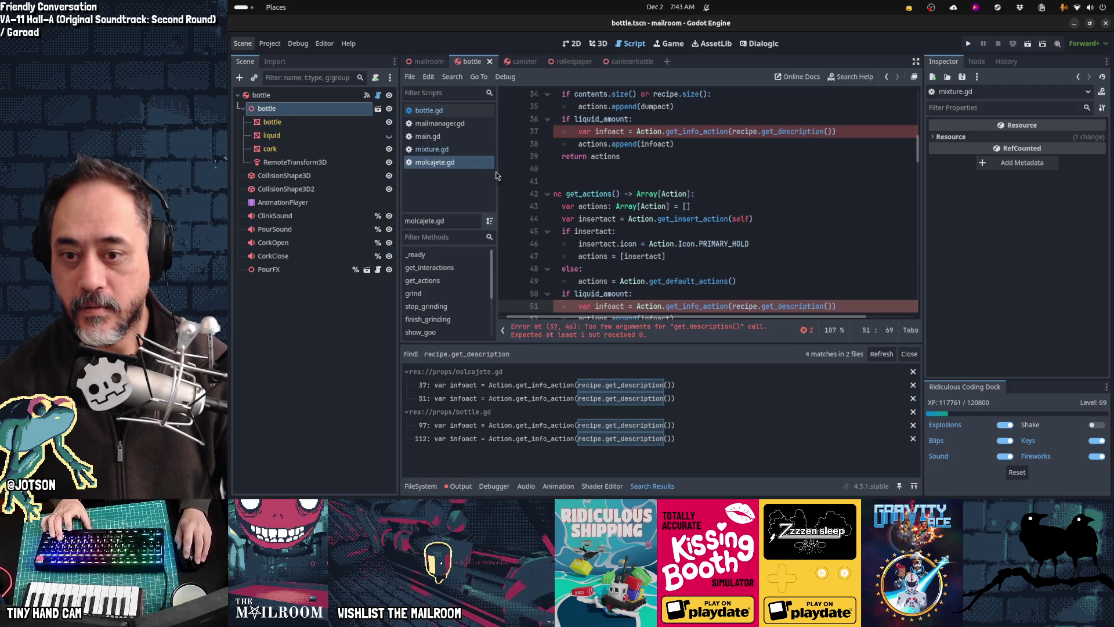
left_click(669, 218)
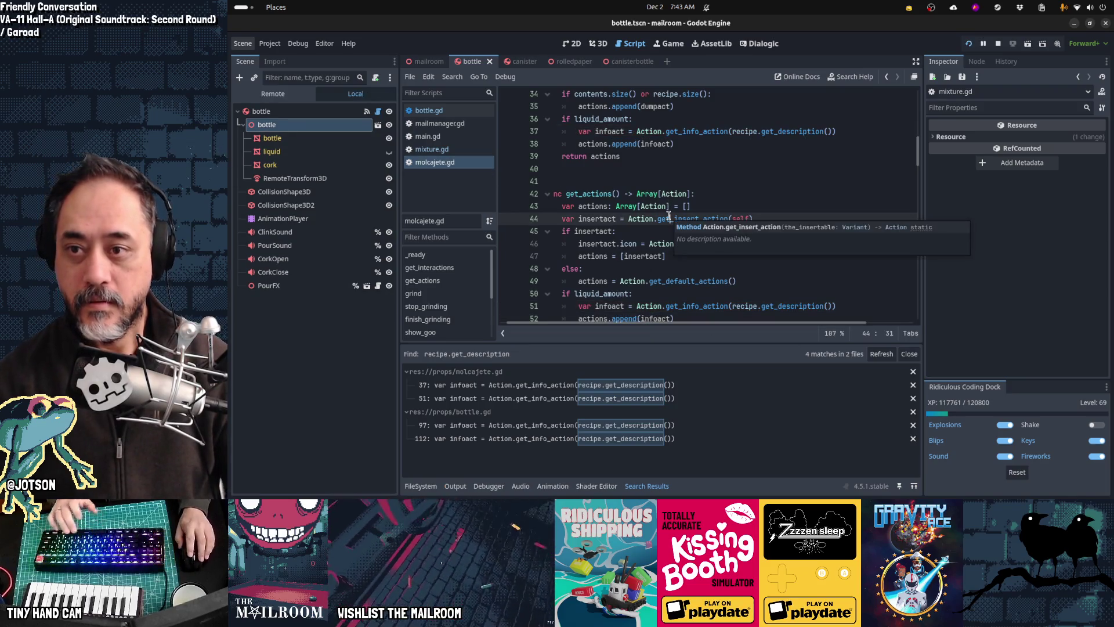
Run the game, spawn a molcajete, frog meat and flask, and drop the meat into the mortar.
key("F5")
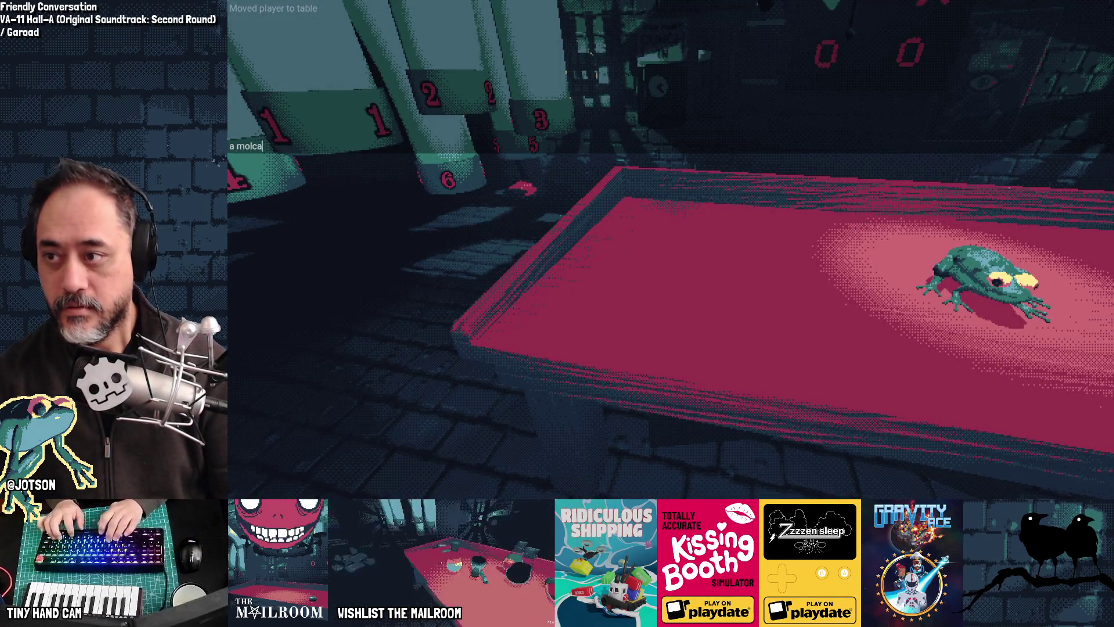
key("grave")
type("a frog")
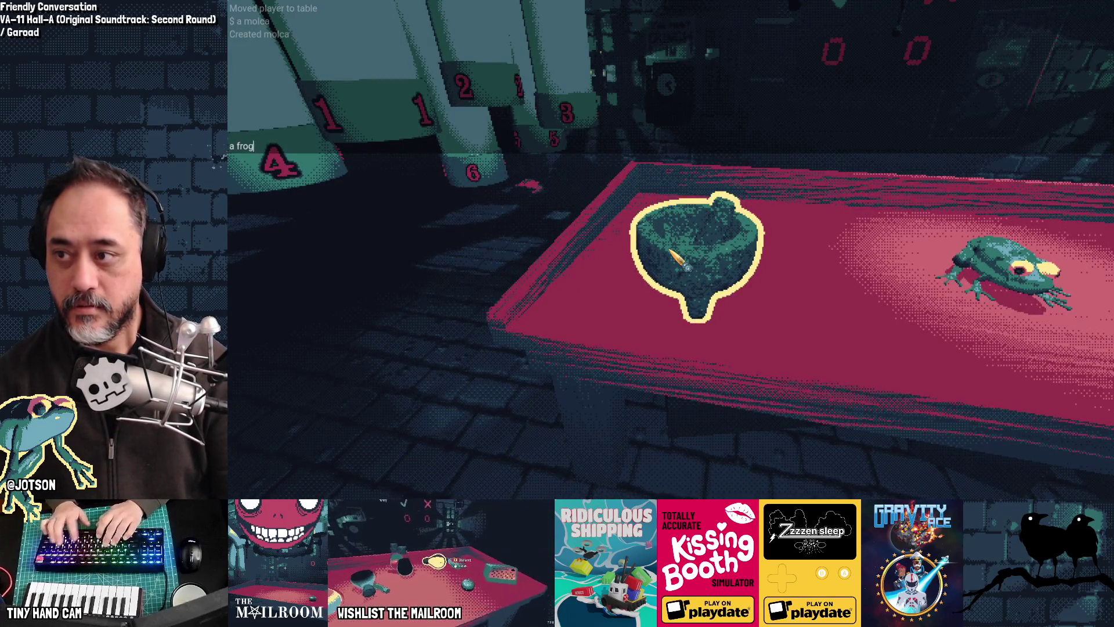
key("grave")
key("grave")
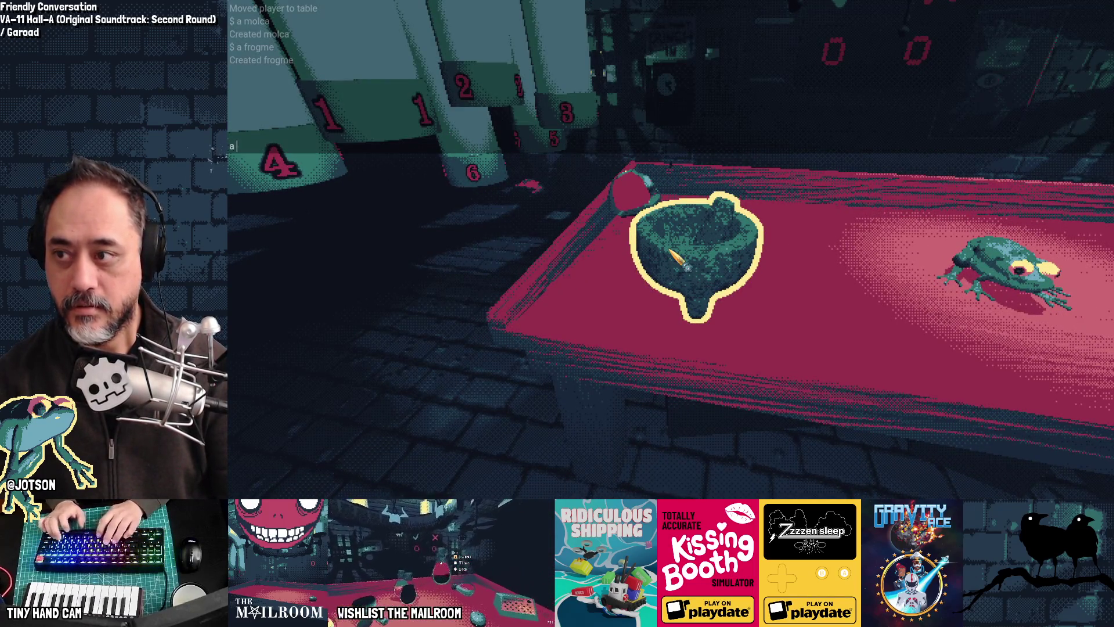
key("grave")
left_click(670, 249)
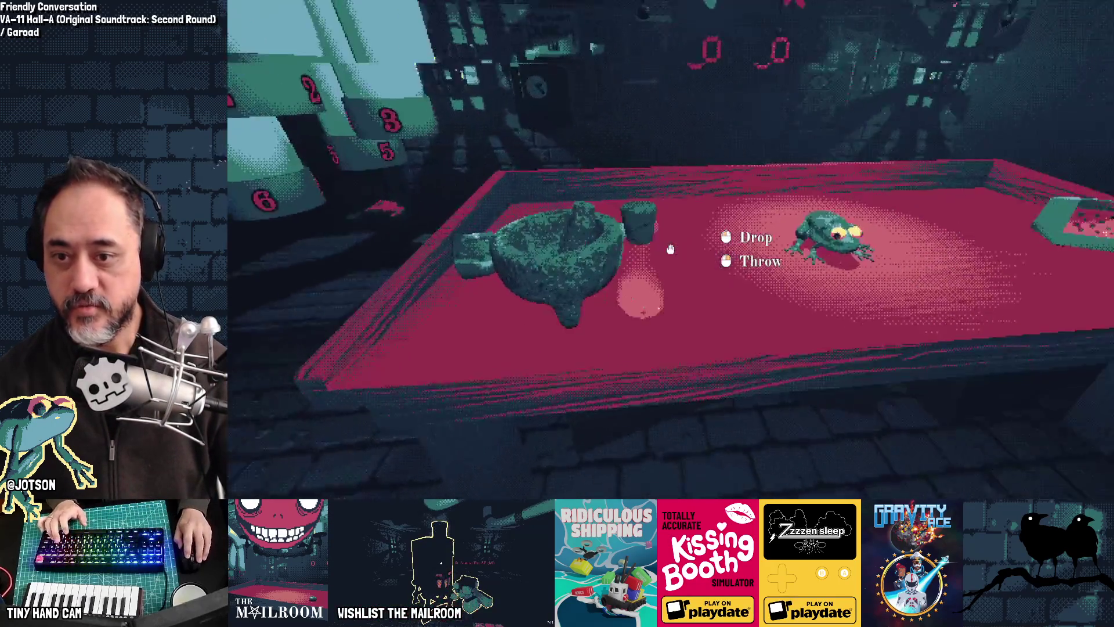
left_click(670, 250)
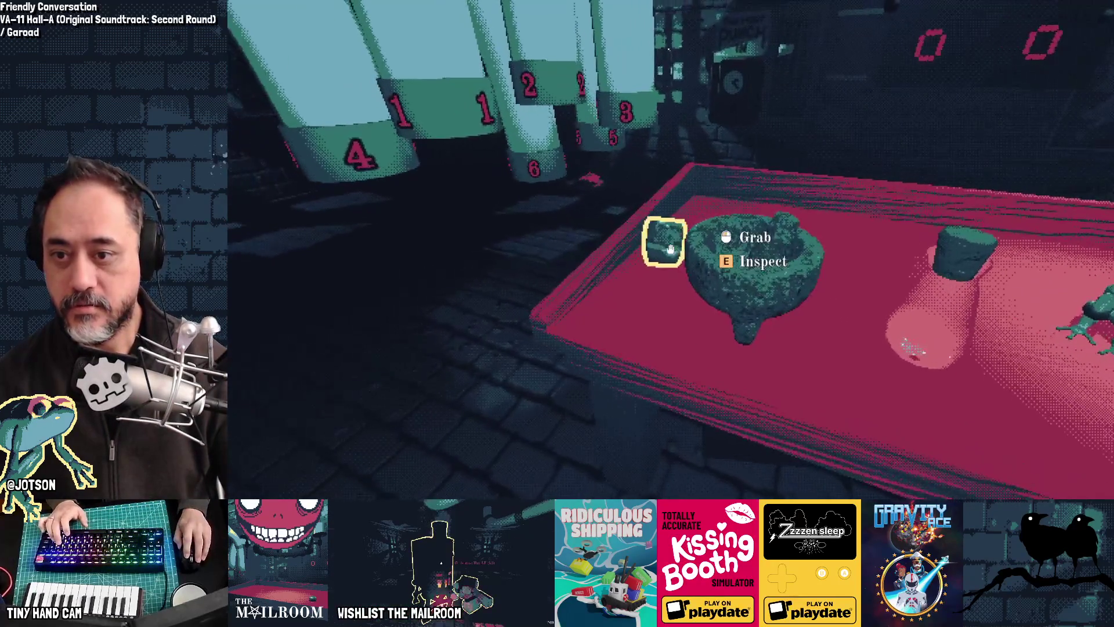
left_click(670, 250)
left_click(670, 249)
Grind the frog meat, pour it into the bottle, check it, then quit to the script editor.
right_click(670, 249)
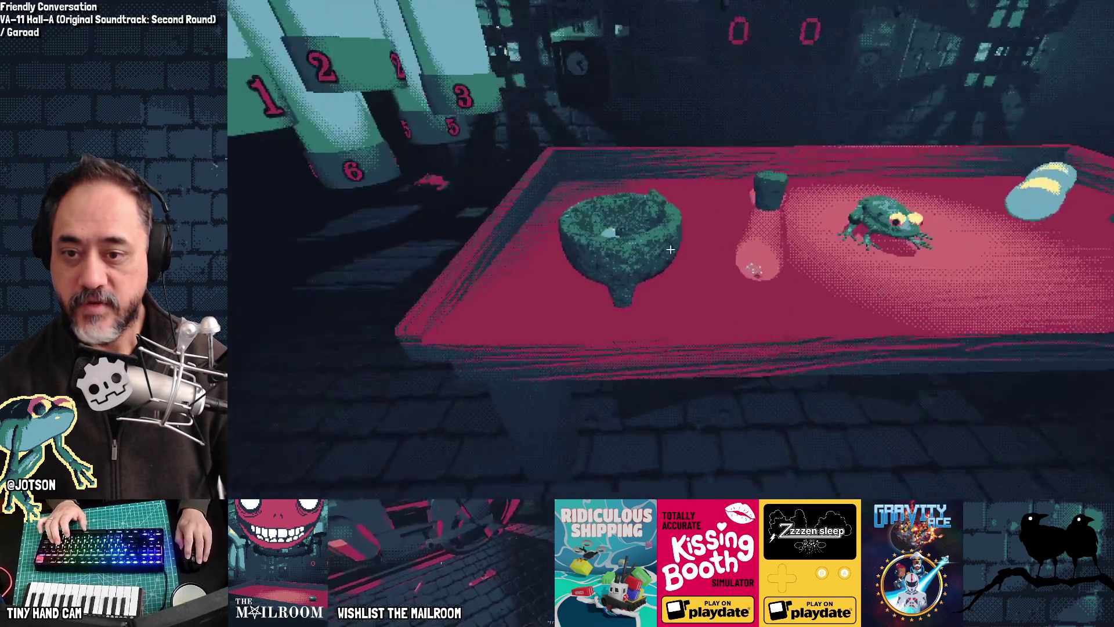
left_click(670, 250)
left_click(670, 250)
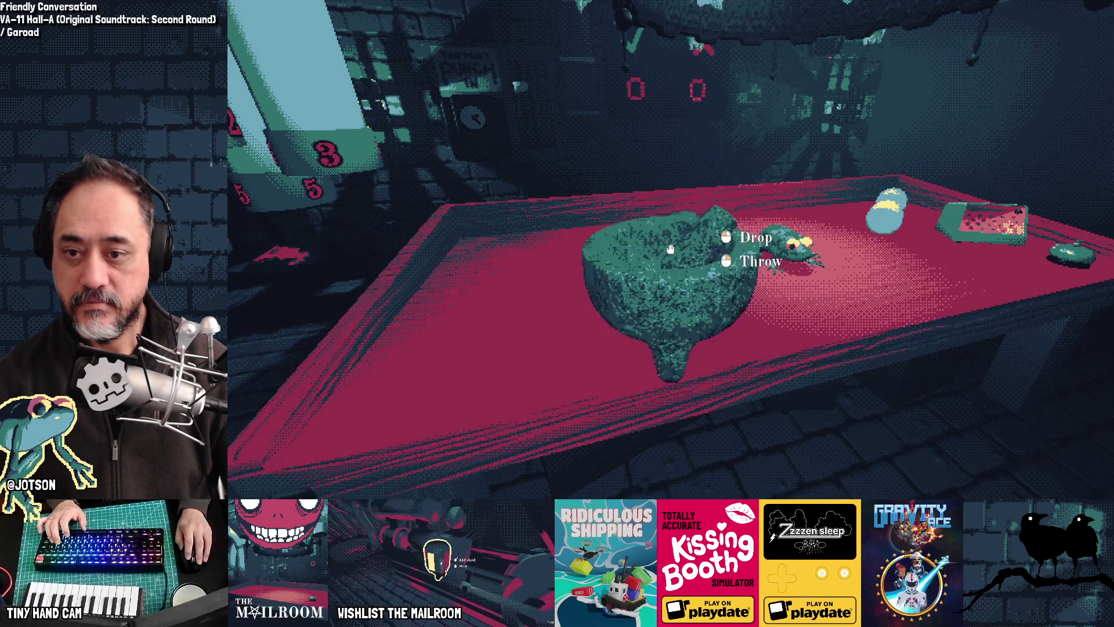
left_click(670, 250)
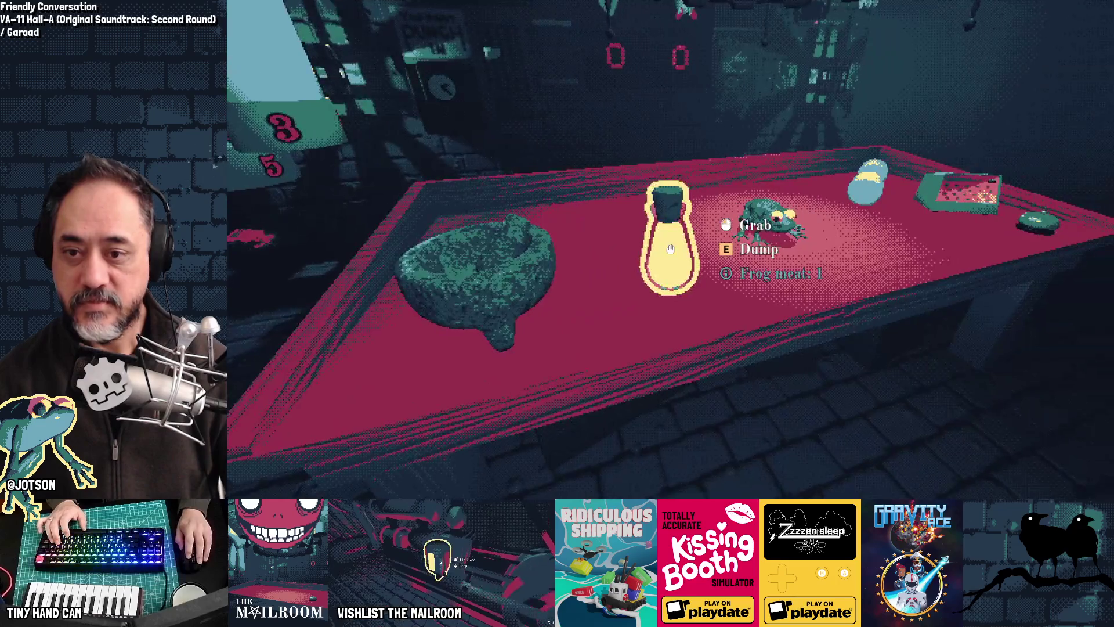
left_click(670, 250)
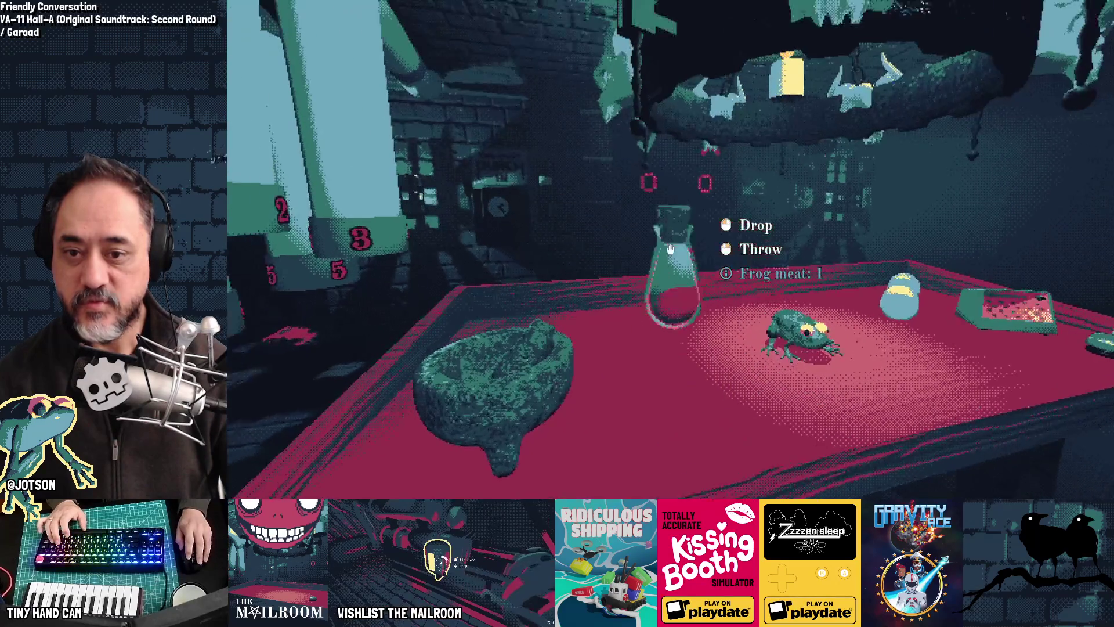
left_click(670, 250)
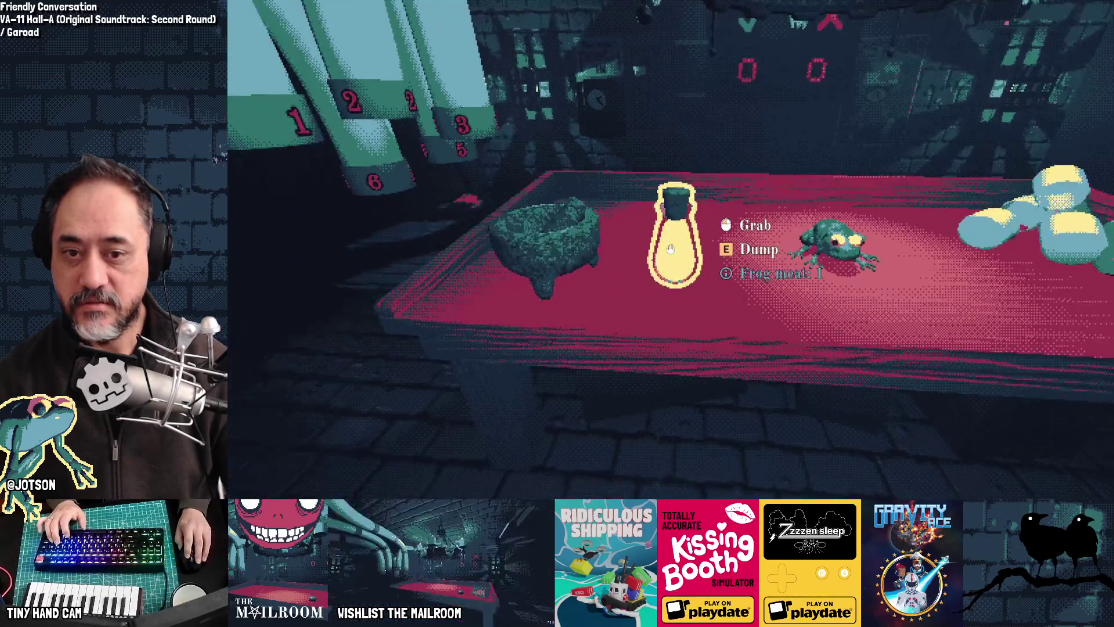
left_click(670, 249)
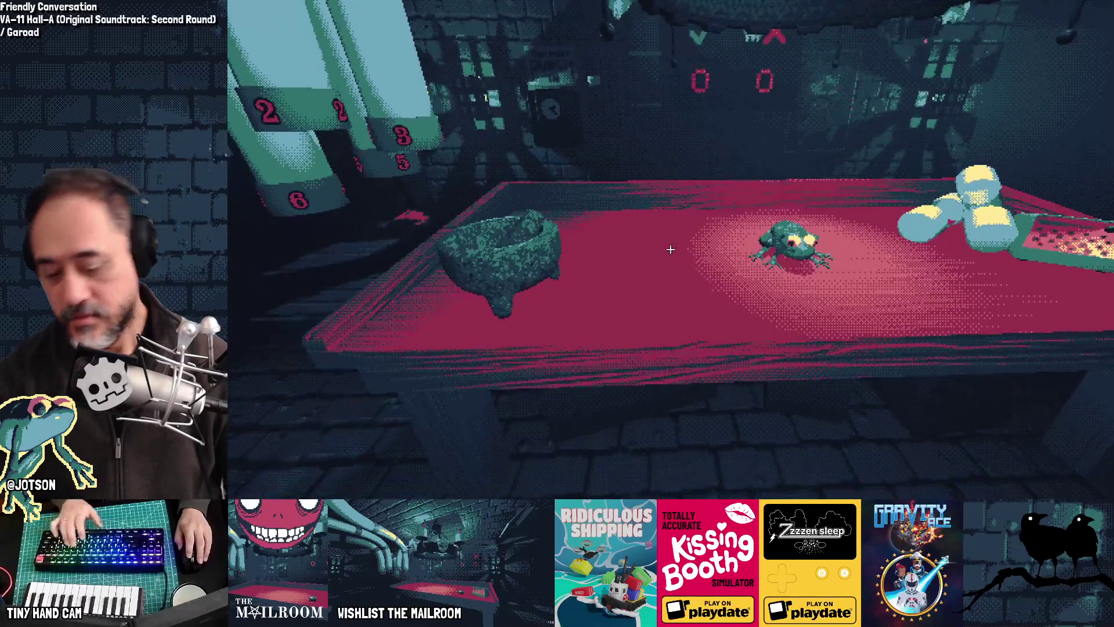
key("F8")
key("alt+Tab")
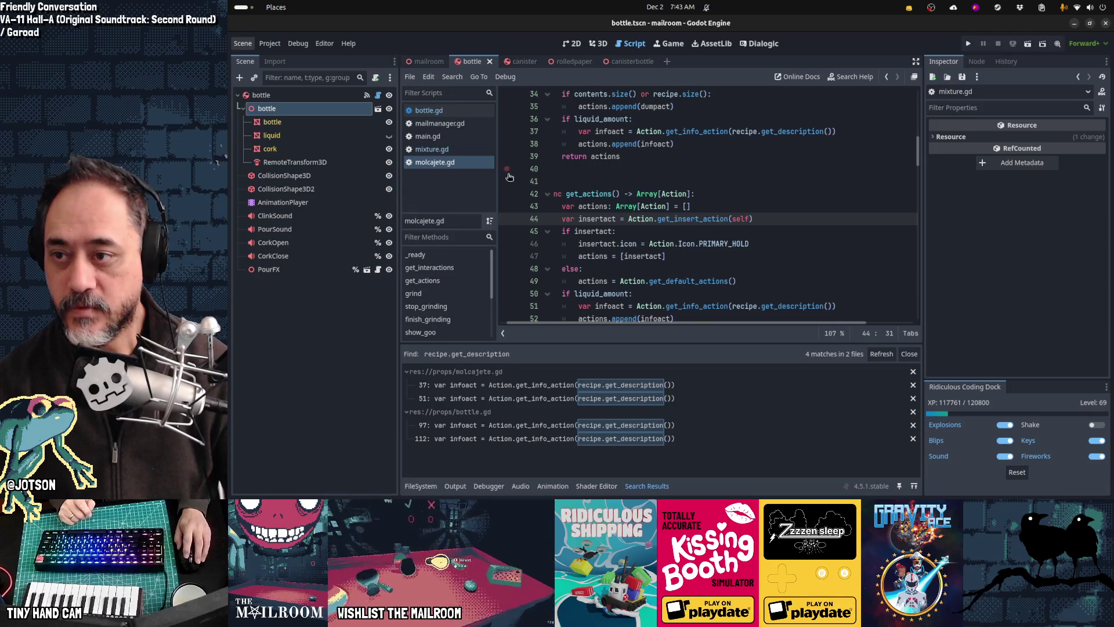
In mailmanager.gd, add RECIPE after ASTA in the MailType enum.
left_click(439, 123)
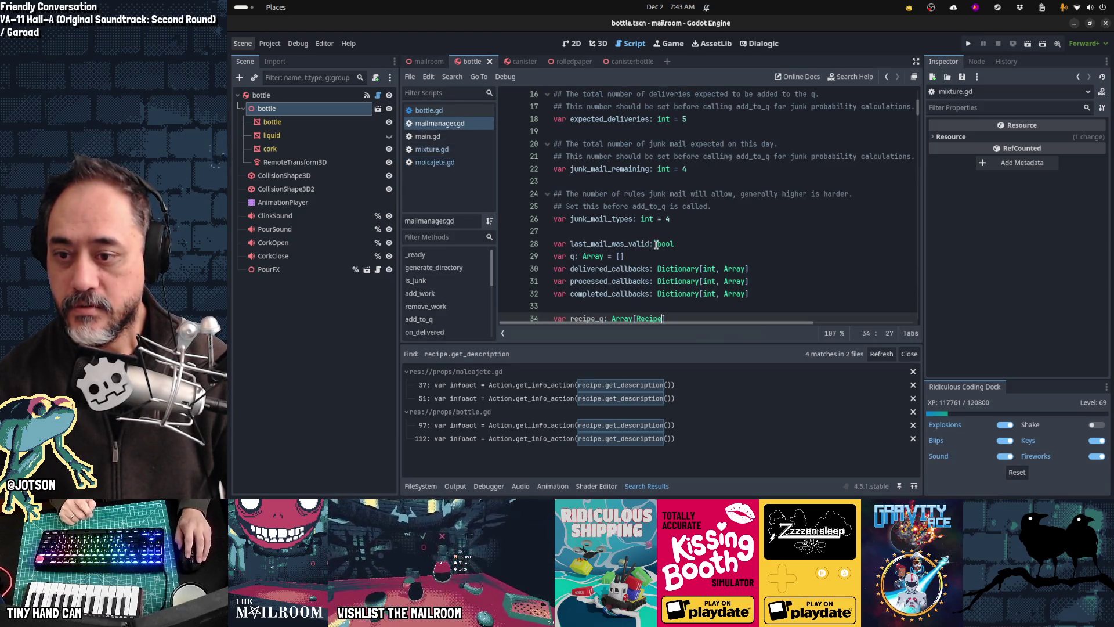
scroll(664, 260, "down", 2)
scroll(729, 257, "down", 3)
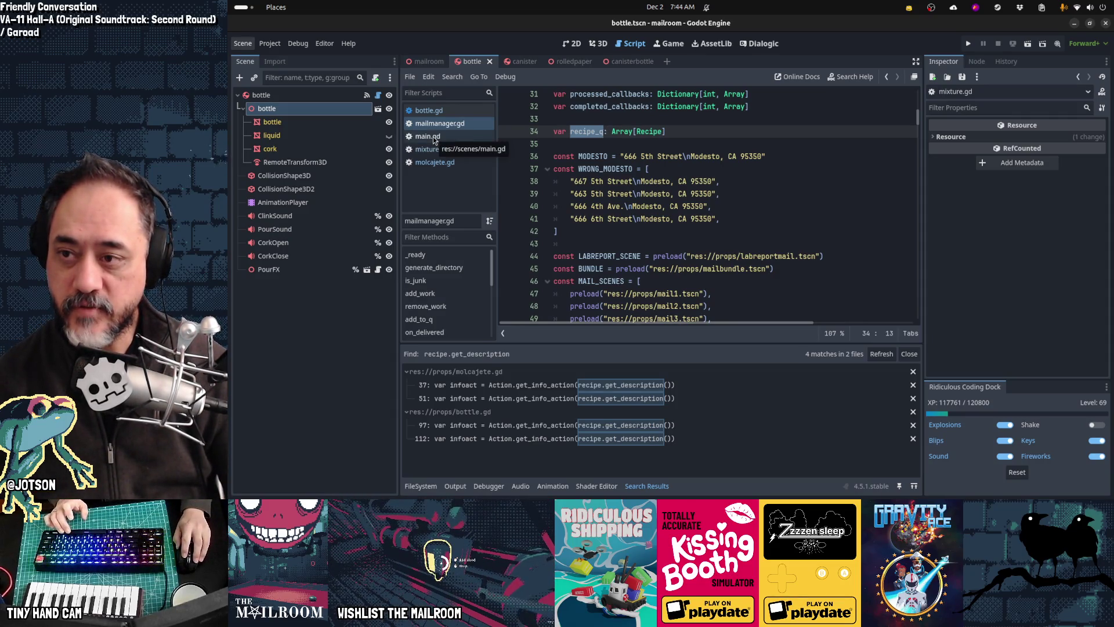
scroll(766, 226, "down", 5)
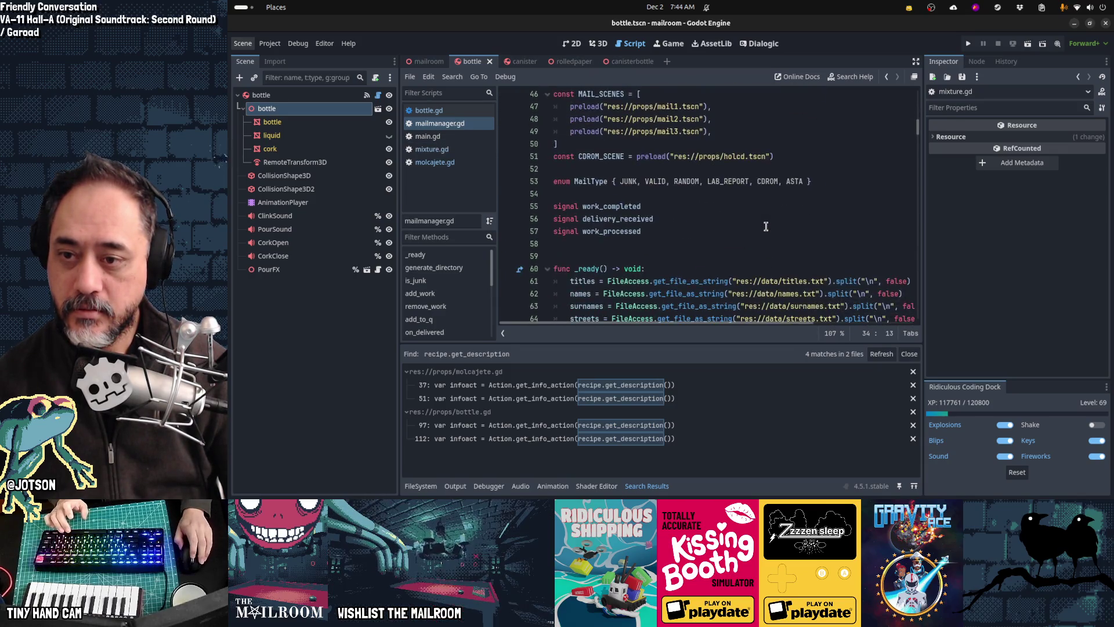
left_click(803, 182)
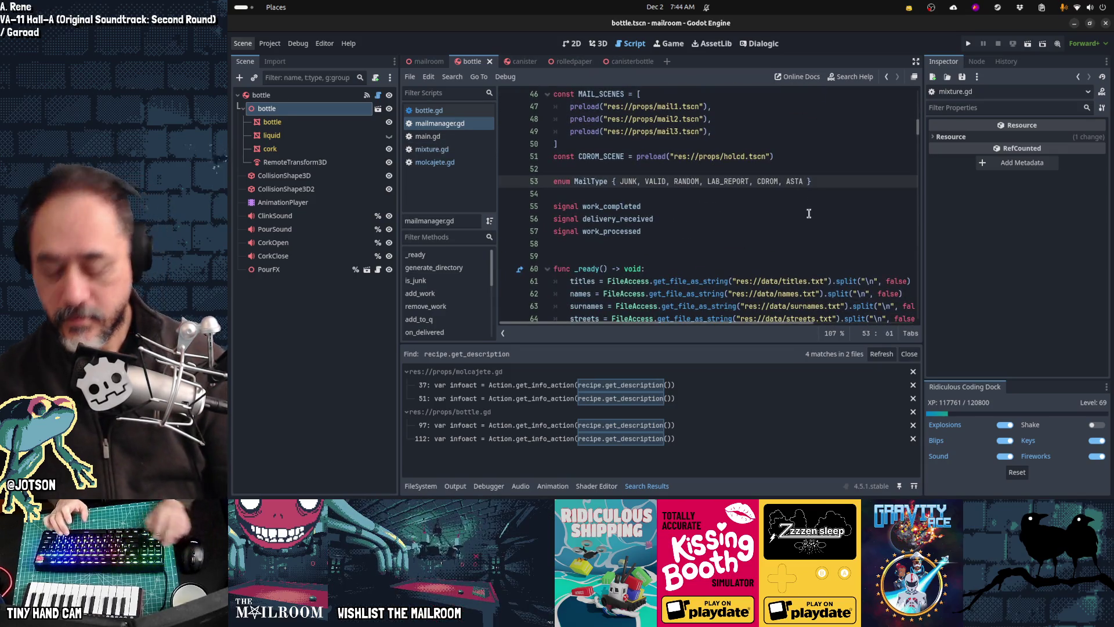
type(", ASTA, RECIPE")
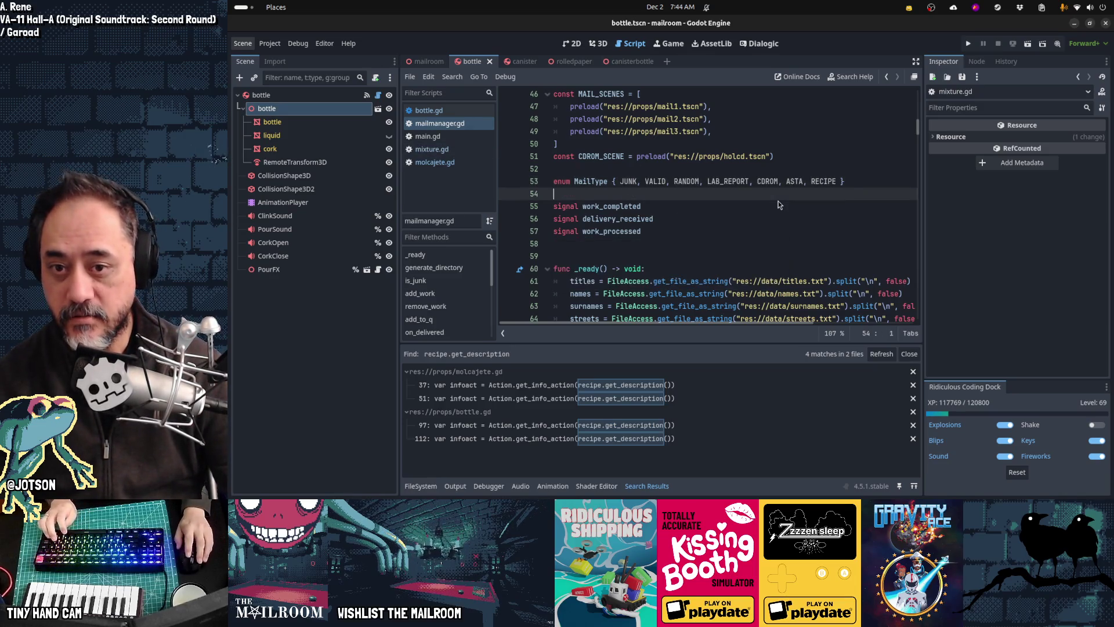
key("ctrl+alt+f")
Jump to spawn_mail and follow its add_work(piece) call to the add_work definition.
type("spawn")
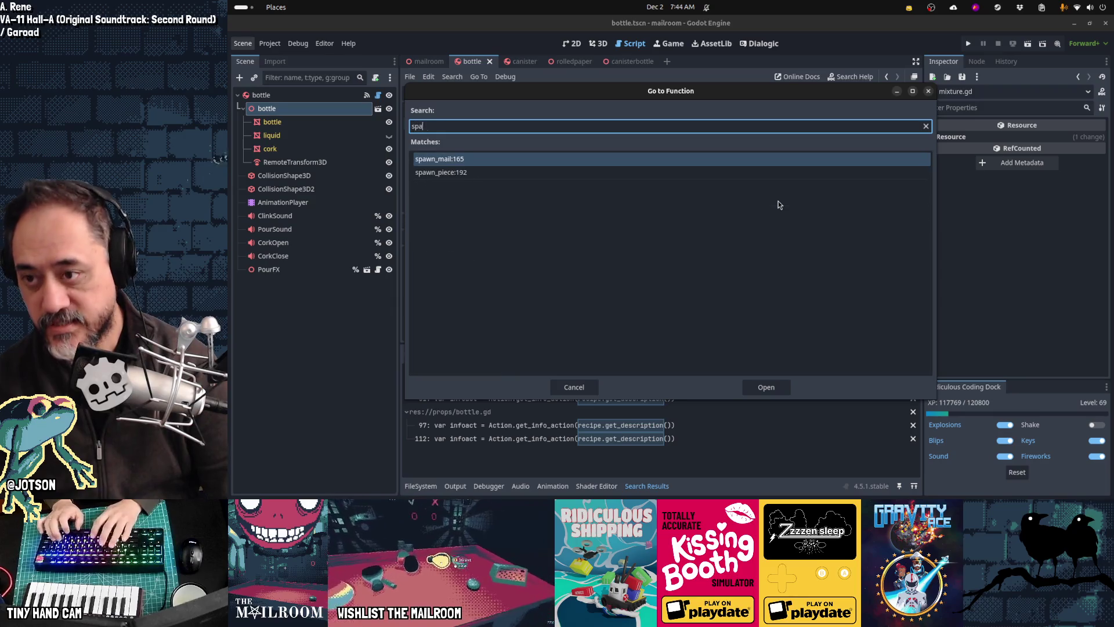
key("Return")
key("Down")
key("Down")
key("Down")
key("Down")
key("Down")
key("Down")
key("Left")
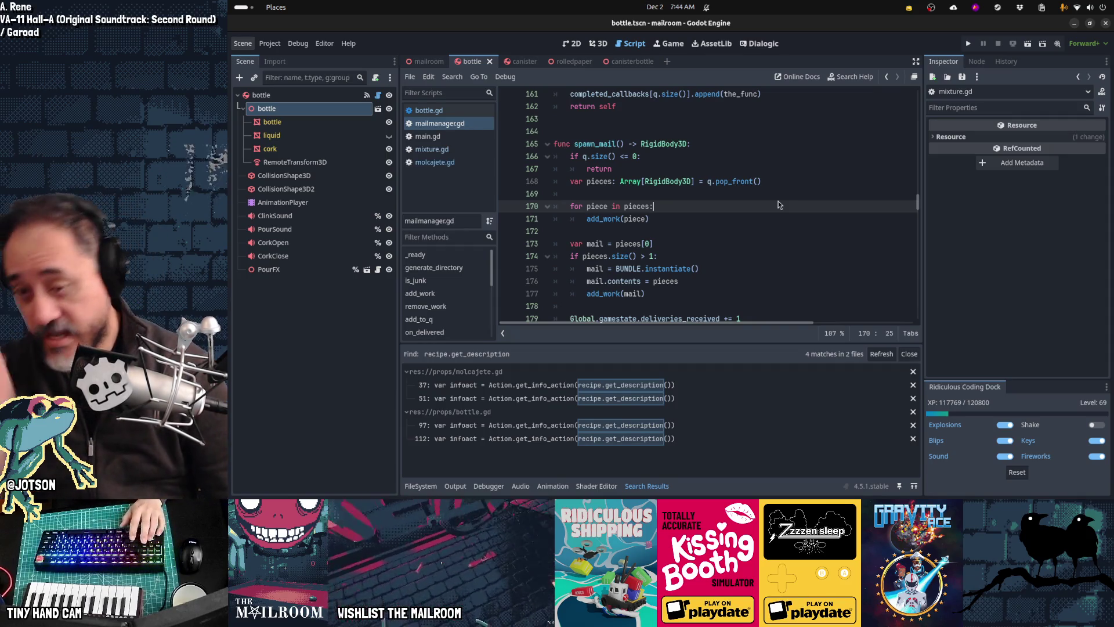
key("Down")
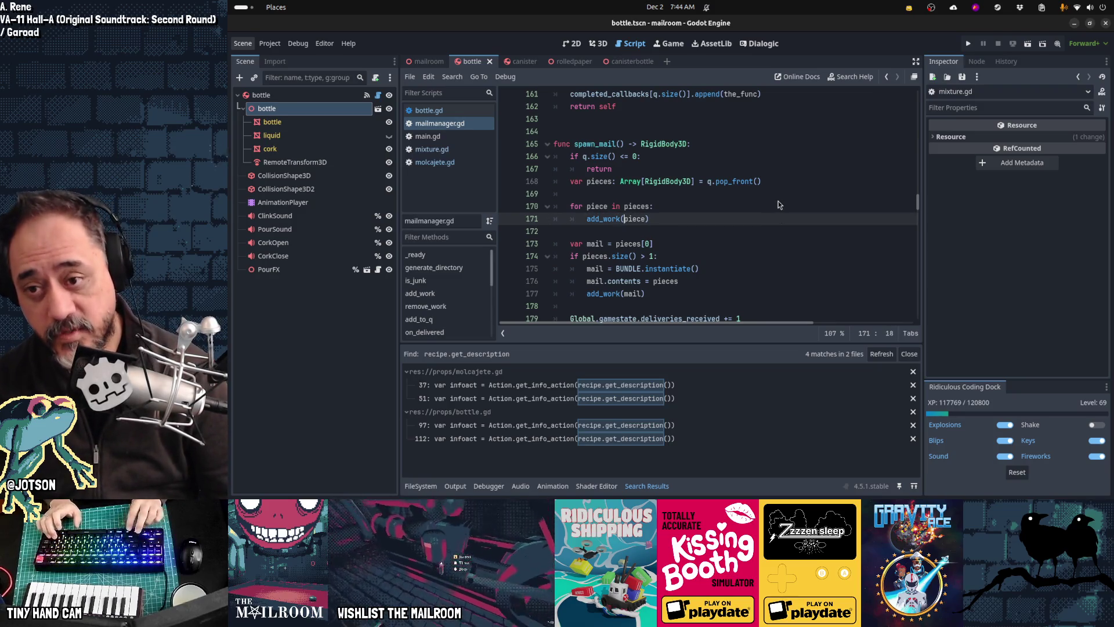
key("Home")
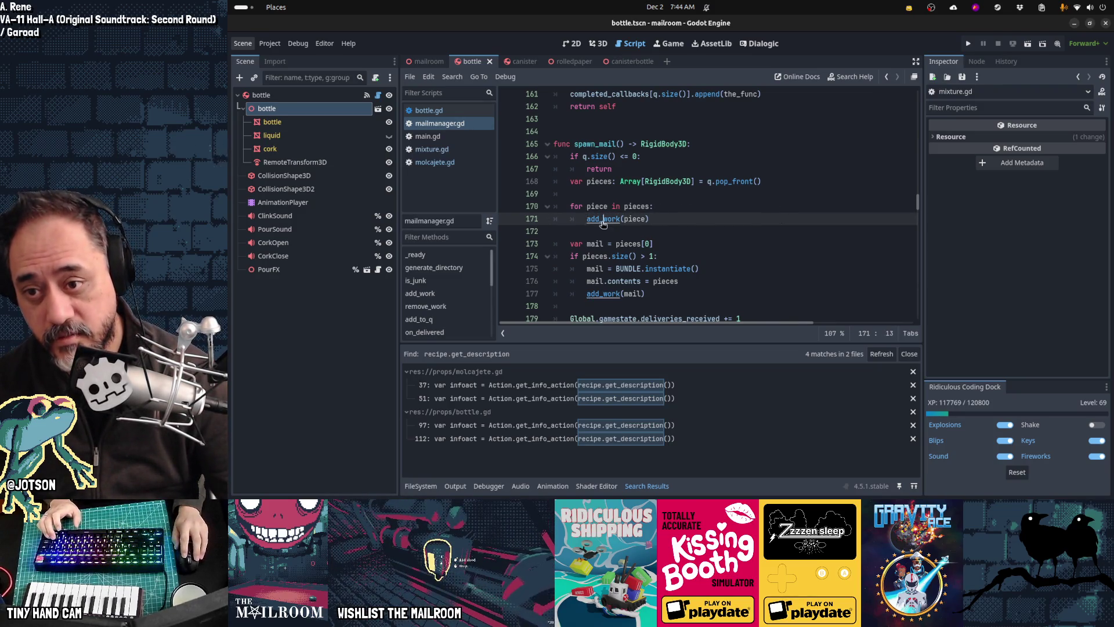
left_click(603, 220, "ctrl")
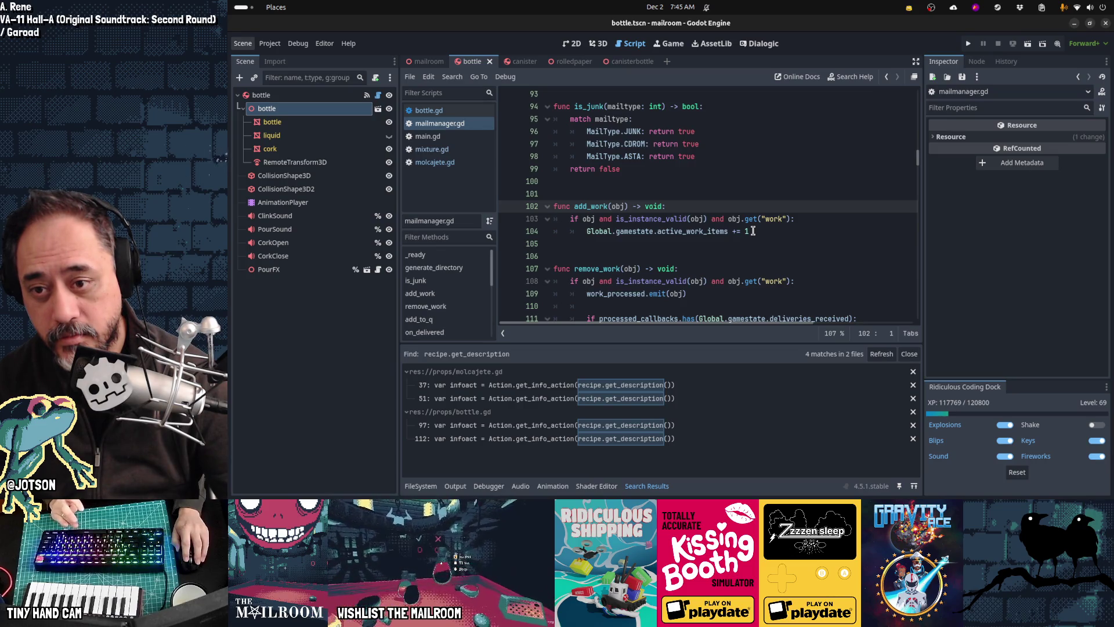
left_click(753, 231)
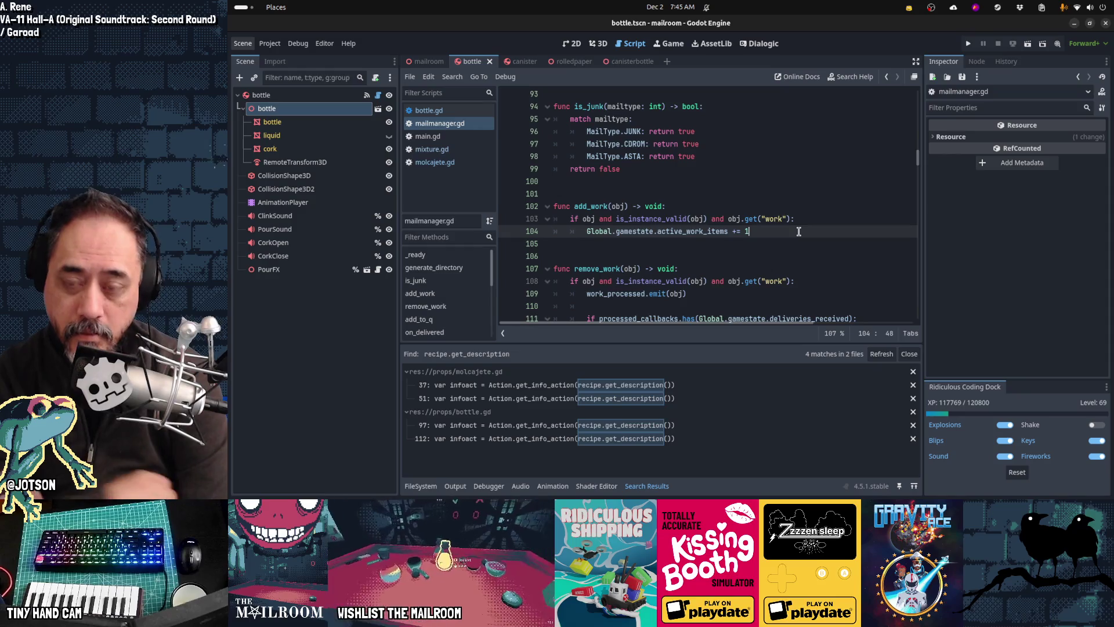
key("Up")
key("Right")
key("Right")
key("Right")
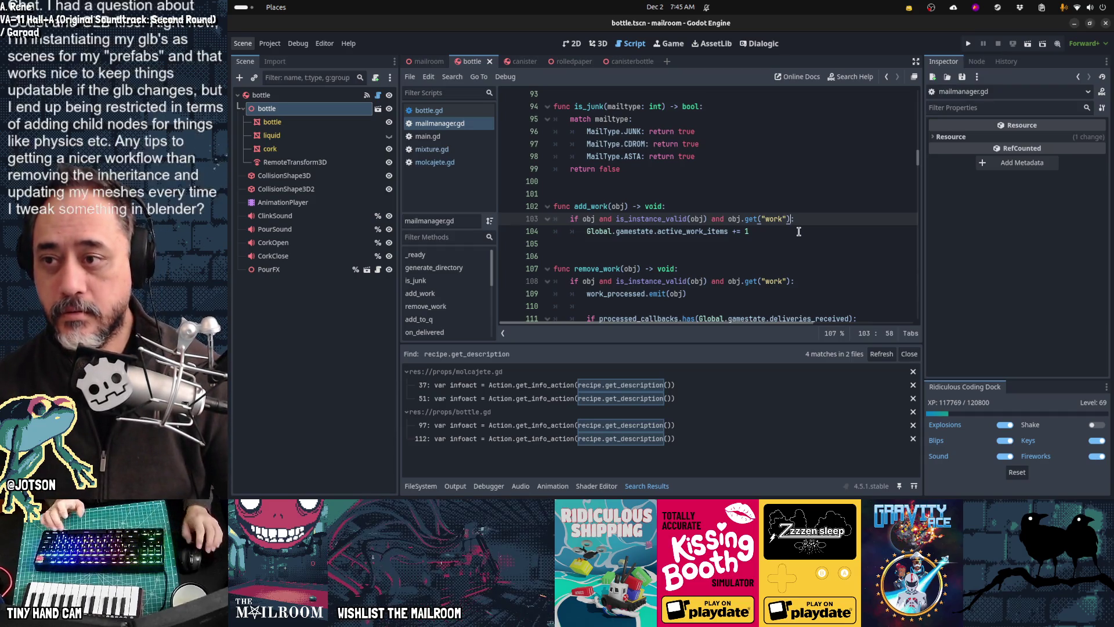
mouse_move(696, 493)
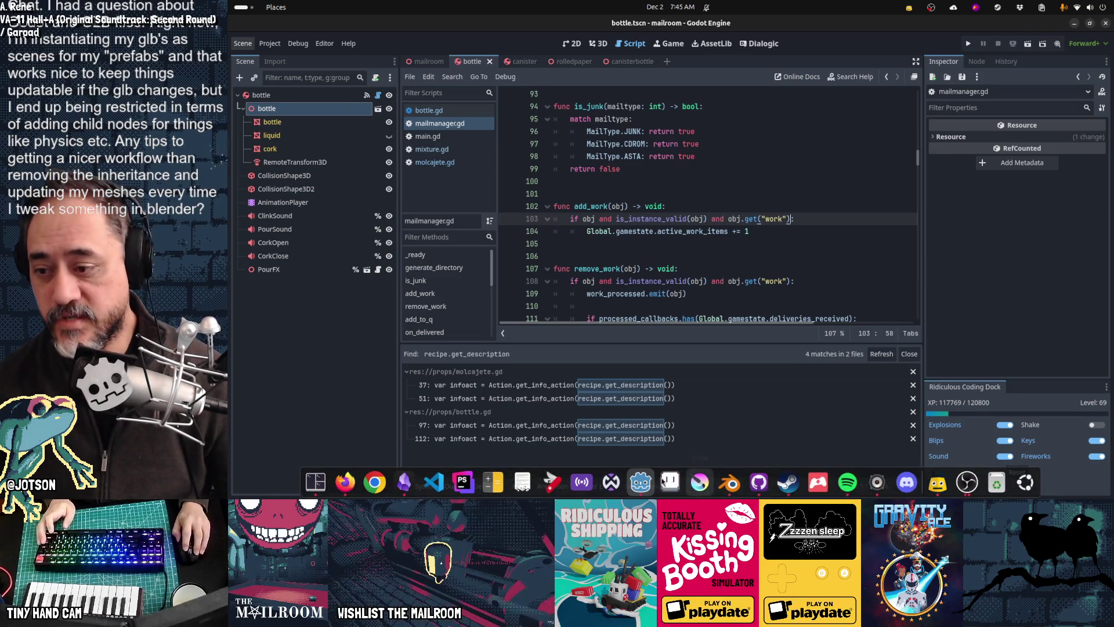
left_click(404, 481)
Start a blackboard text note reading 'Ingredients are work', correcting the typo.
scroll(702, 213, "right", 5)
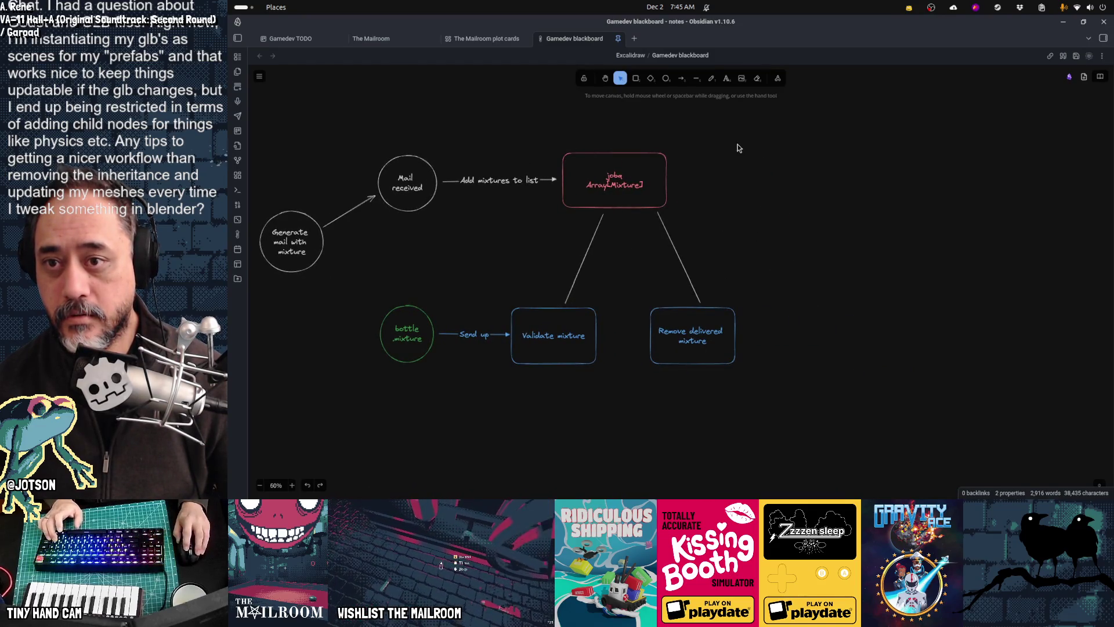
double_click(761, 109)
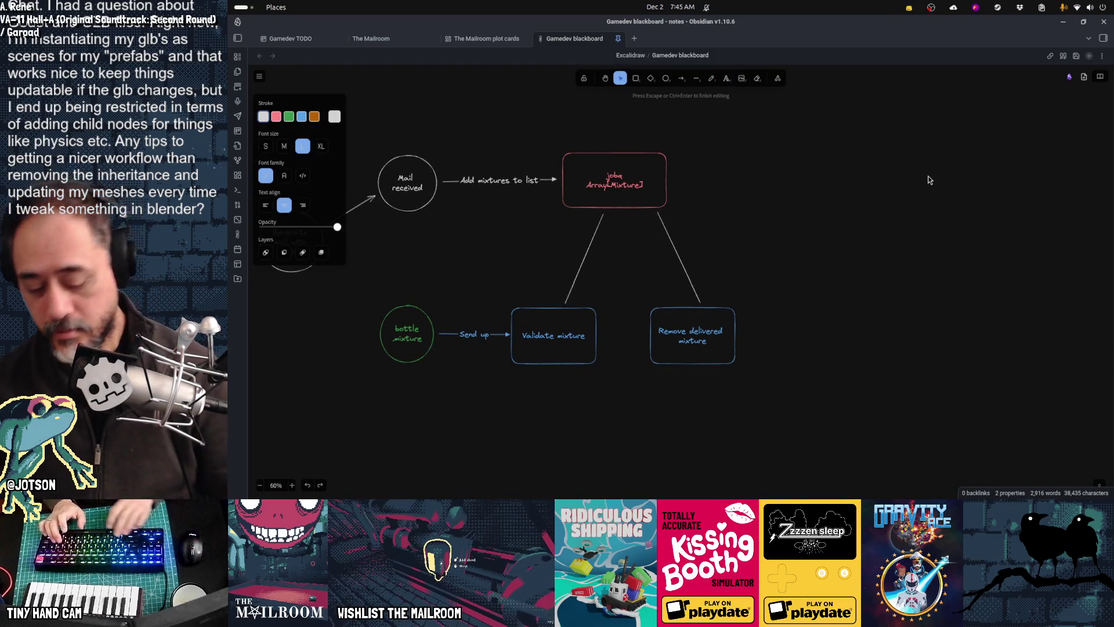
type("Ingredits are work")
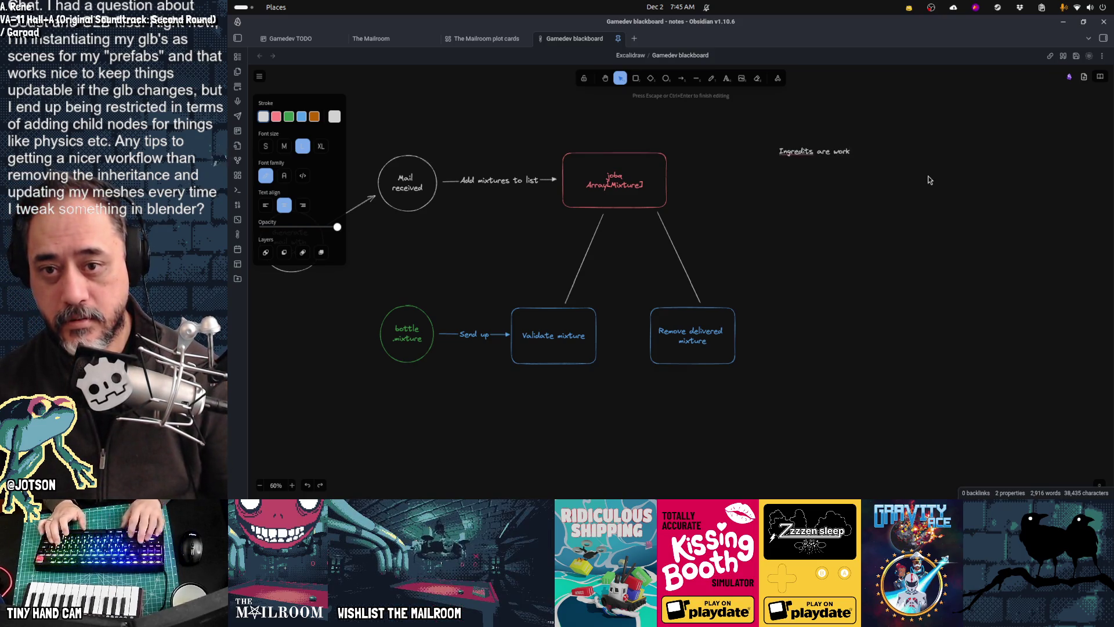
key("ctrl+Left")
key("ctrl+Left")
key("Left")
key("Left")
type("en")
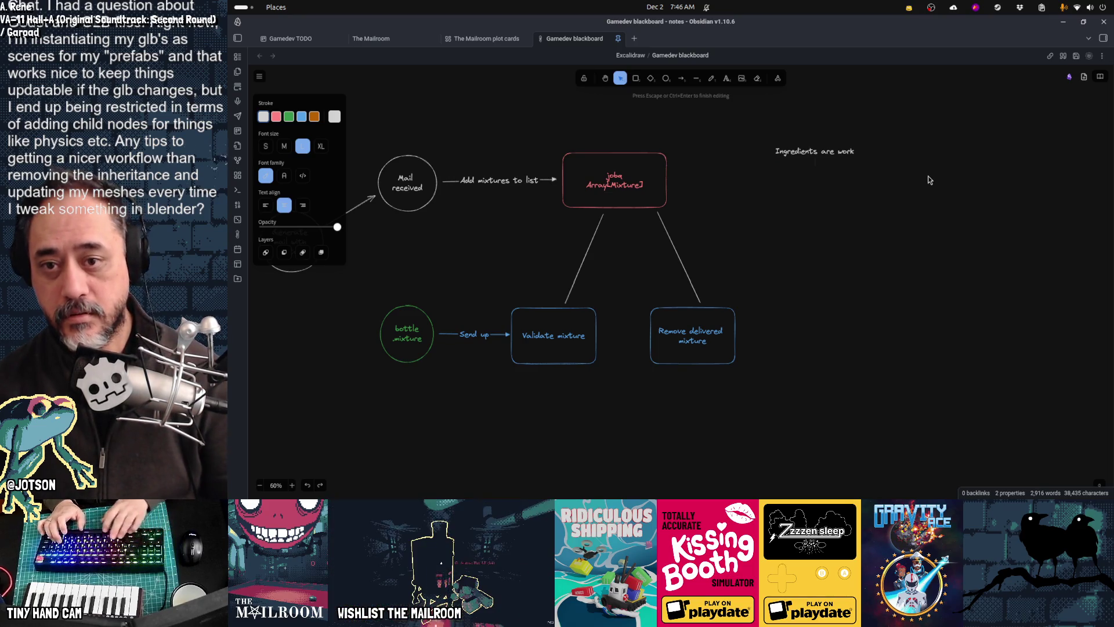
Add lines: ingredients need remove_work when grinded; recipes are work, removed when dumped or delivered.
key("Return")
type("Ingredite")
key("BackSpace")
key("BackSpace")
key("BackSpace")
type("ients need to")
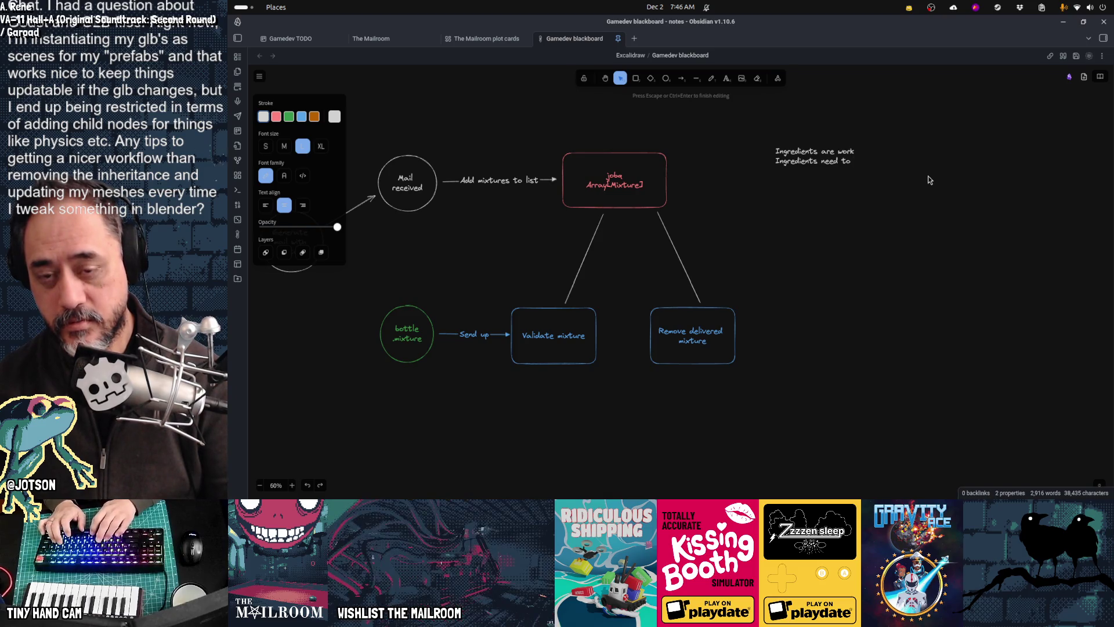
type(" remove_work w")
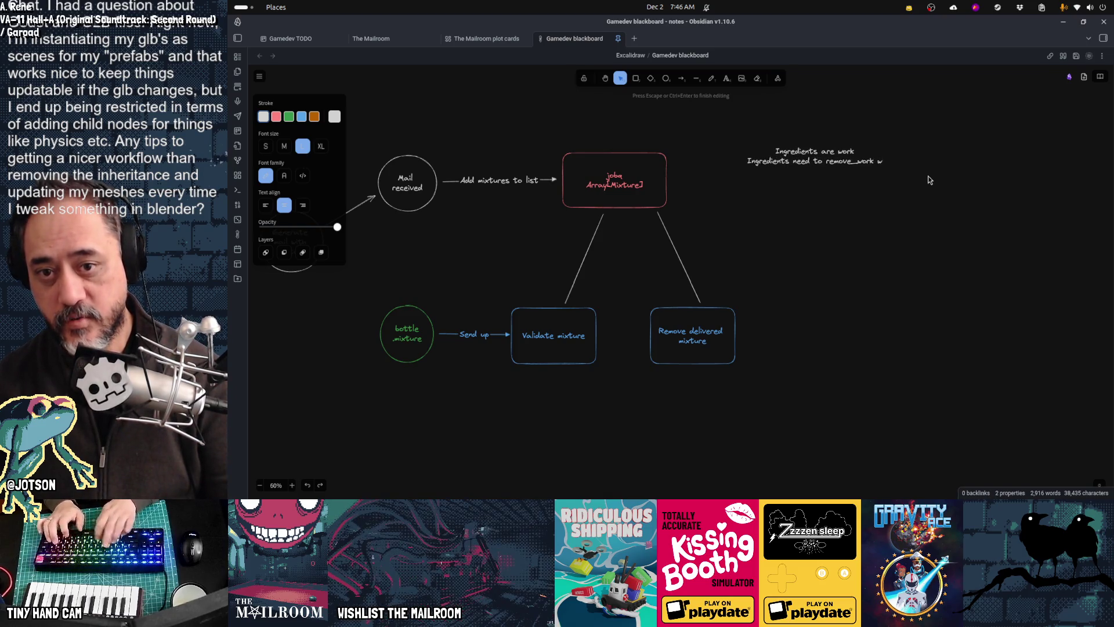
type("hen grinded")
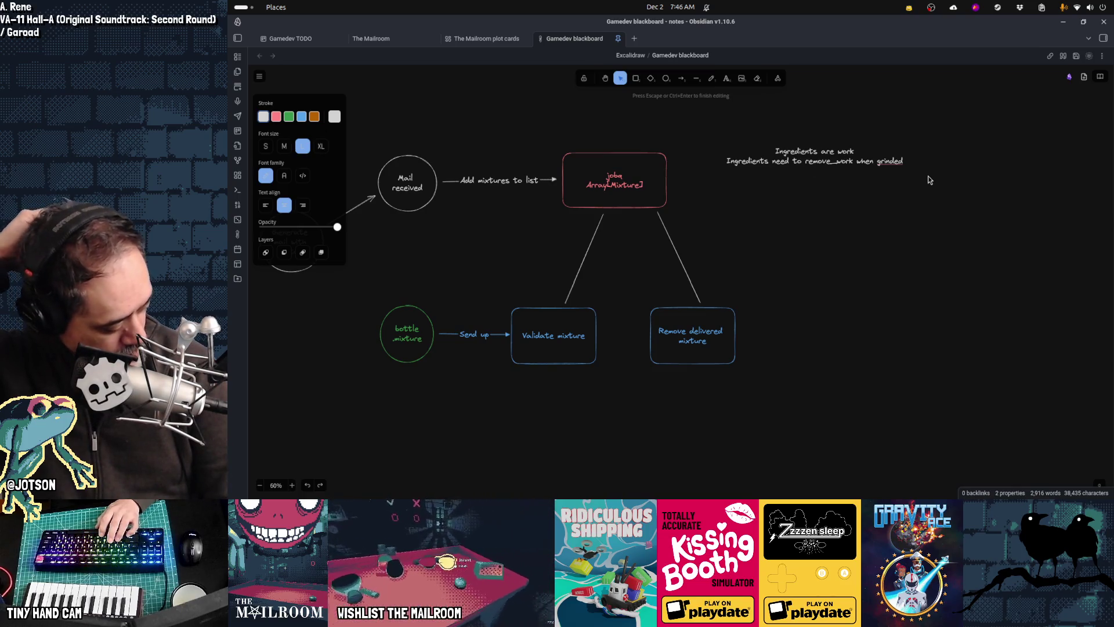
type("Recip")
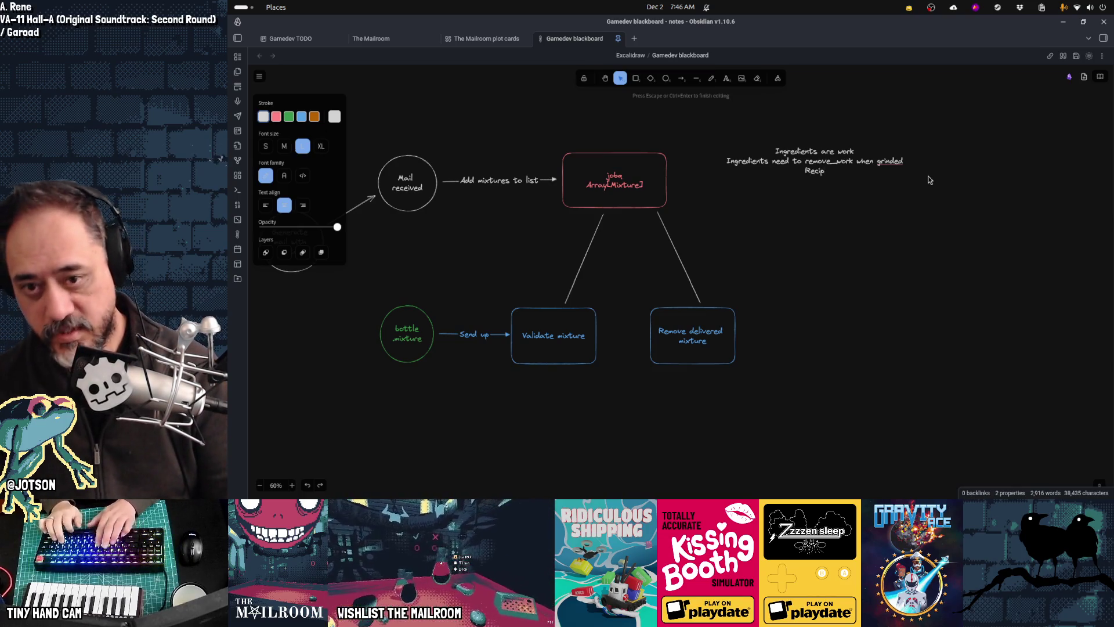
type("e is also work ")
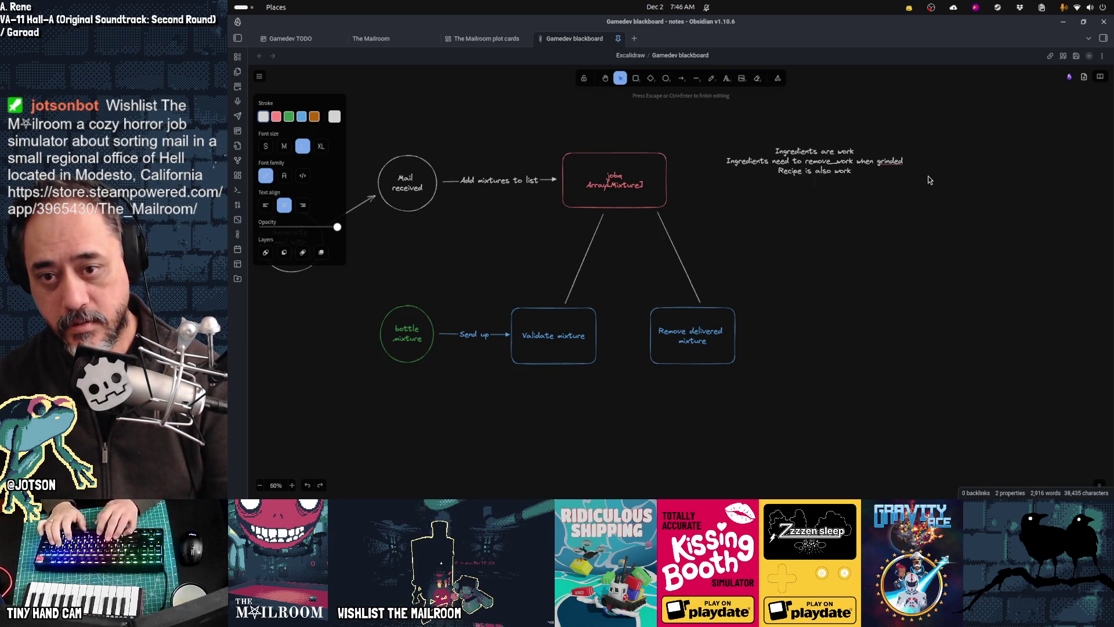
type("Recipe needs to rewmov")
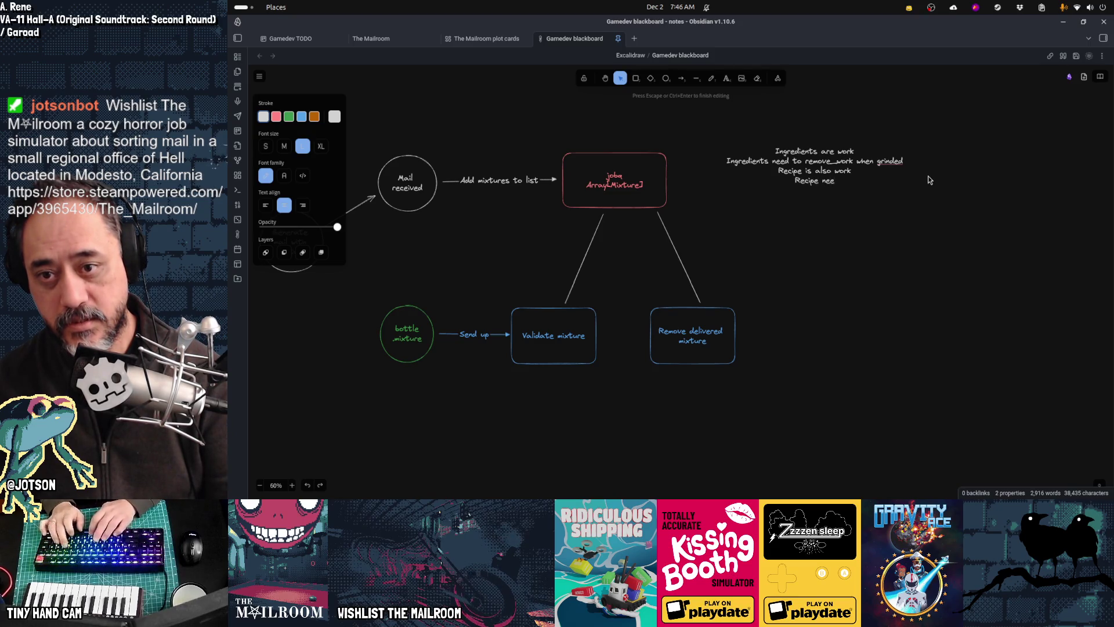
key("BackSpace")
key("BackSpace")
key("BackSpace")
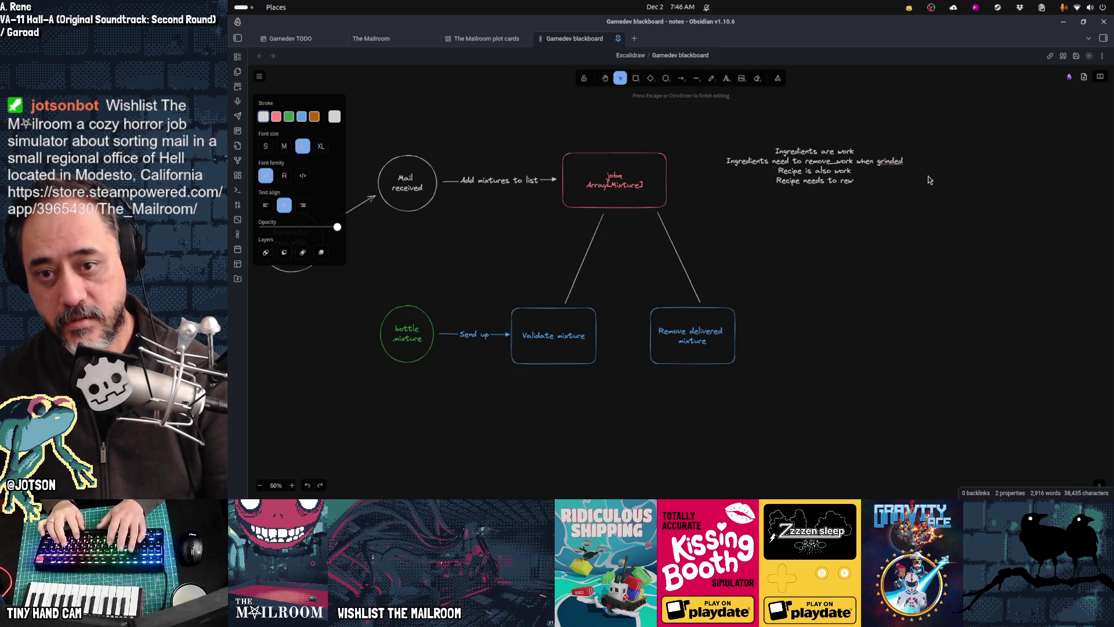
type("move_work when dumped")
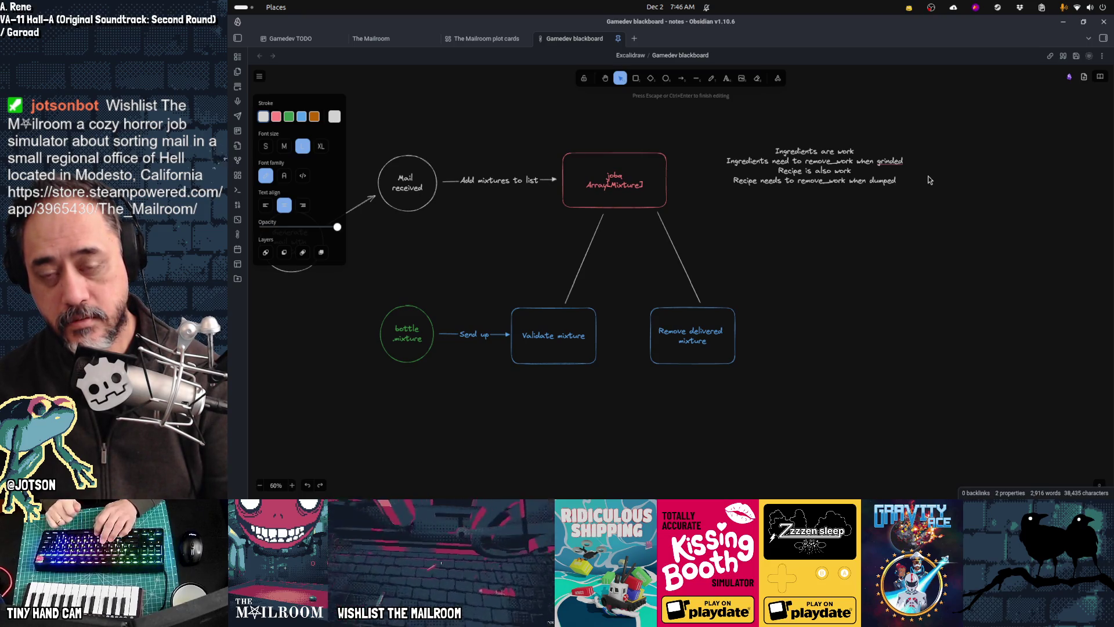
type("or delivered")
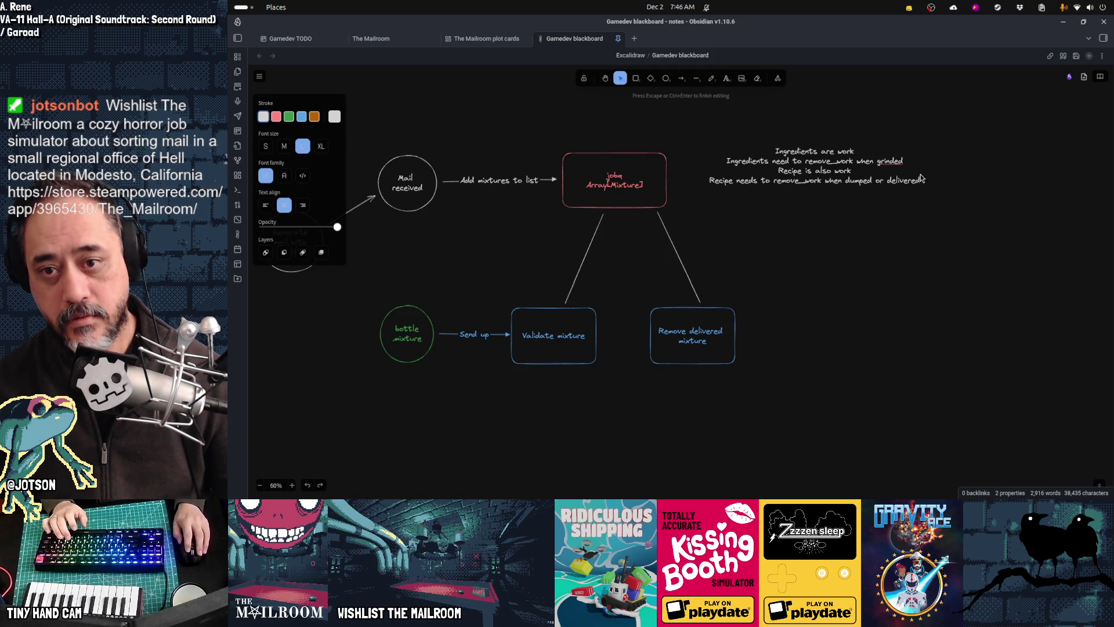
left_click(917, 235)
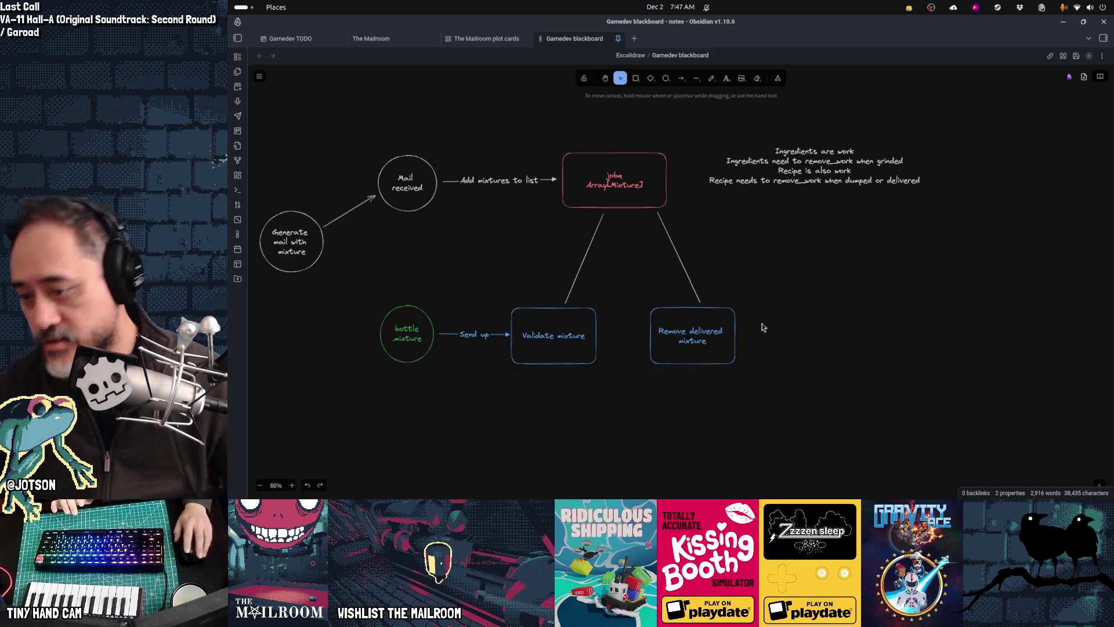
Switch from Obsidian back to the Godot editor showing mailmanager.gd.
mouse_move(555, 497)
key("alt+Tab")
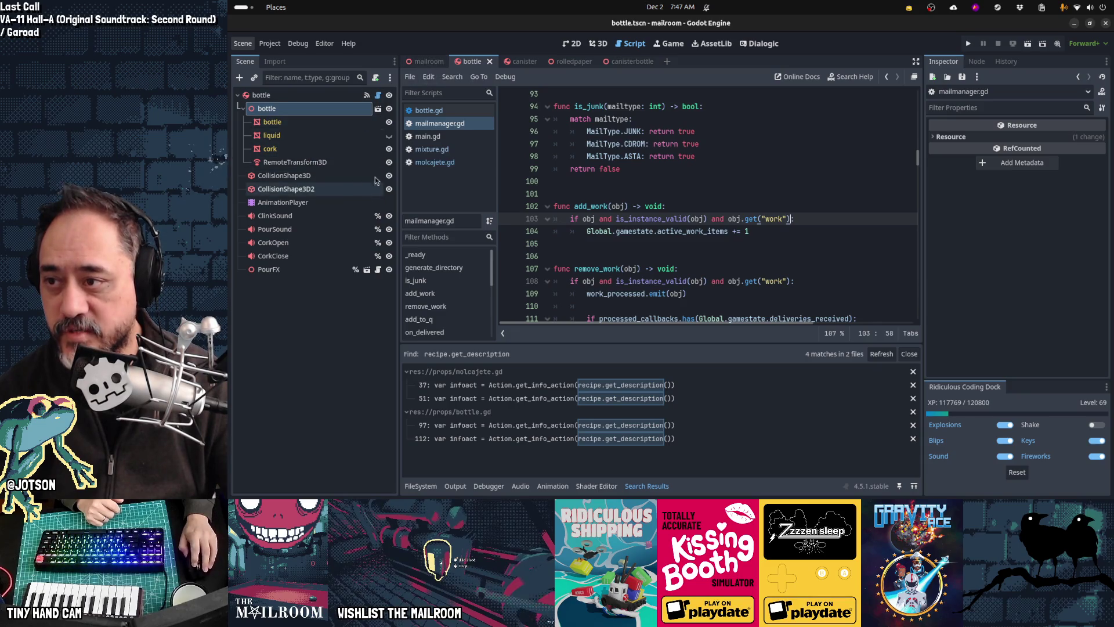
Create a new scene with a Node3D root and instance bottle.blend under it.
left_click(666, 61)
left_click(321, 127)
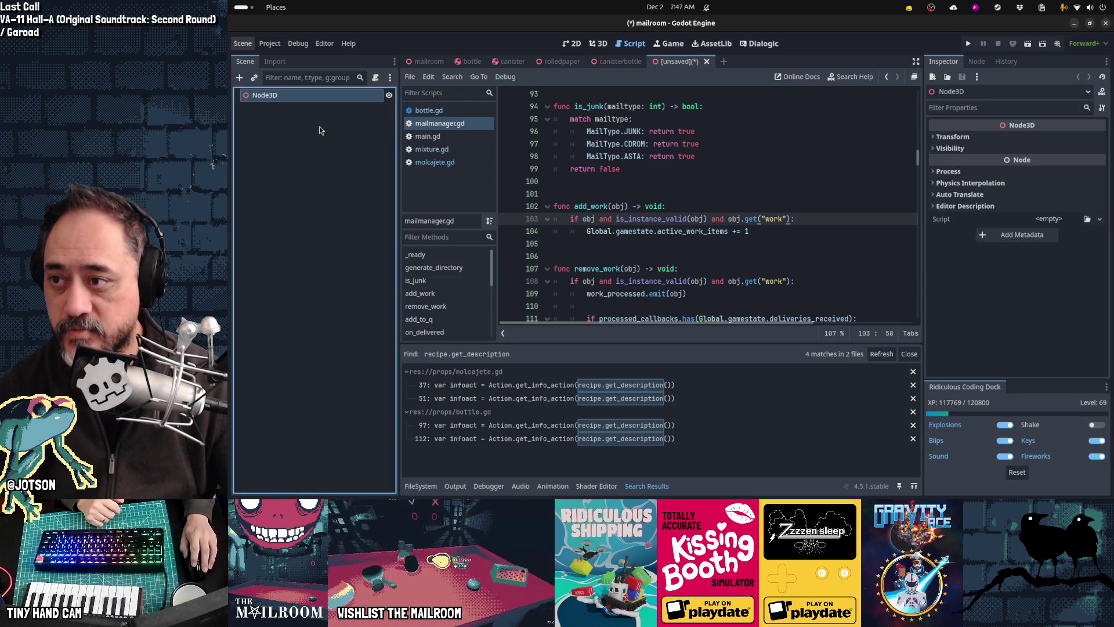
right_click(293, 99)
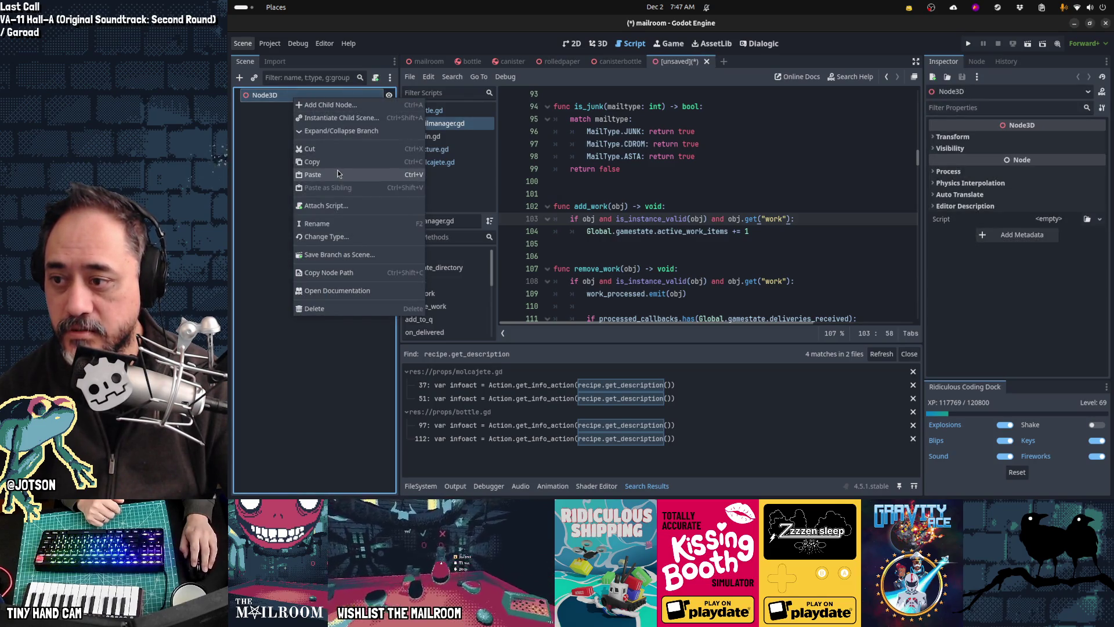
left_click(271, 187)
left_click(254, 77)
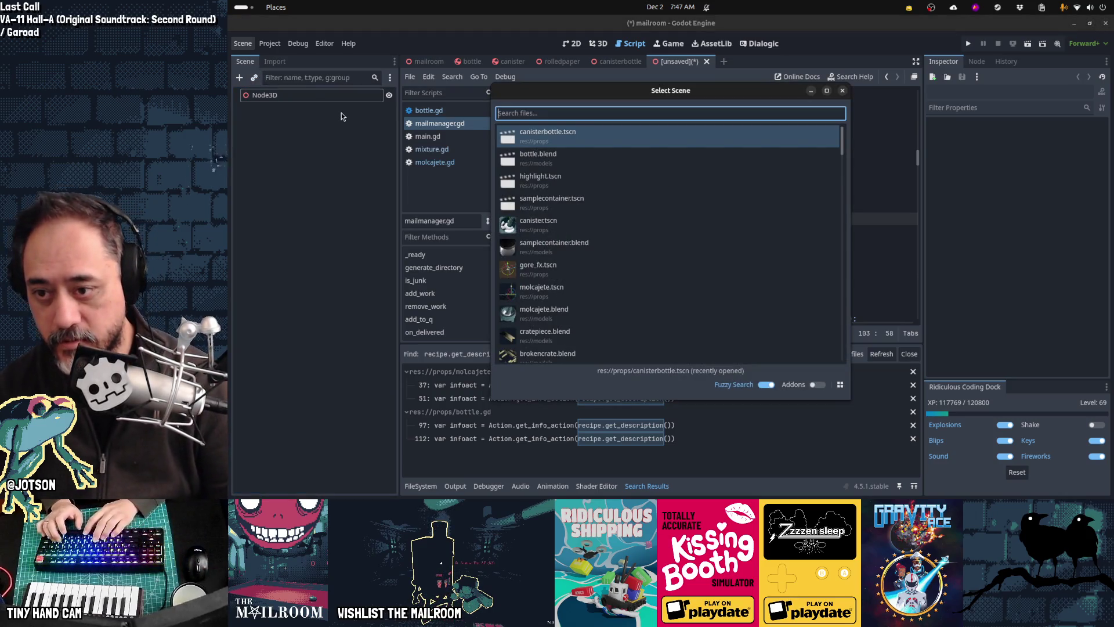
type("bottle")
key("Down")
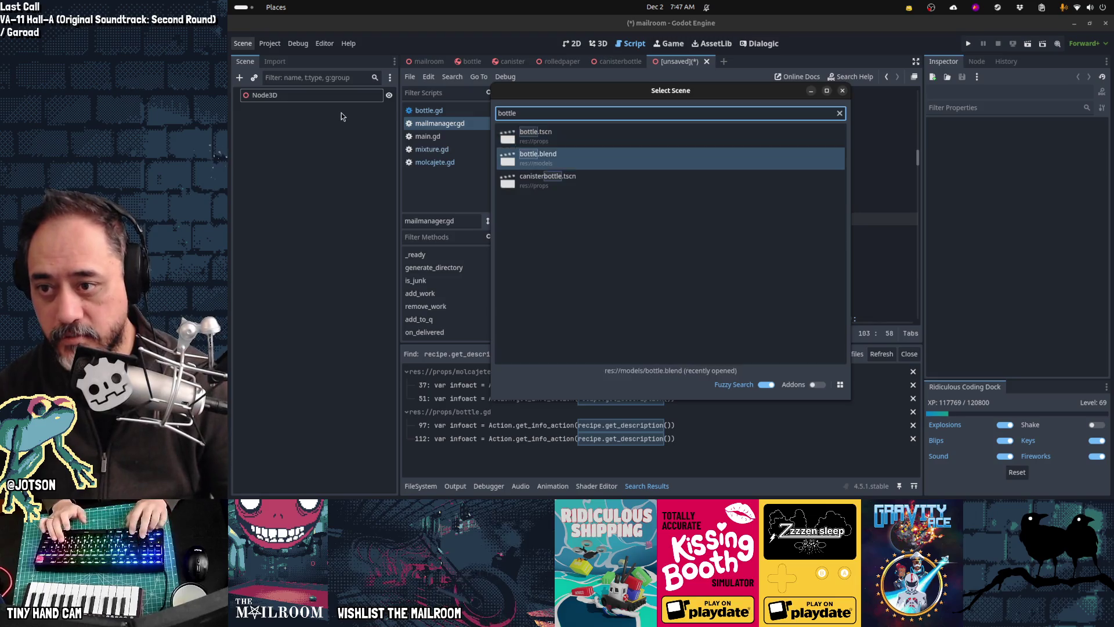
key("Return")
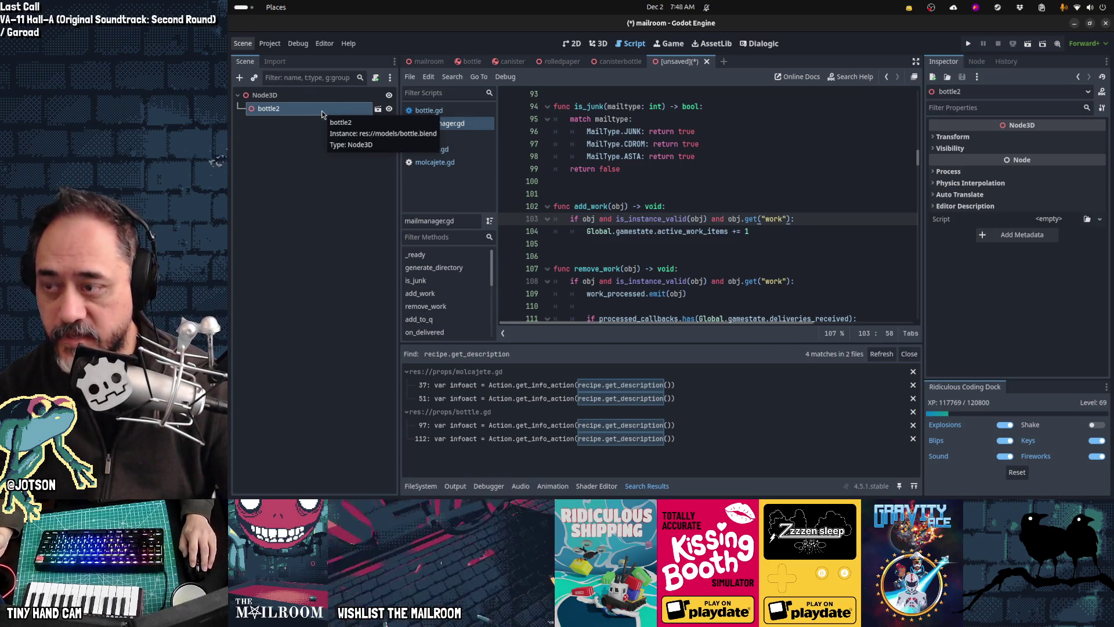
Add a RemoteTransform3D node and an OmniLight3D node to the scene.
key("ctrl+a")
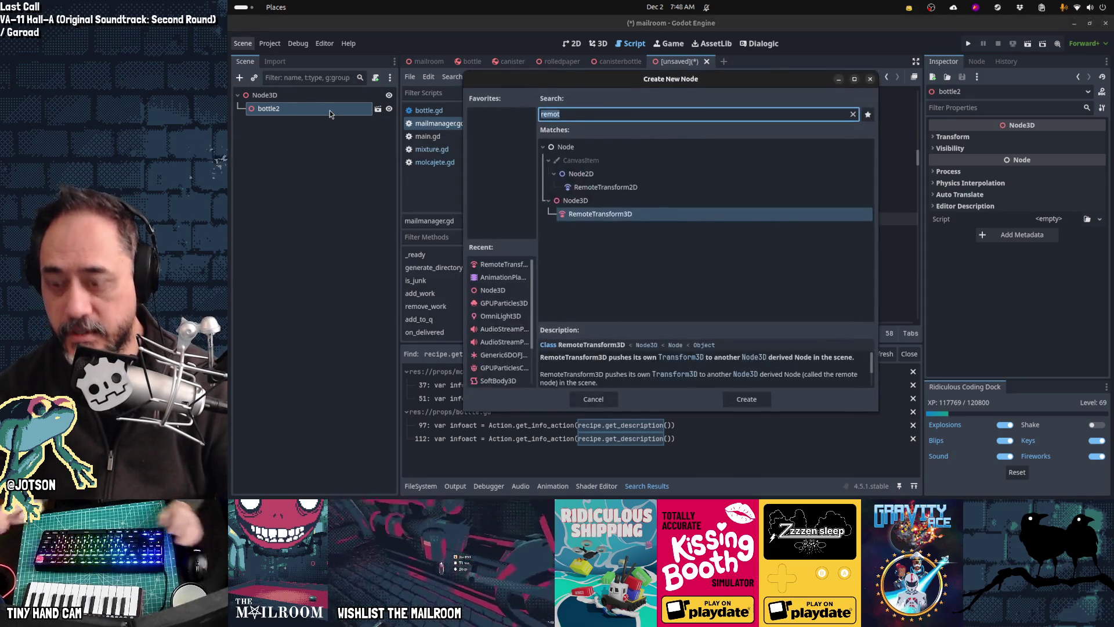
type("remotetran")
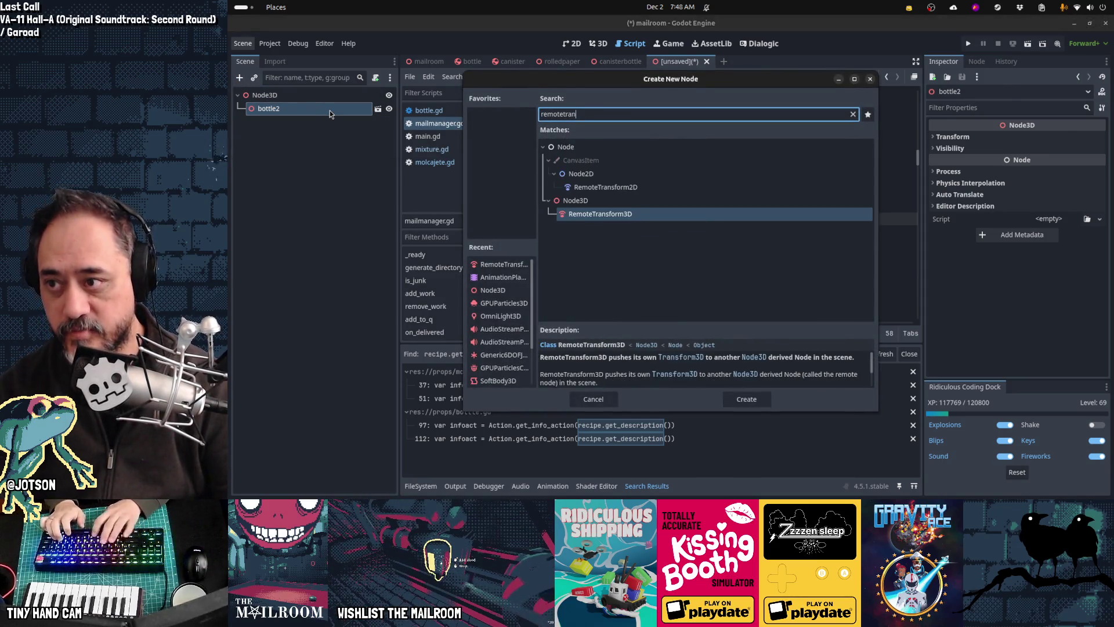
key("Return")
left_click(288, 95)
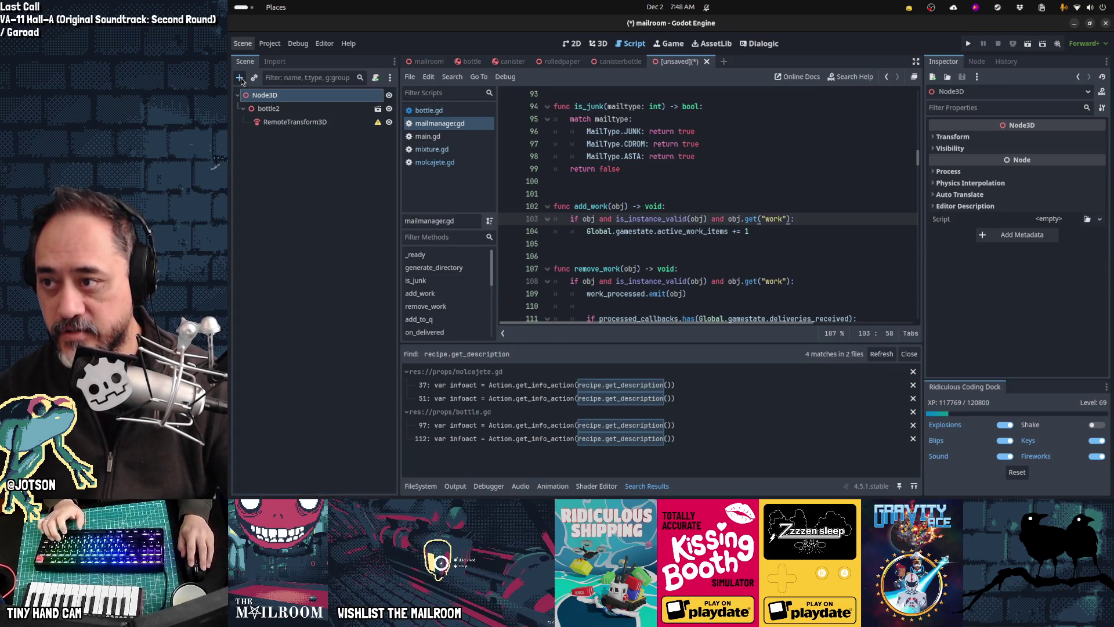
left_click(239, 78)
type("omni")
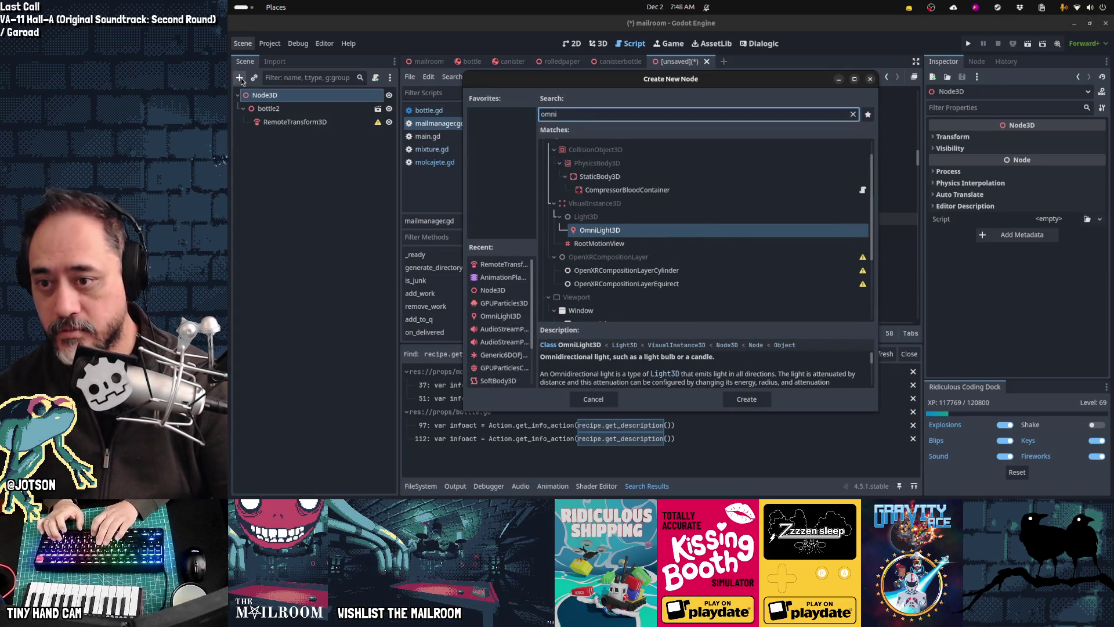
key("Return")
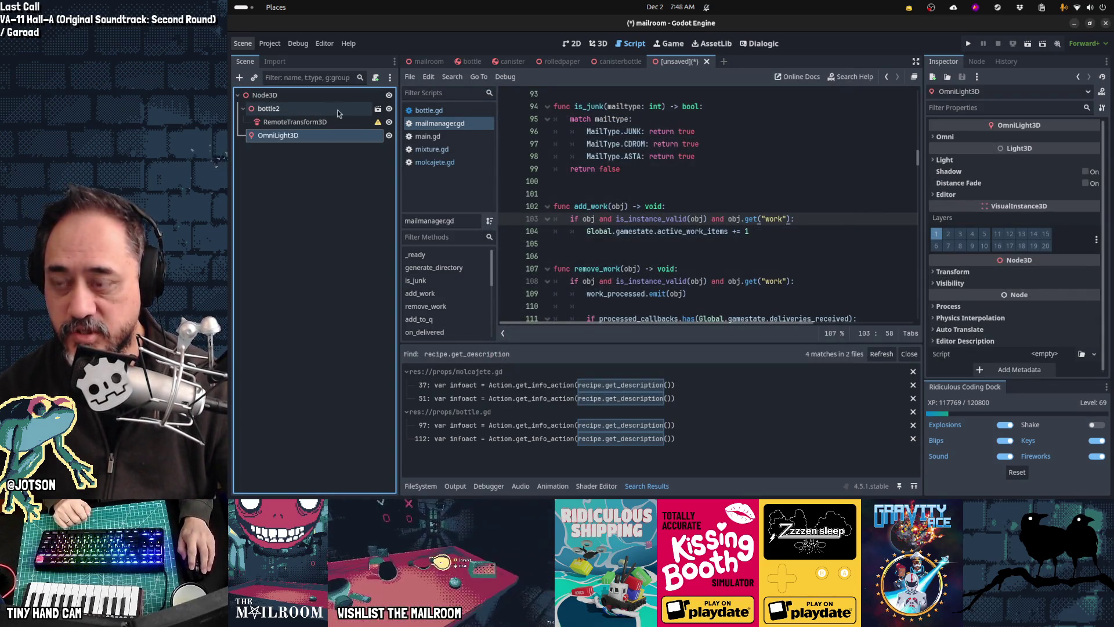
Make bottle2's children editable, then move RemoteTransform3D under liquid and OmniLight3D under bottle.
right_click(308, 109)
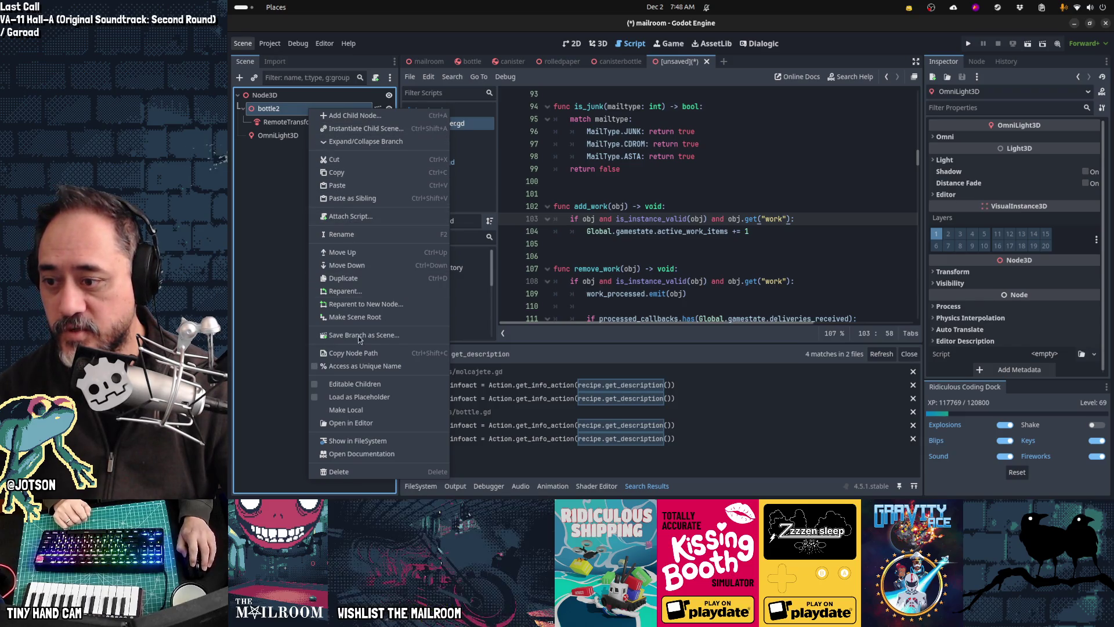
left_click(365, 384)
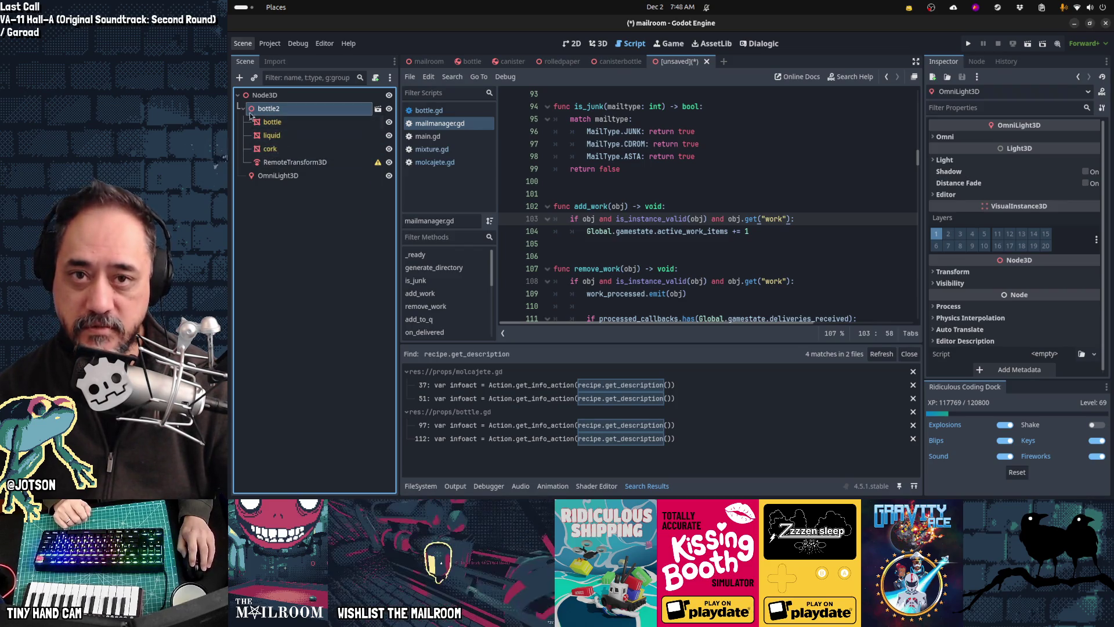
left_click_drag(278, 158, 272, 135)
left_click(271, 135)
left_click_drag(279, 175, 293, 123)
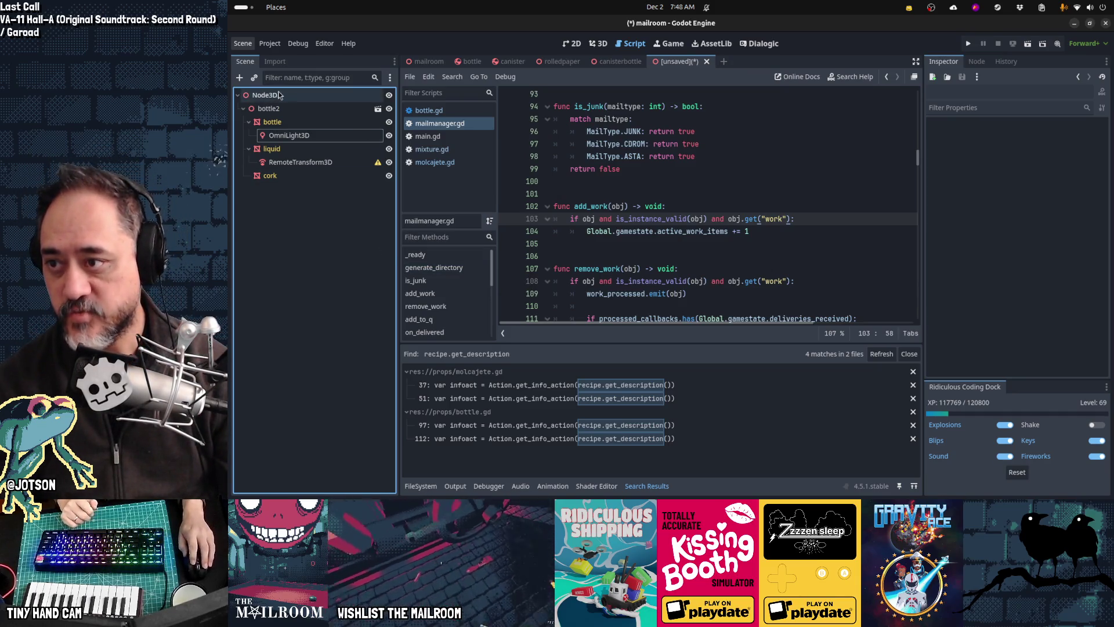
Switch to bottle.tscn, load the AnimationPlayer's 'open' animation, and show the 3D view.
left_click(683, 62)
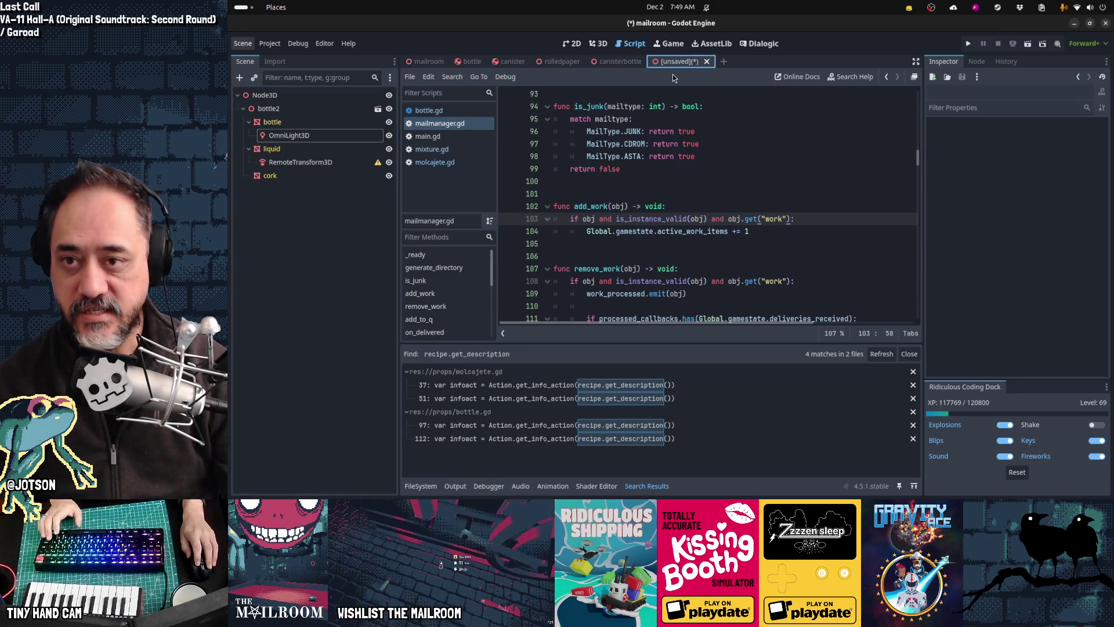
left_click(386, 94)
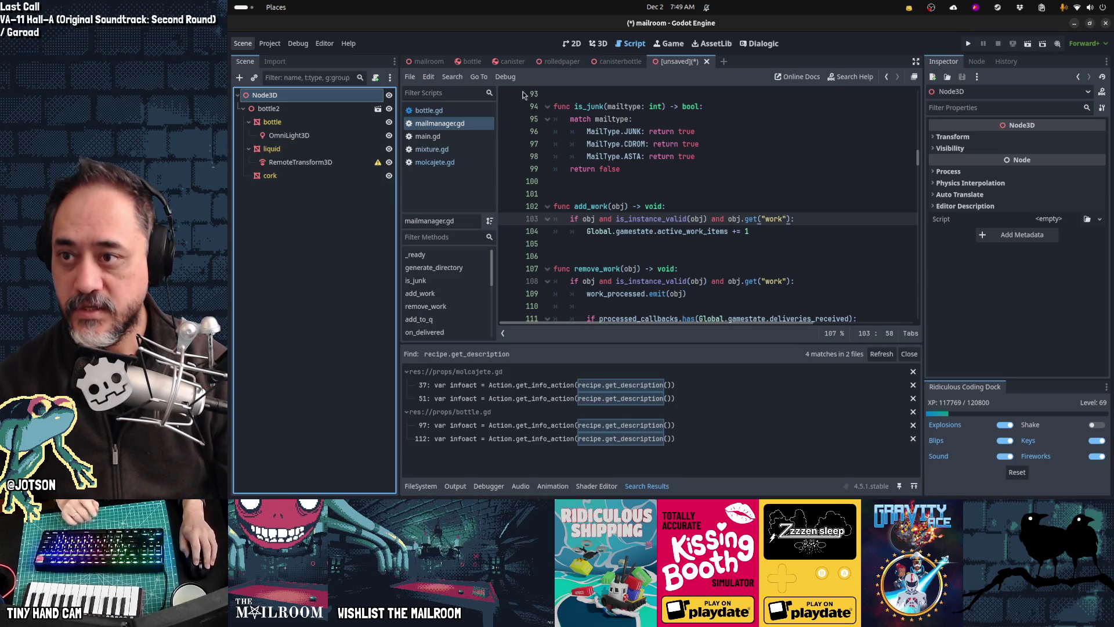
left_click(468, 64)
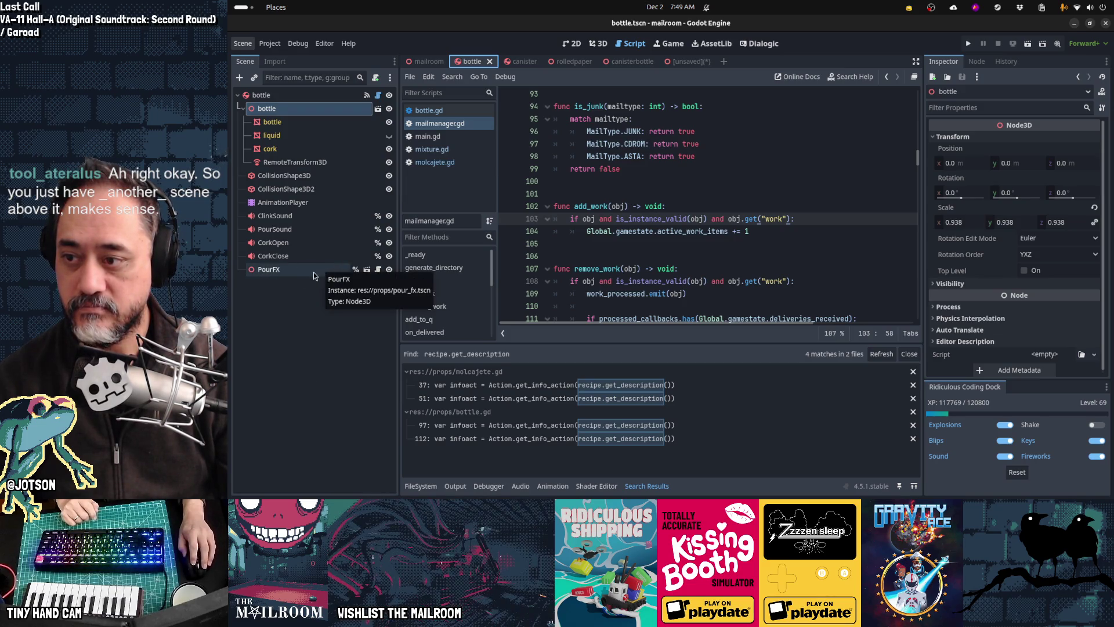
left_click(333, 203)
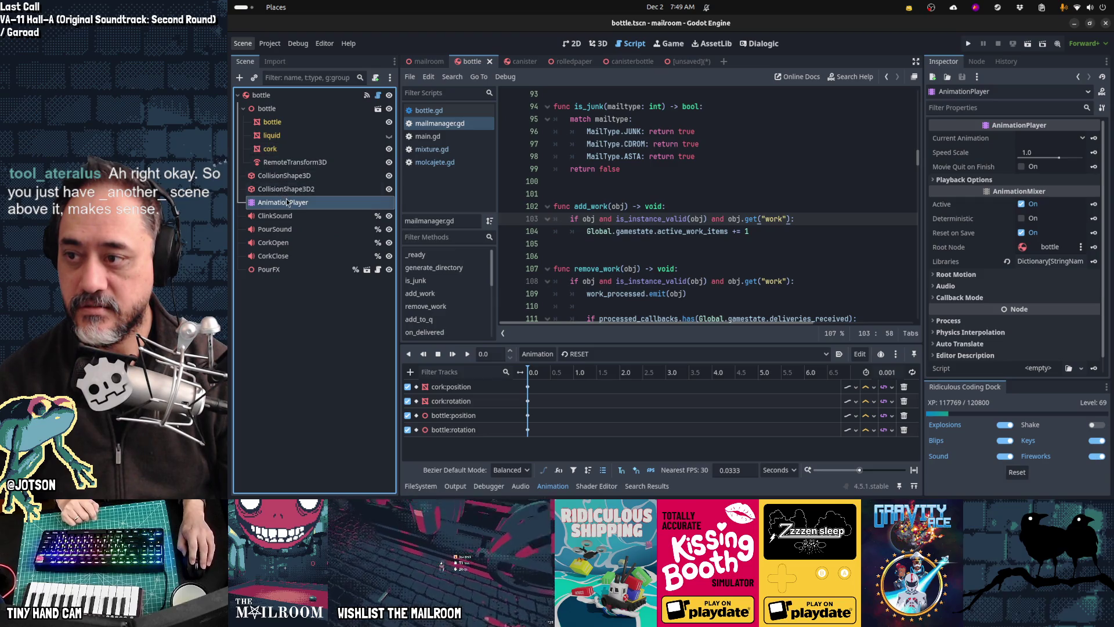
left_click(600, 355)
left_click(599, 407)
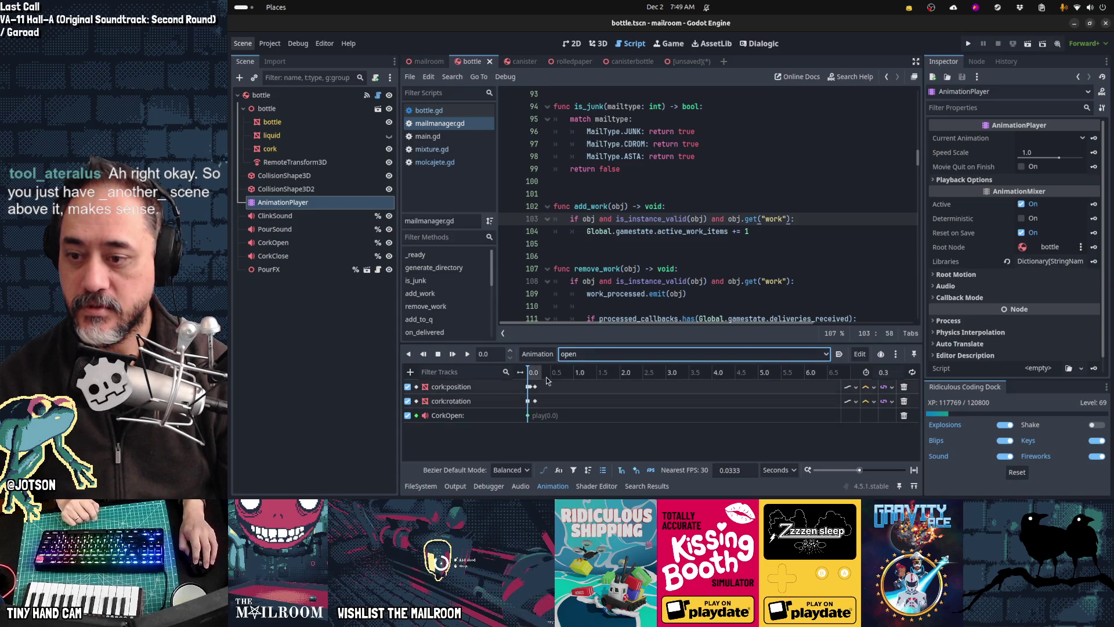
left_click(534, 374)
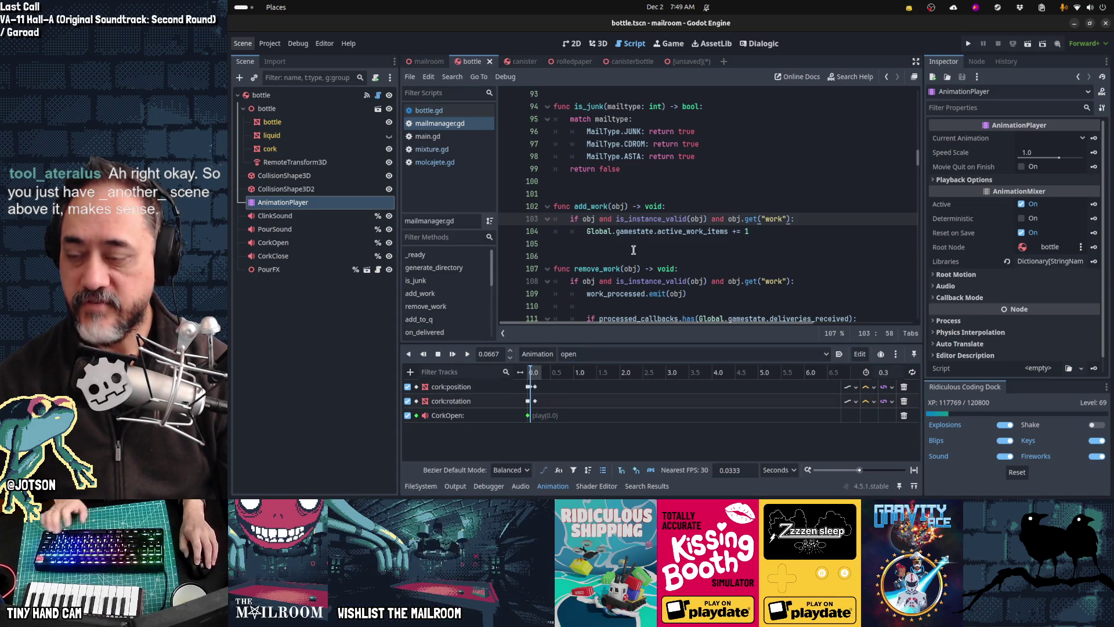
key("ctrl+F2")
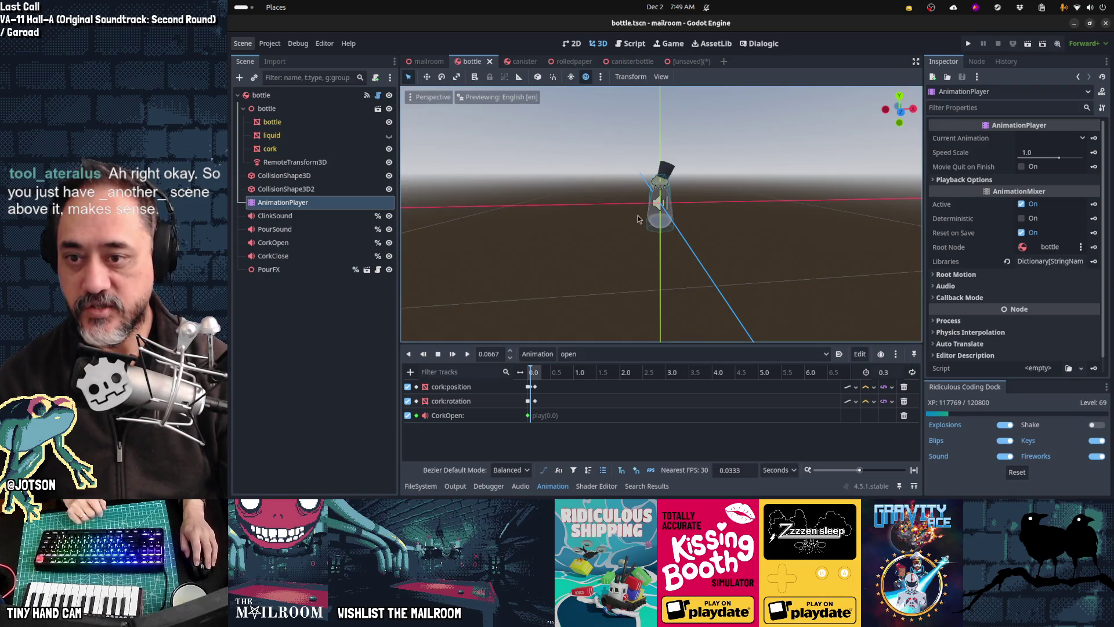
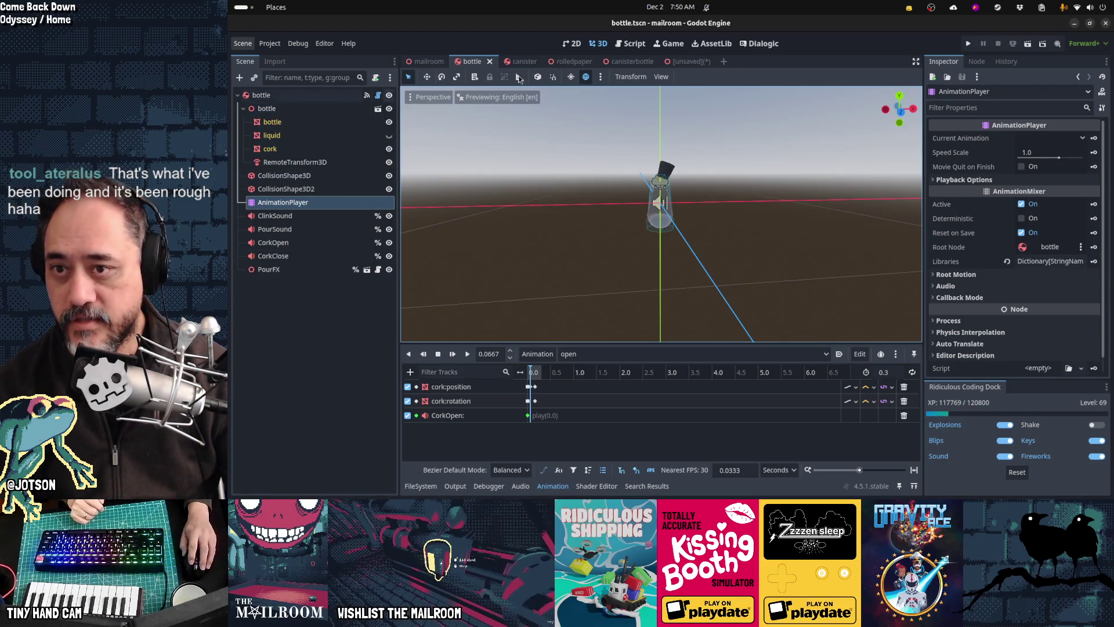
Disable Editable Children on bottle2 in the unsaved scene, then select the root Node3D.
left_click(684, 63)
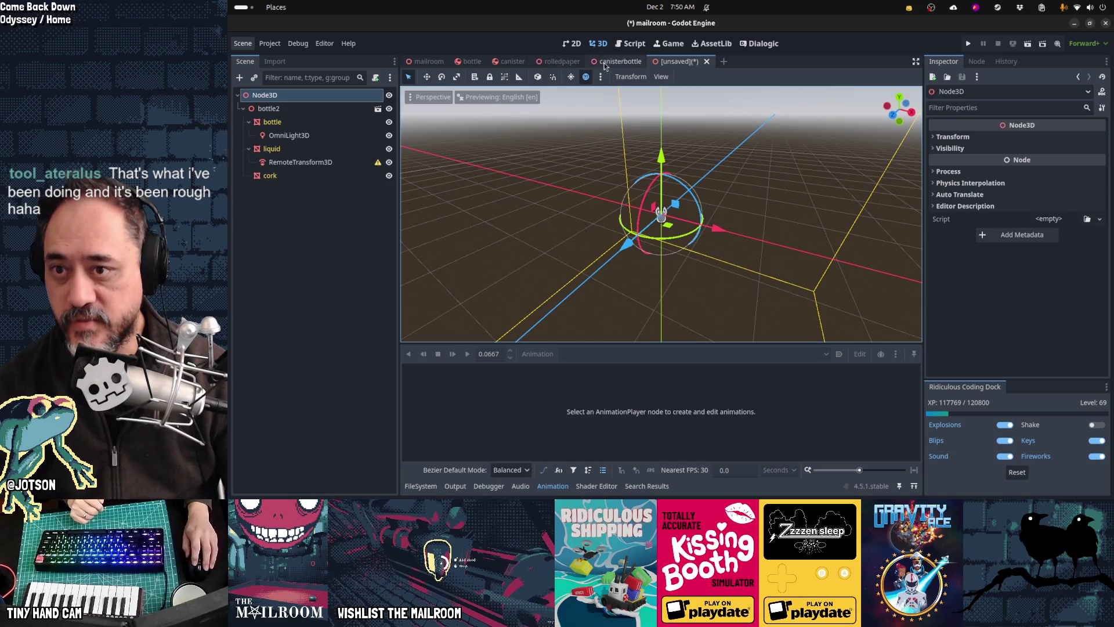
right_click(308, 109)
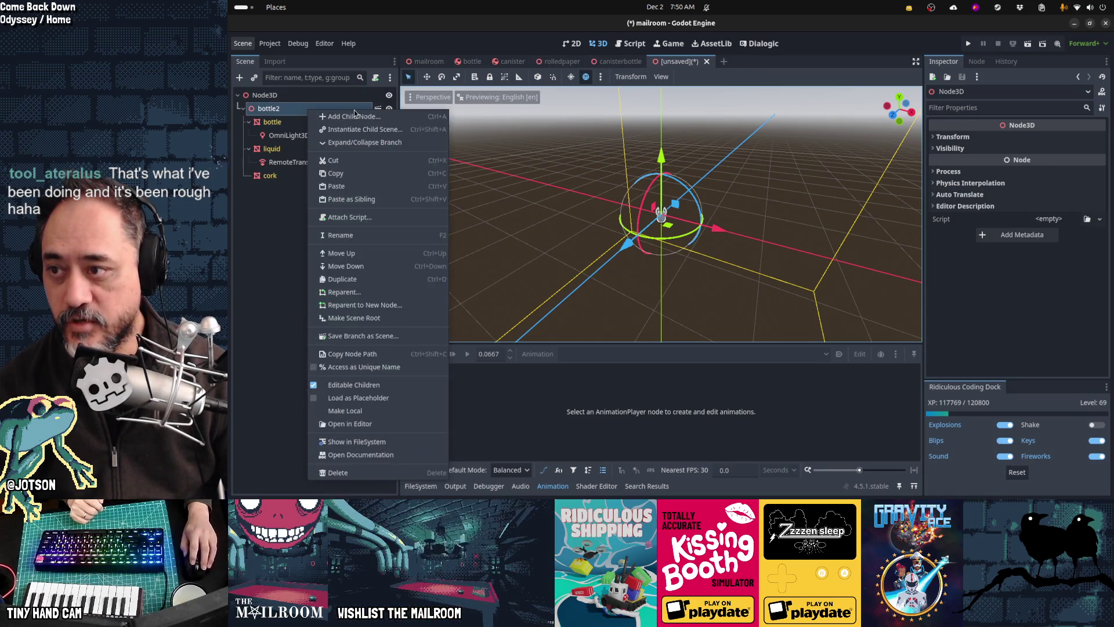
left_click(365, 385)
key("Return")
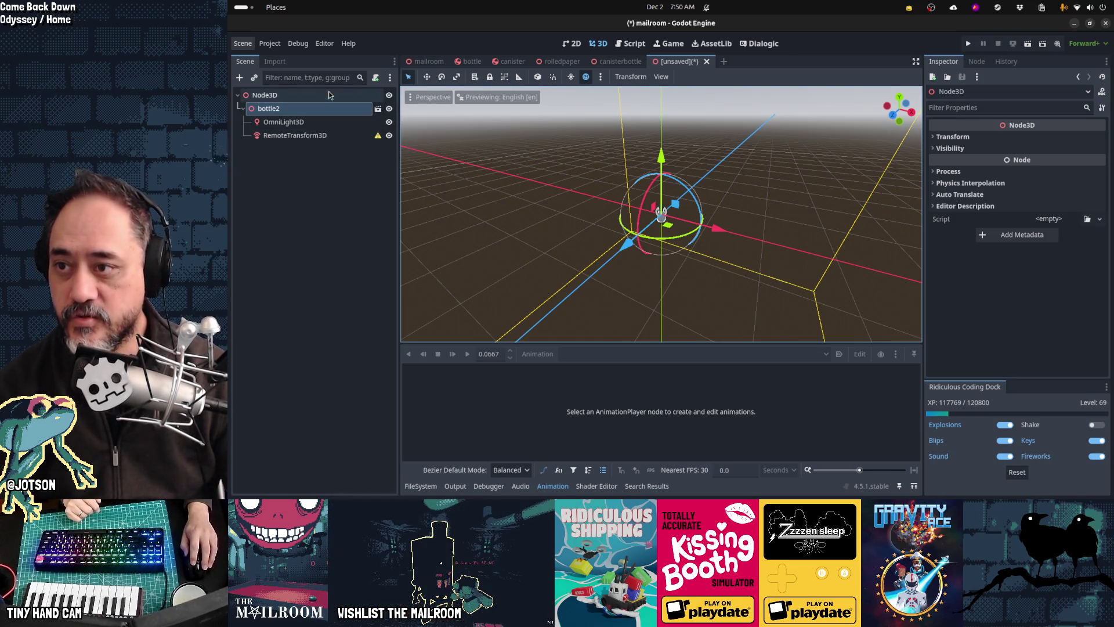
left_click(265, 94)
left_click(375, 78)
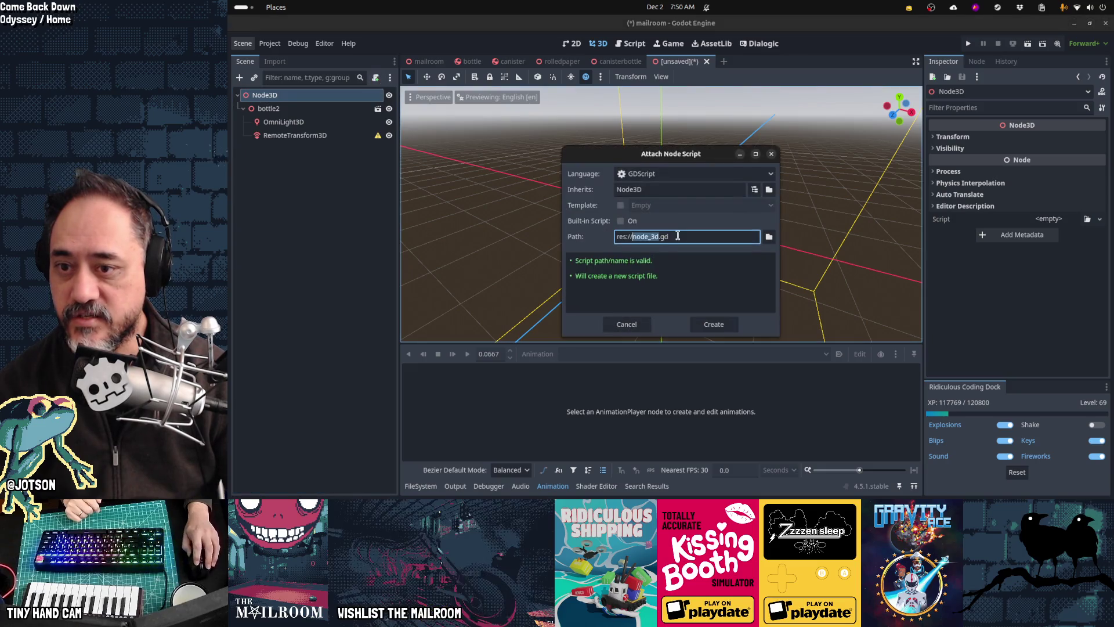
Create a built-in GDScript on Node3D whose func _ready() -> void: references $bottle2/cork.
left_click(629, 222)
left_click(719, 344)
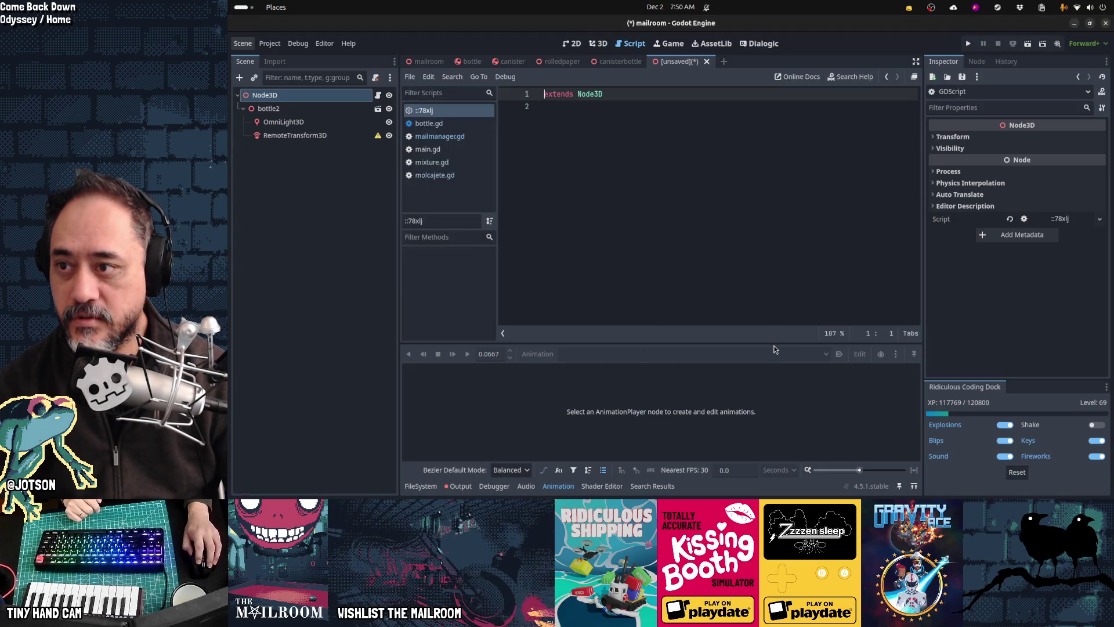
left_click(670, 206)
key("Return")
key("Return")
type("func")
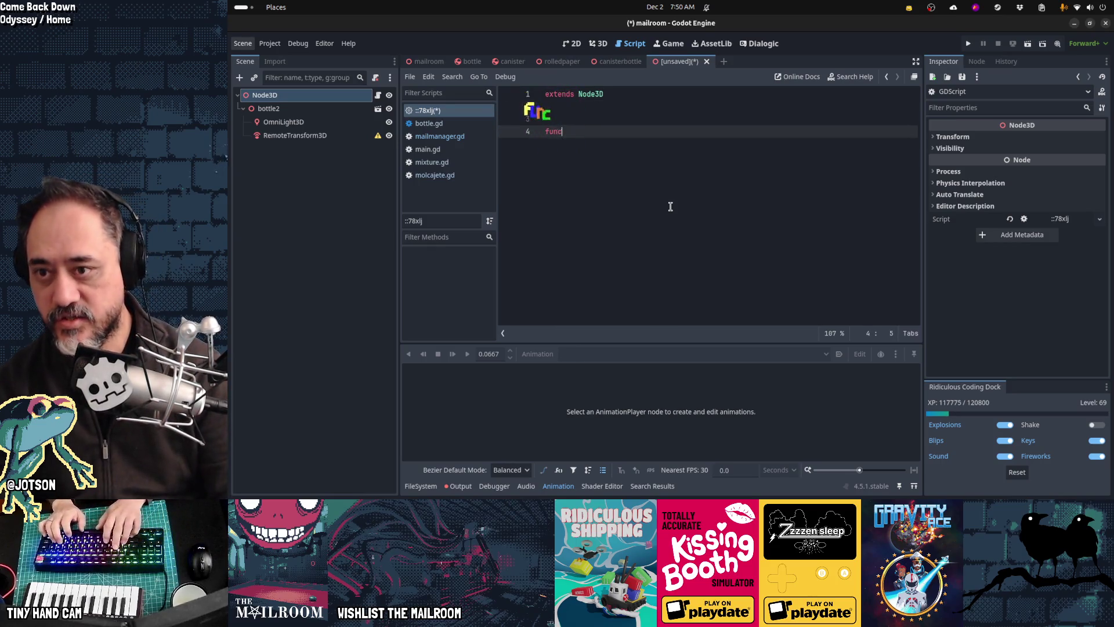
type(" _read")
key("Tab")
key("Return")
type("$bottl")
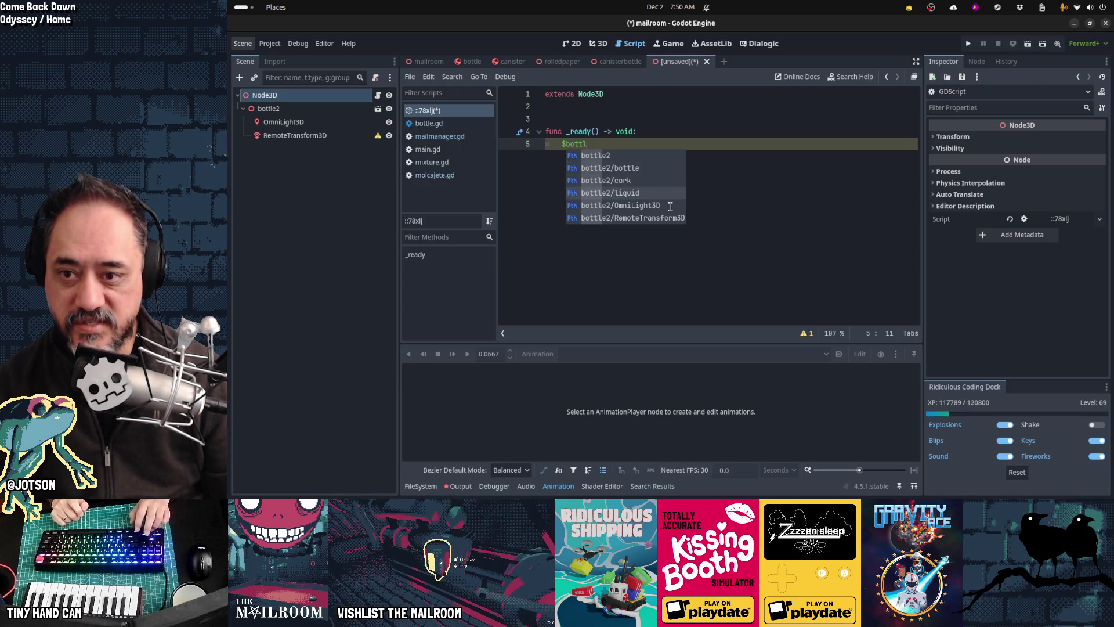
key("Up")
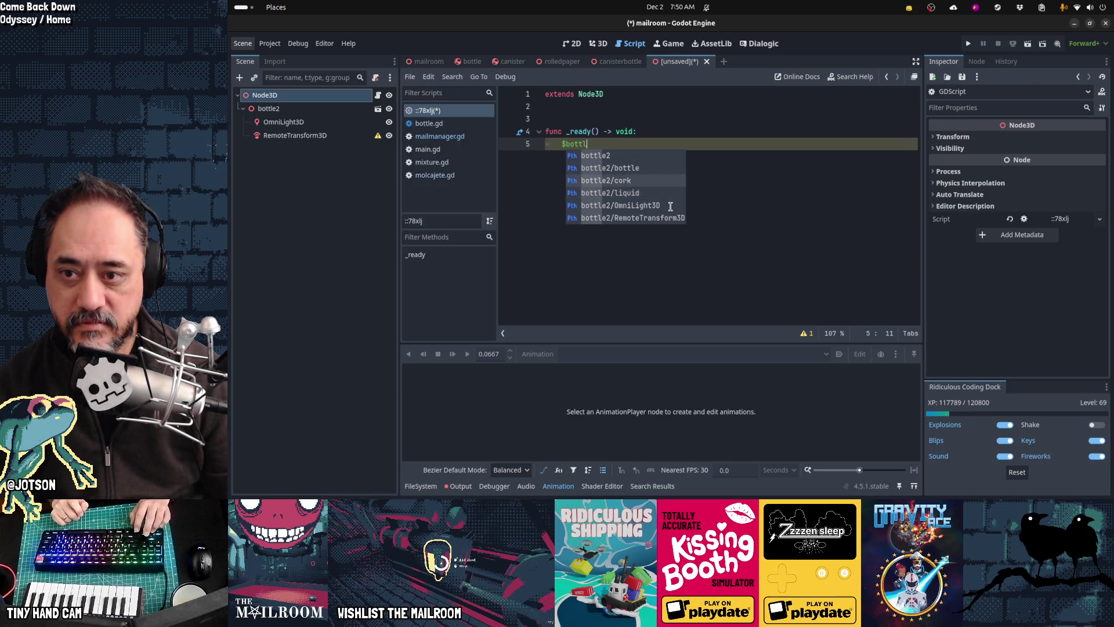
key("Return")
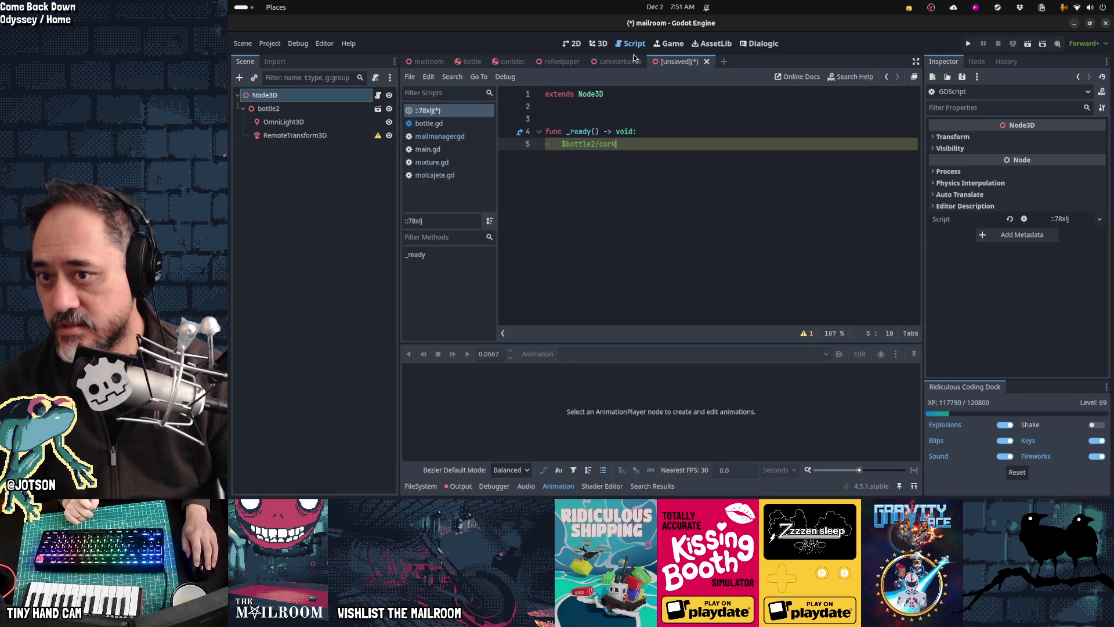
Filter the FileSystem dock for 'blend' files.
left_click(269, 43)
key("Escape")
left_click(418, 490)
double_click(540, 370)
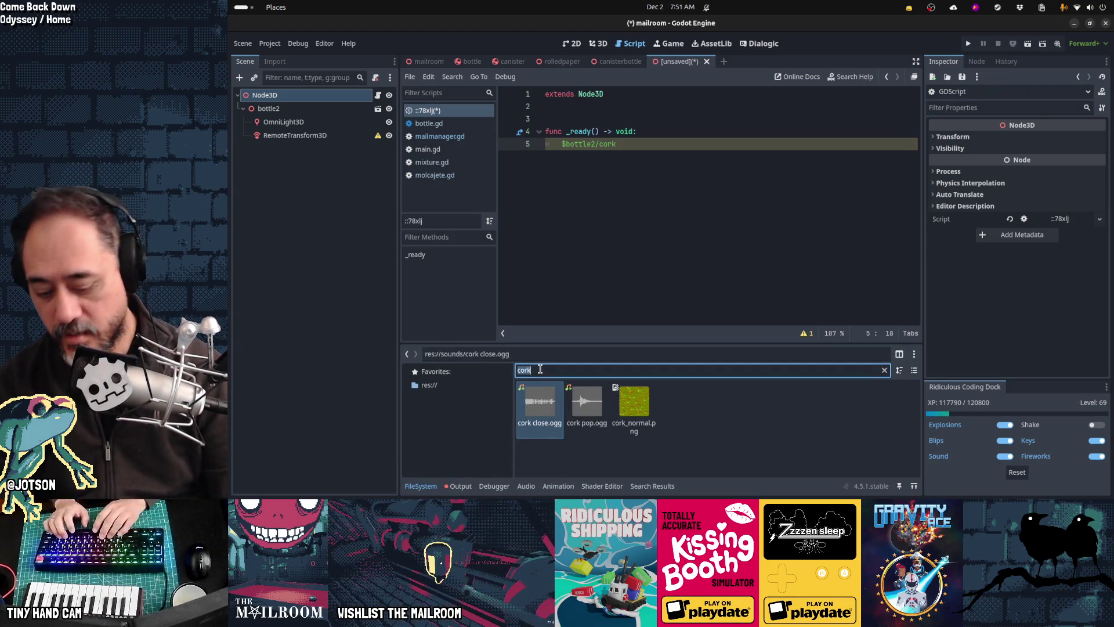
type("blend")
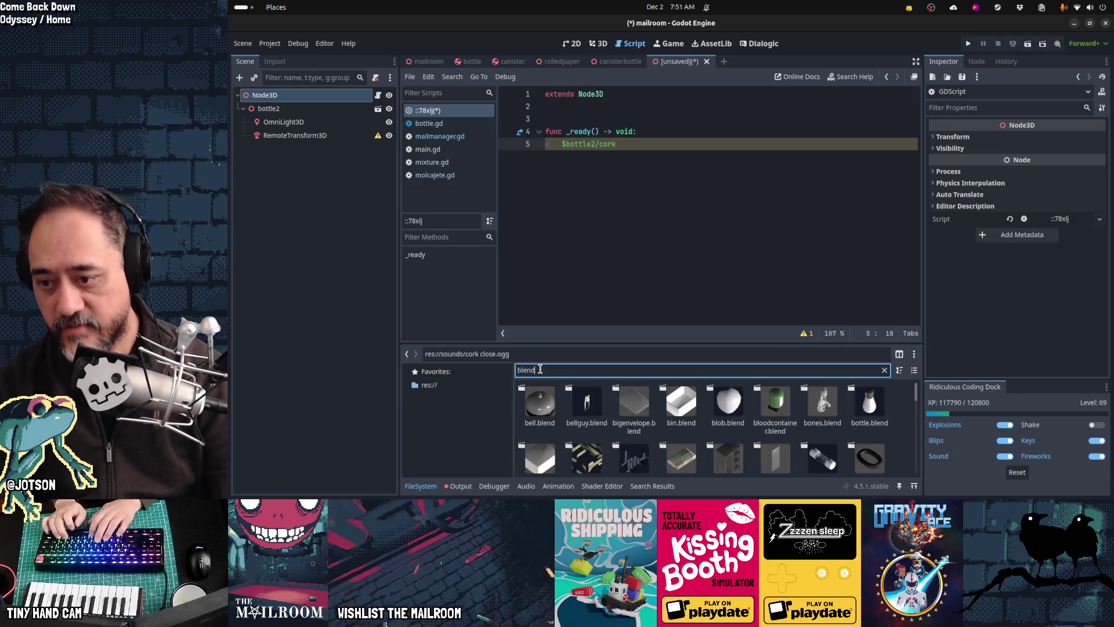
Check bell.blend's Set Mesh Save Paths action, then cancel without changes.
double_click(541, 411)
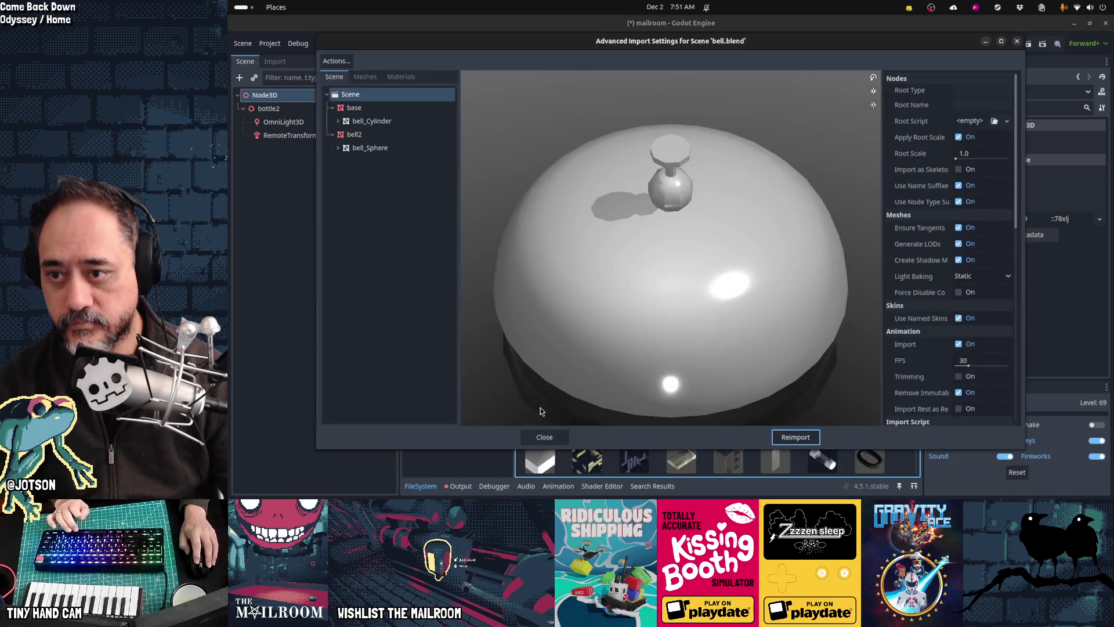
left_click(342, 62)
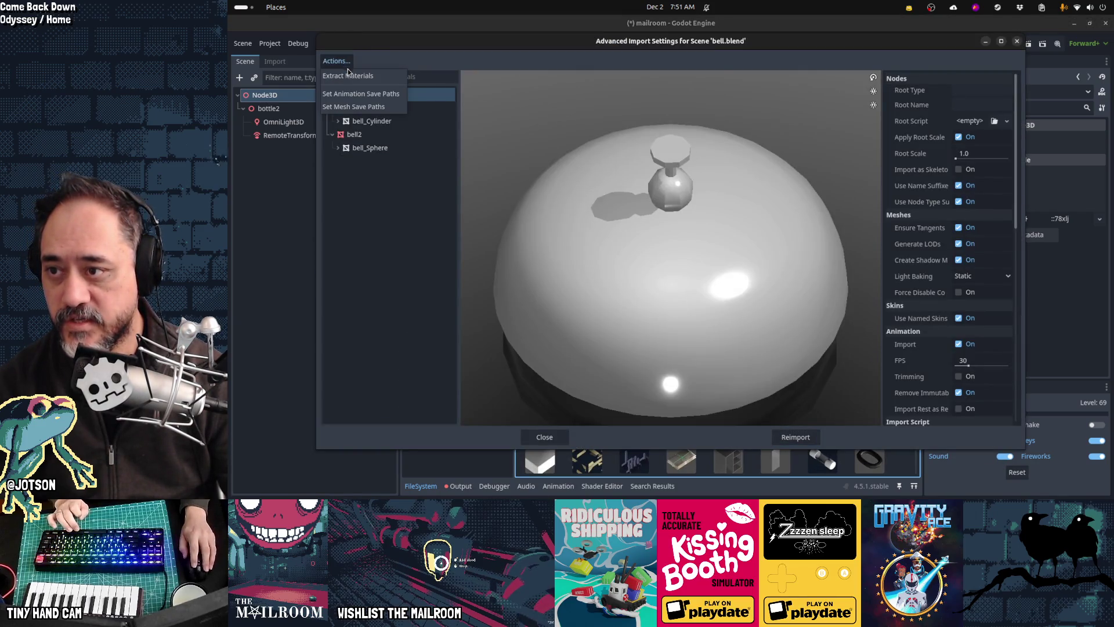
left_click(353, 107)
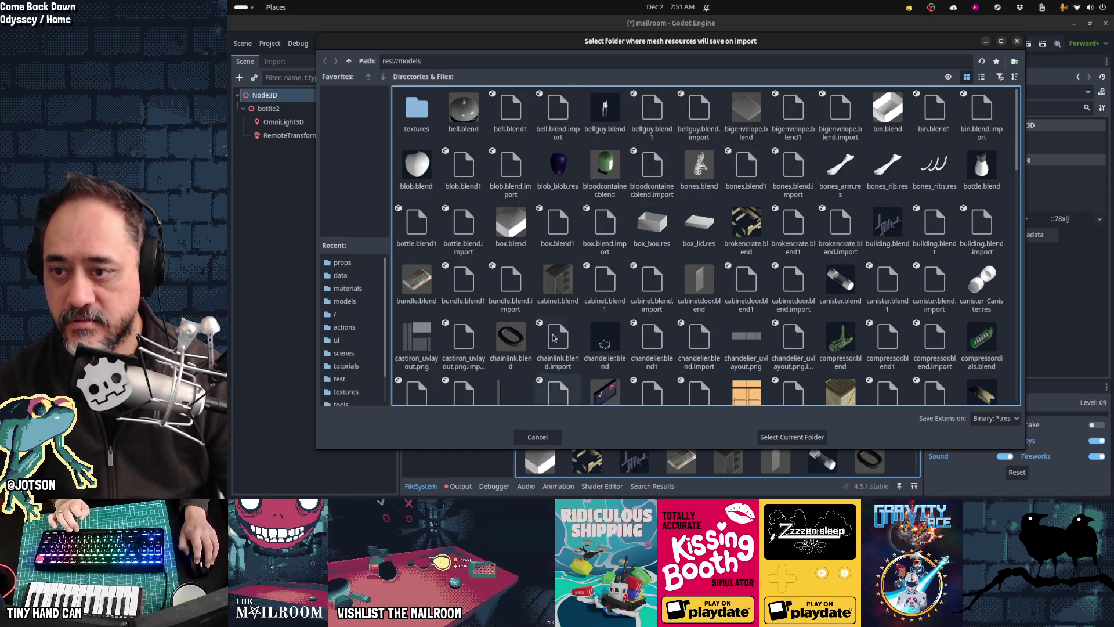
left_click(545, 441)
left_click(554, 436)
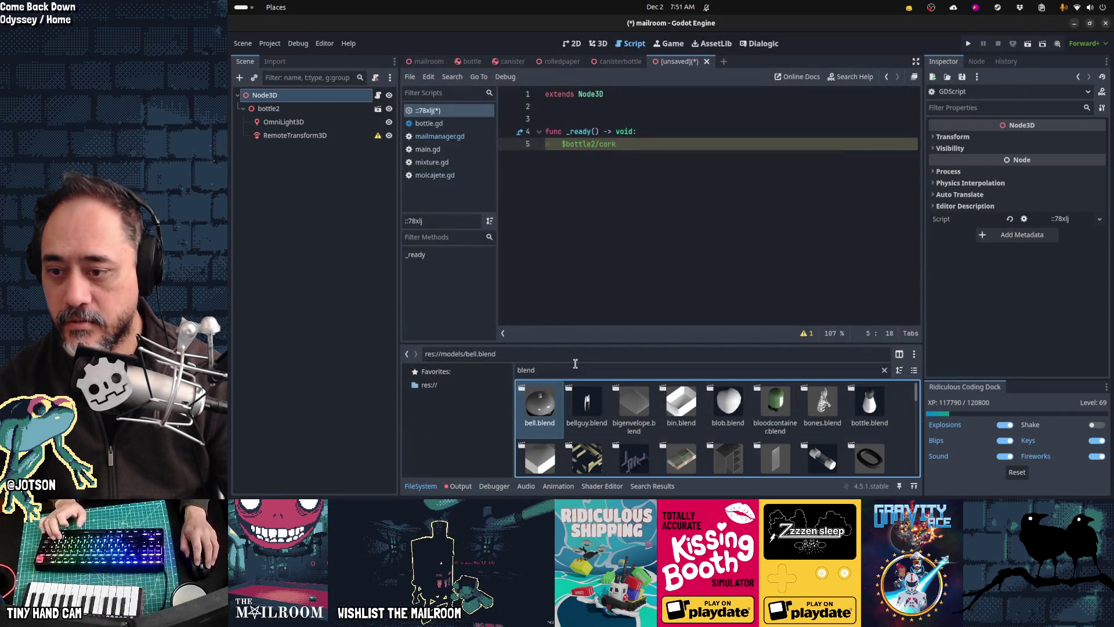
Set blob.blend's mesh save path to the models folder, saving blob_blob.res.
left_click(575, 366)
type("blob")
double_click(544, 401)
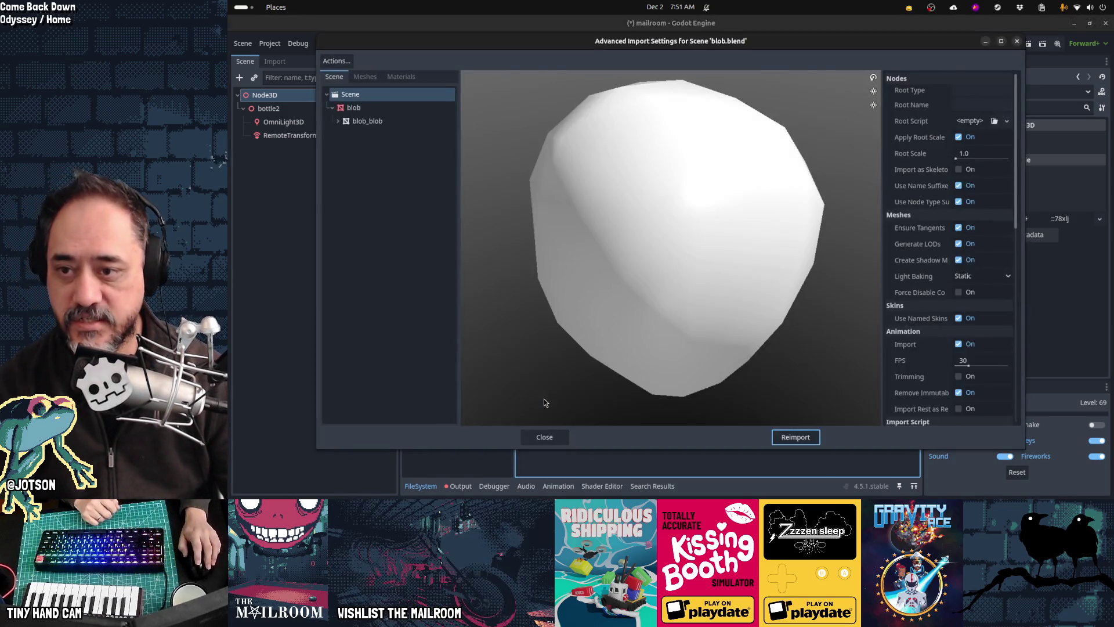
left_click(367, 125)
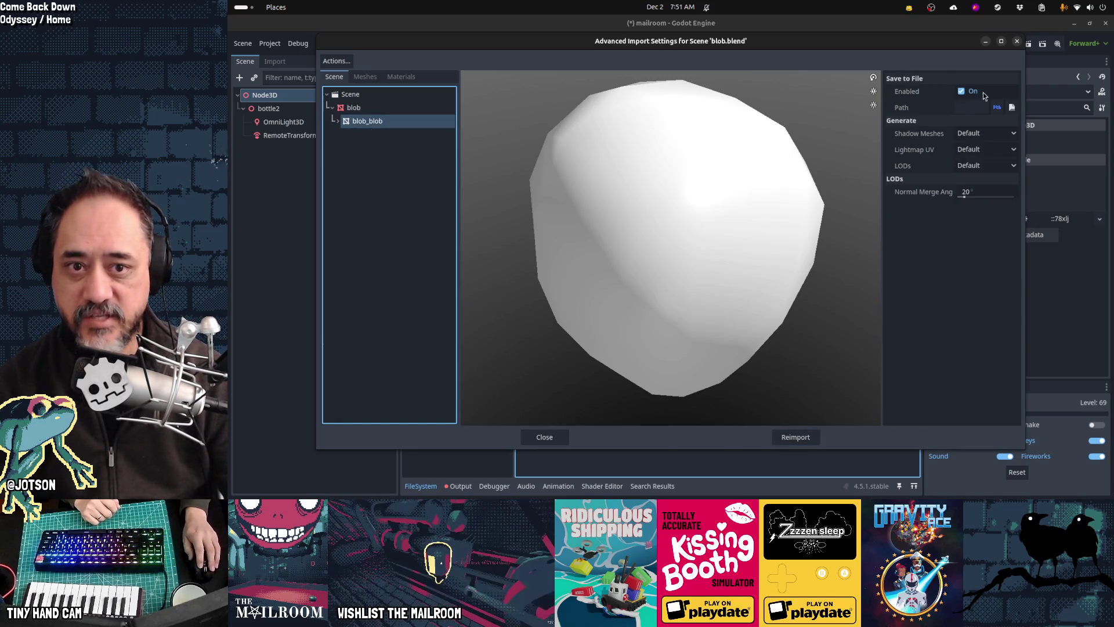
left_click(337, 61)
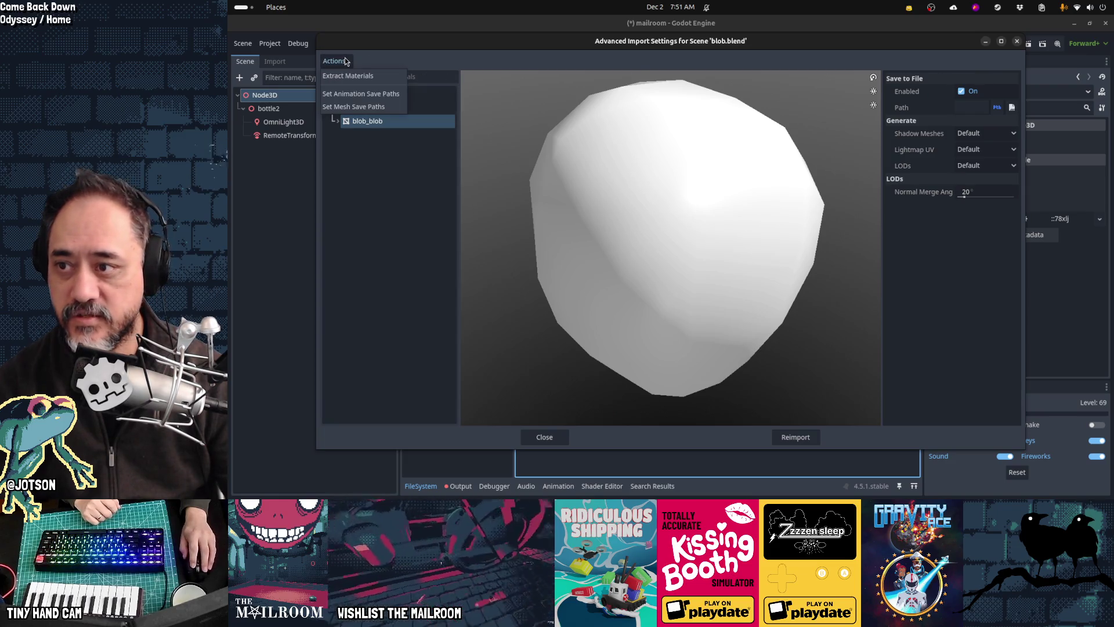
left_click(354, 108)
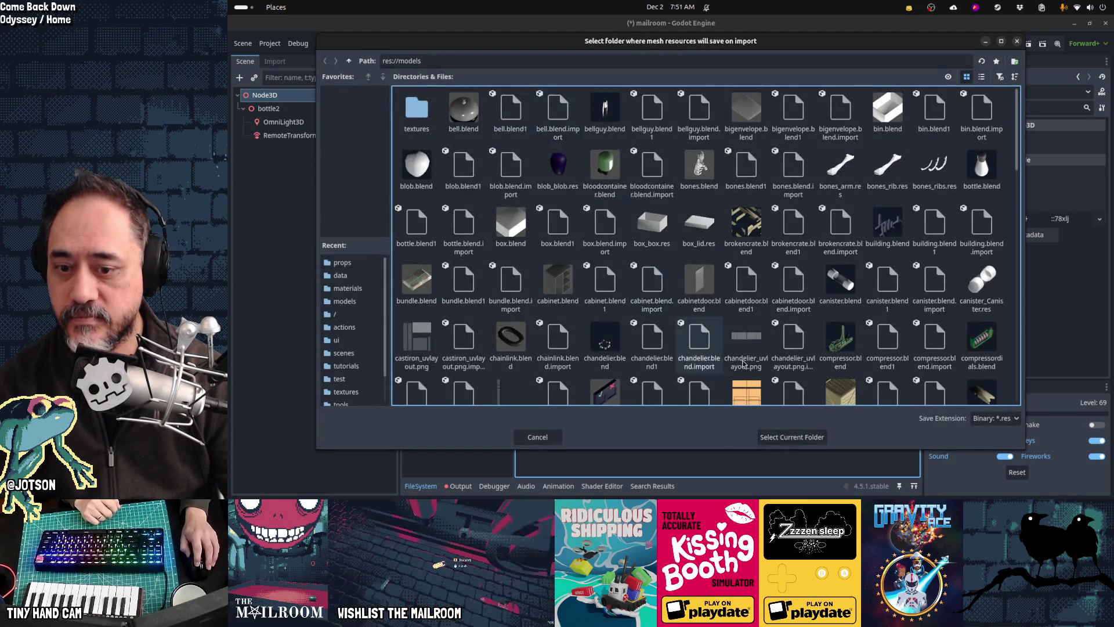
left_click(793, 437)
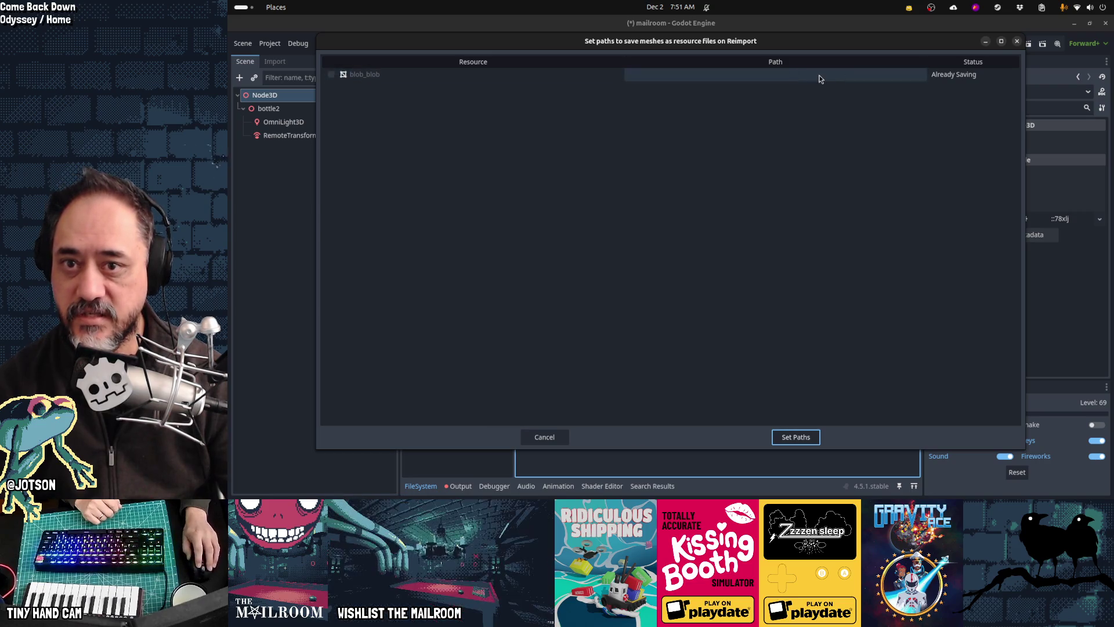
left_click(807, 439)
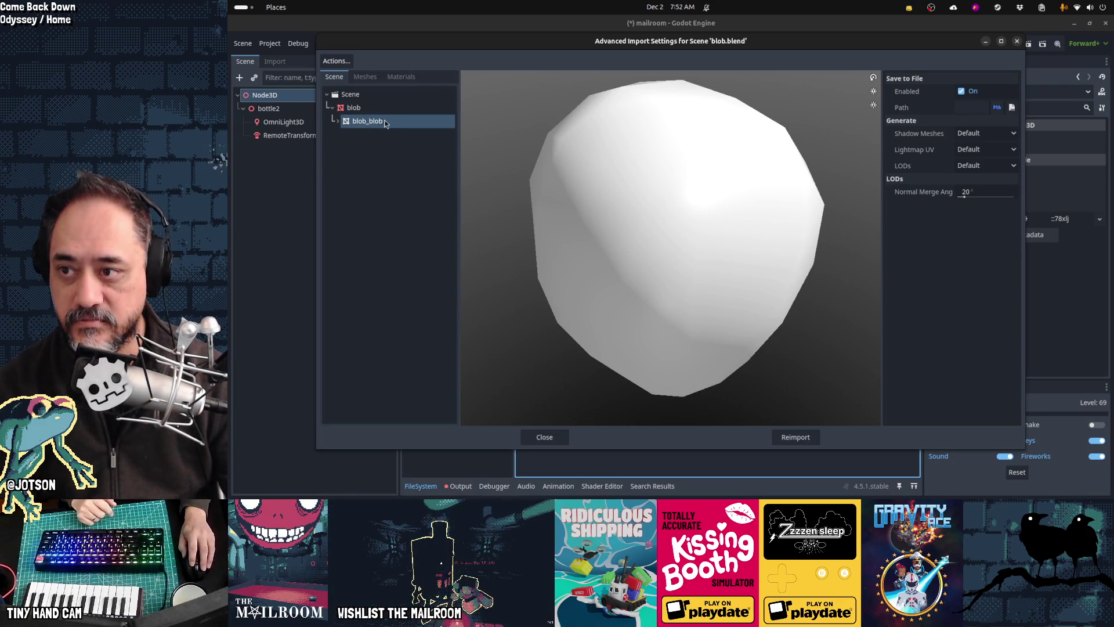
left_click(538, 436)
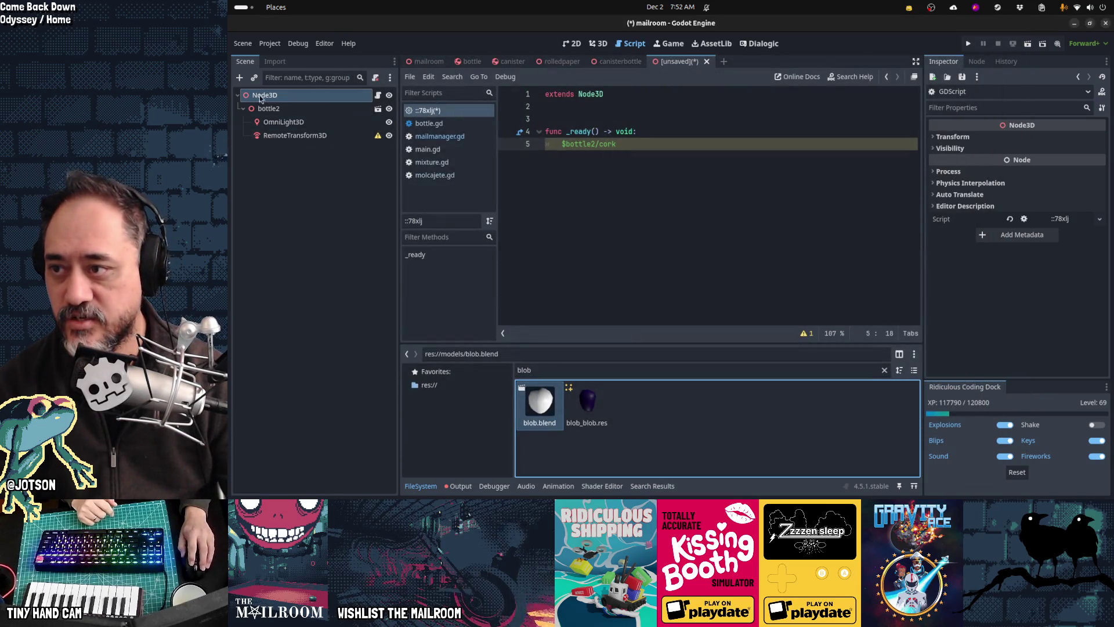
left_click(240, 77)
type("meshin")
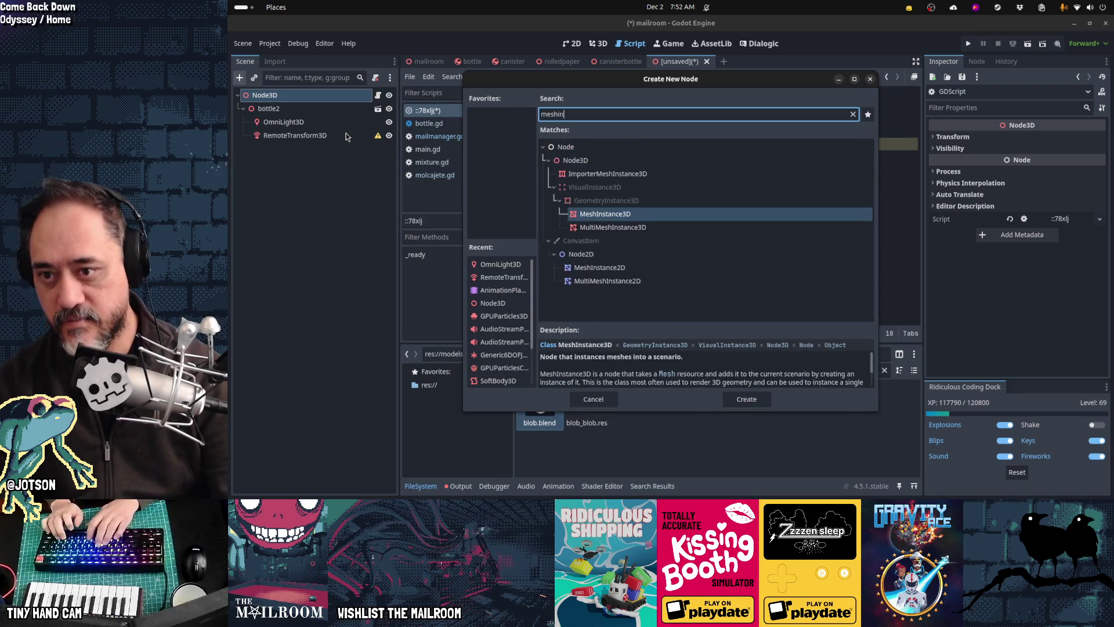
type("satn")
key("BackSpace")
key("BackSpace")
key("BackSpace")
type("ns")
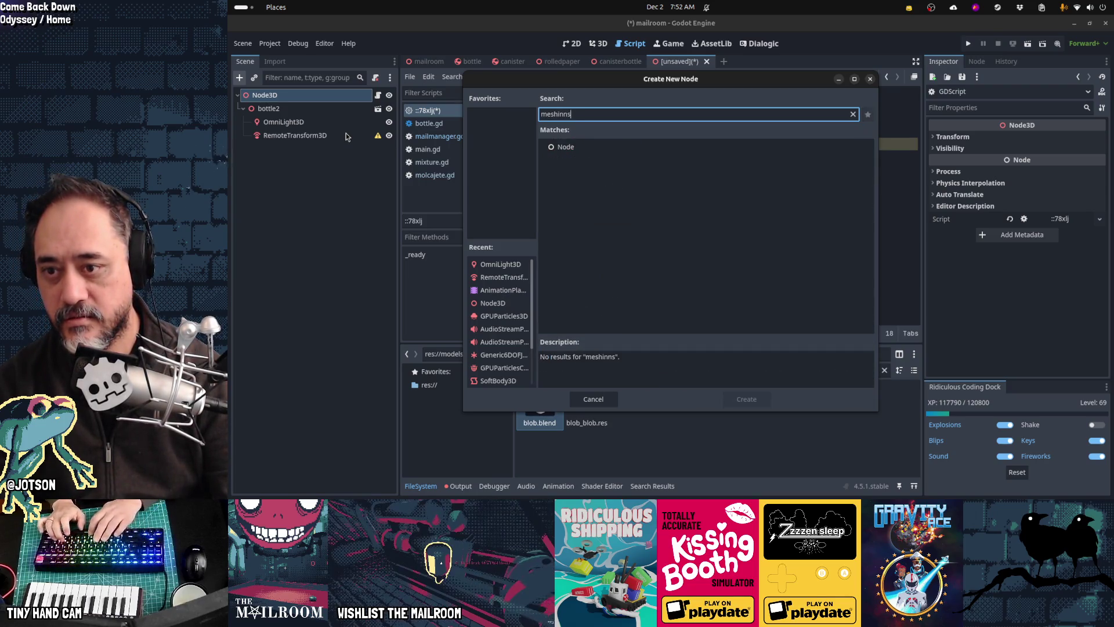
key("BackSpace")
key("BackSpace")
key("BackSpace")
type("st")
key("Return")
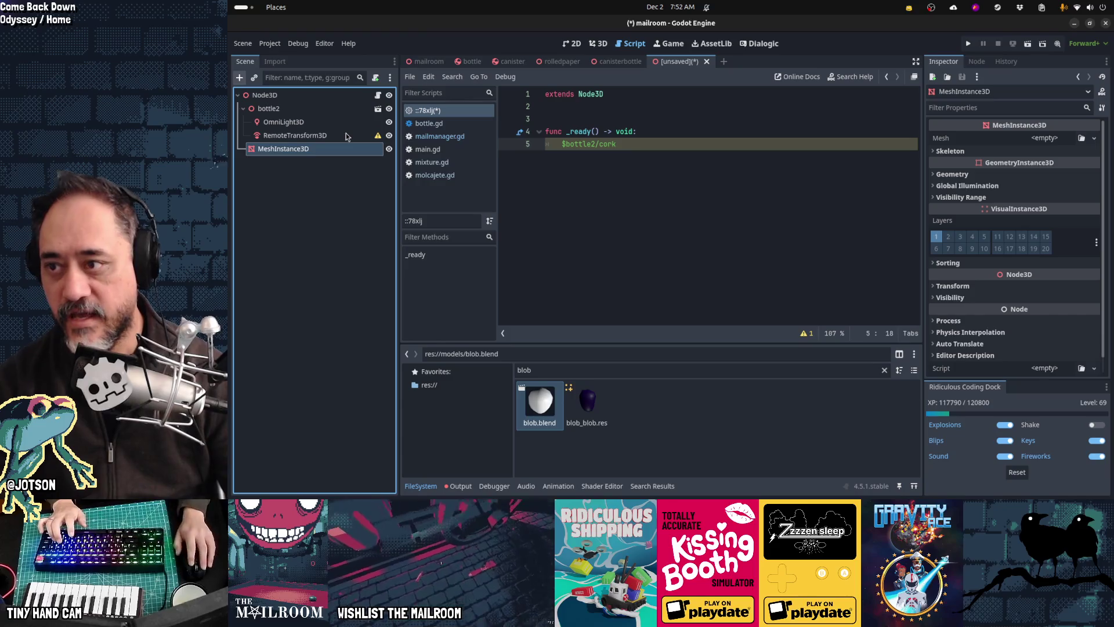
left_click(1081, 138)
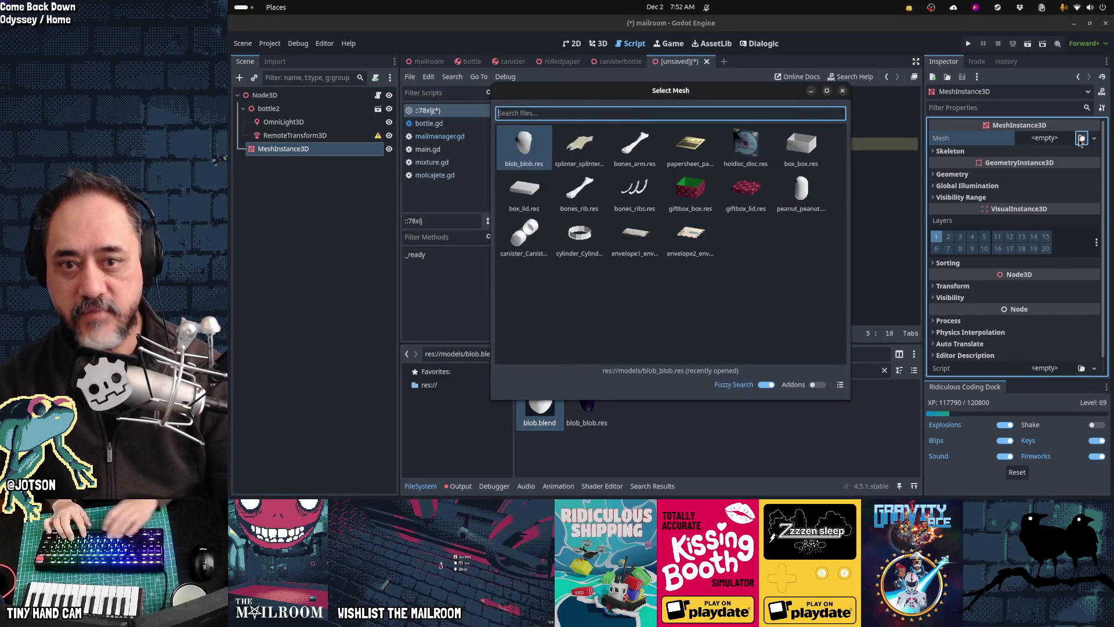
key("Right")
key("Right")
key("Right")
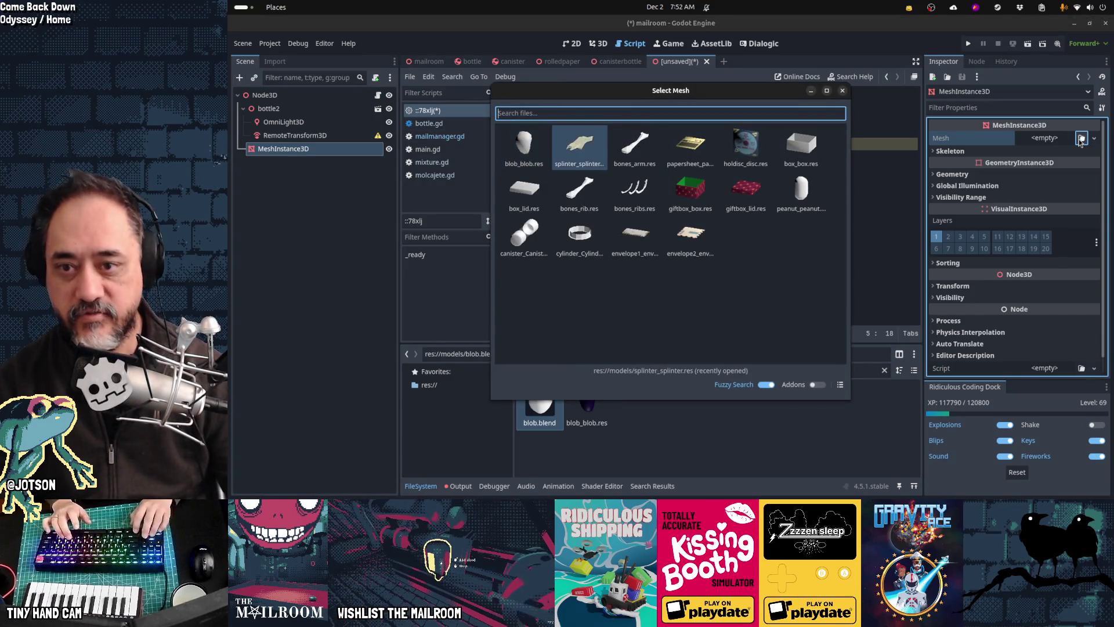
key("Left")
key("Left")
key("Left")
key("Return")
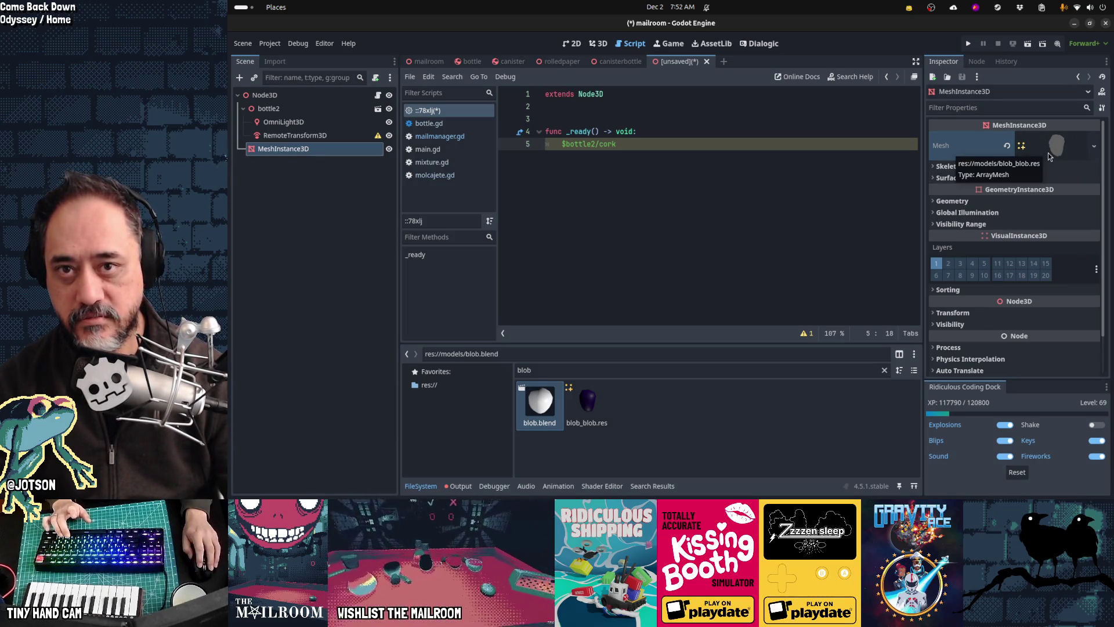
mouse_move(995, 155)
left_mouse_down()
mouse_move(376, 167)
mouse_move(290, 98)
mouse_move(307, 152)
mouse_move(278, 104)
left_mouse_up()
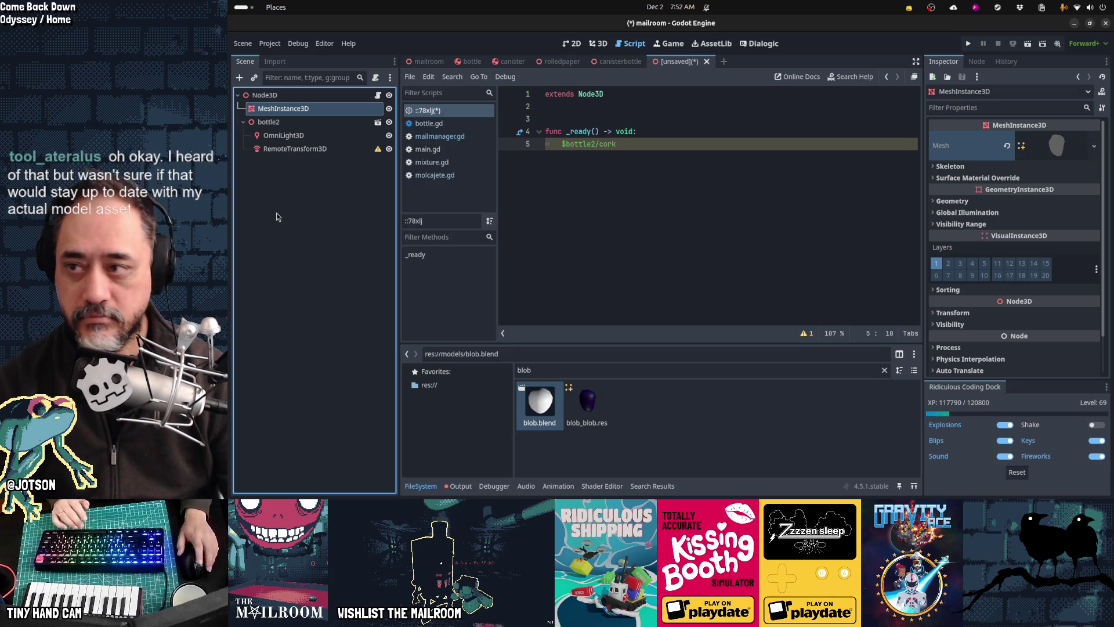
key("Delete")
key("Return")
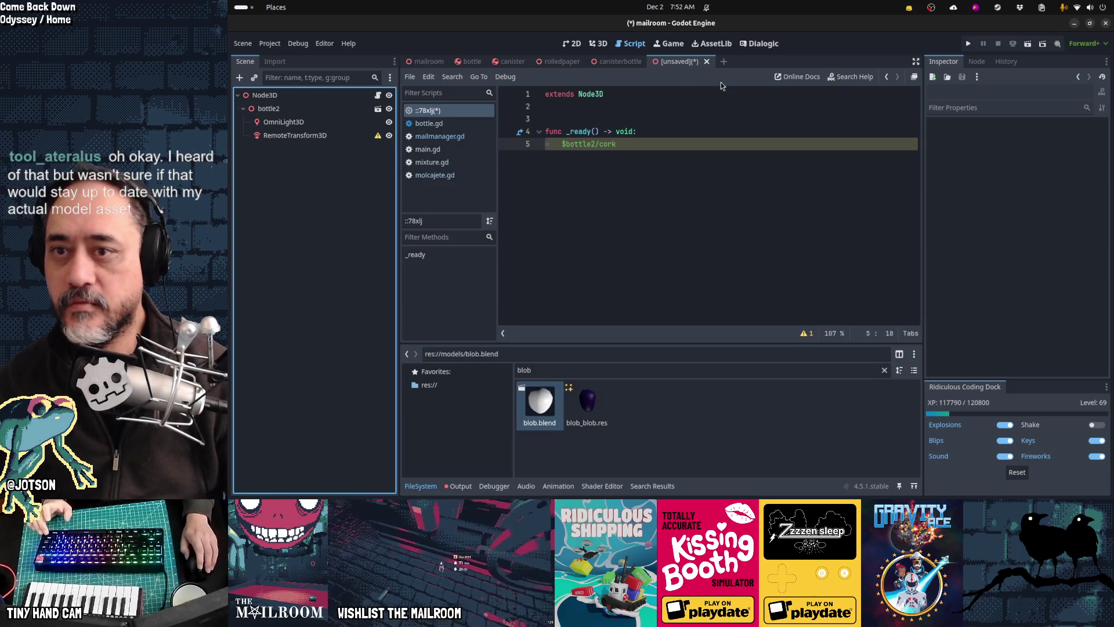
Discard the unsaved scratch scene and check the Blender Path in Editor Settings.
left_click(706, 61)
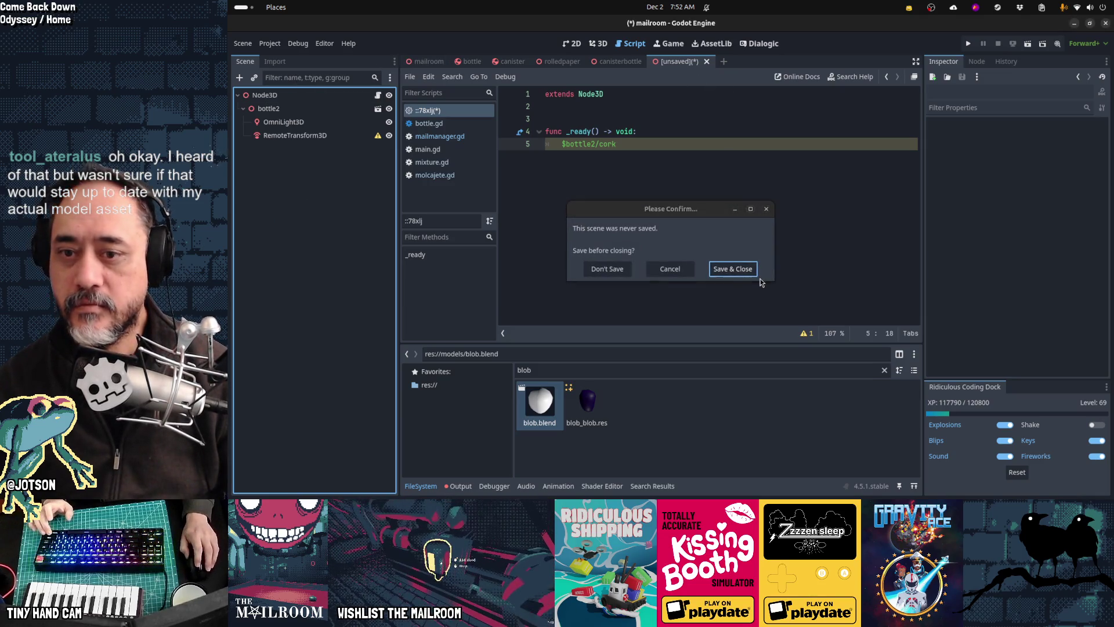
left_click(607, 269)
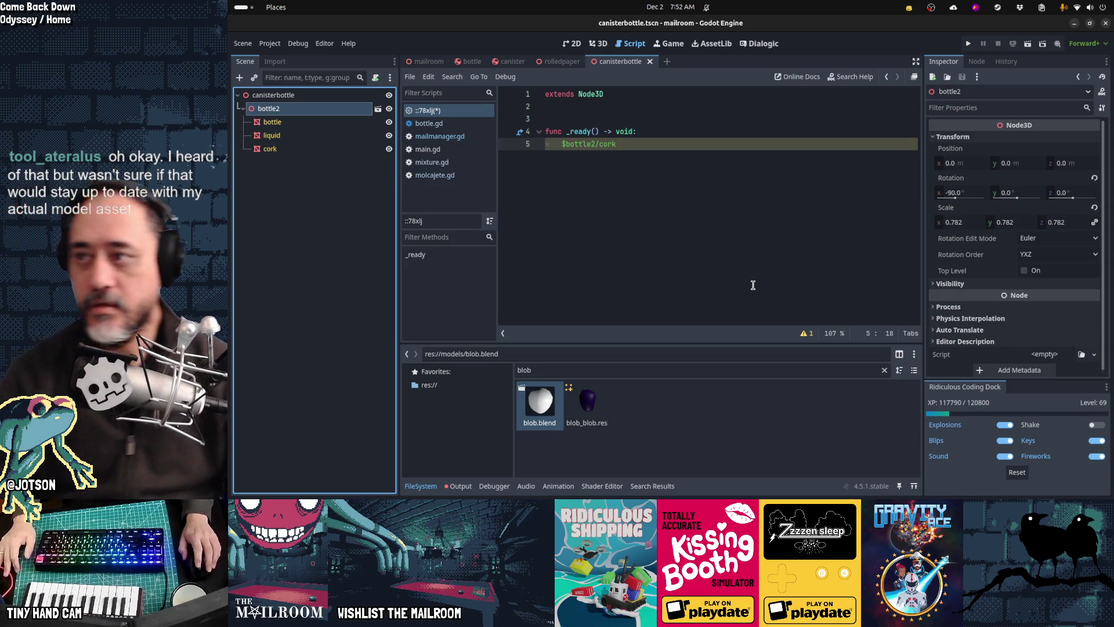
left_click(270, 43)
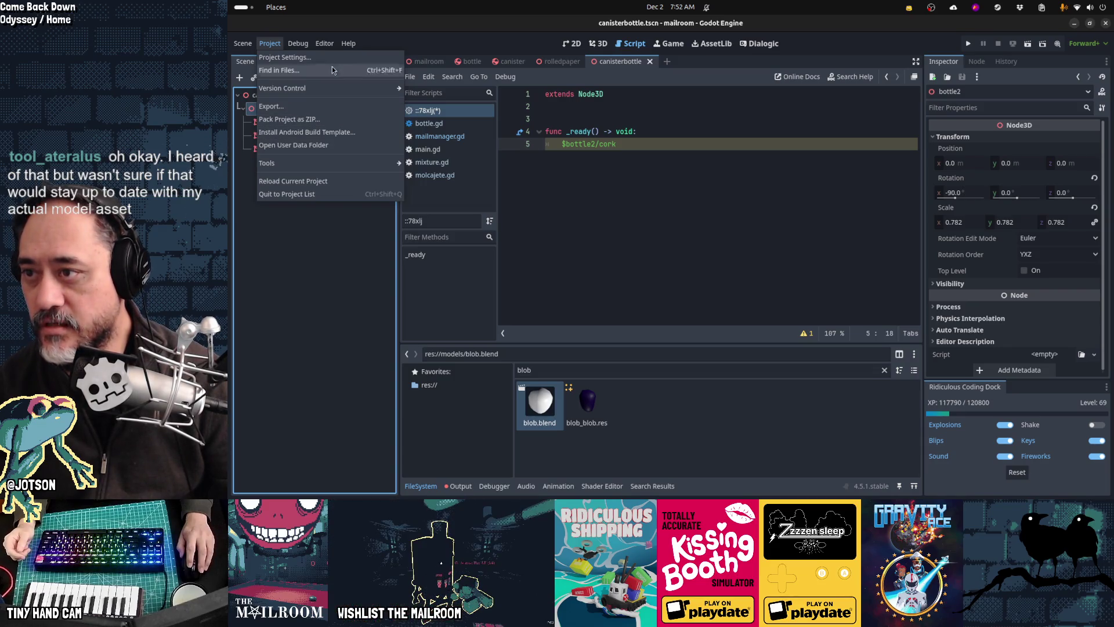
left_click(389, 76)
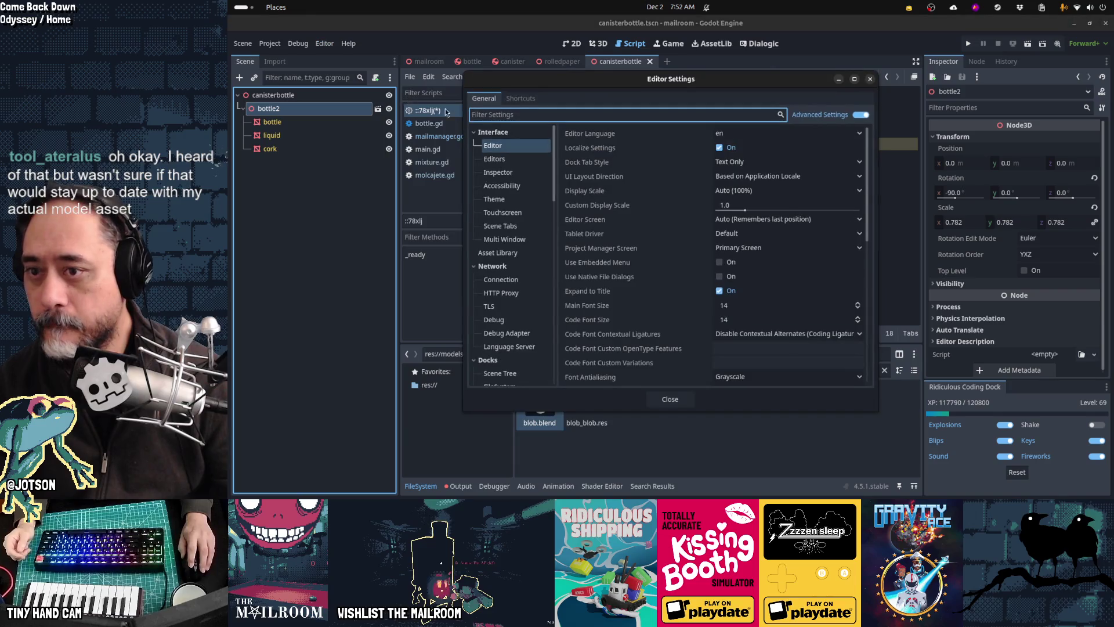
type("blender")
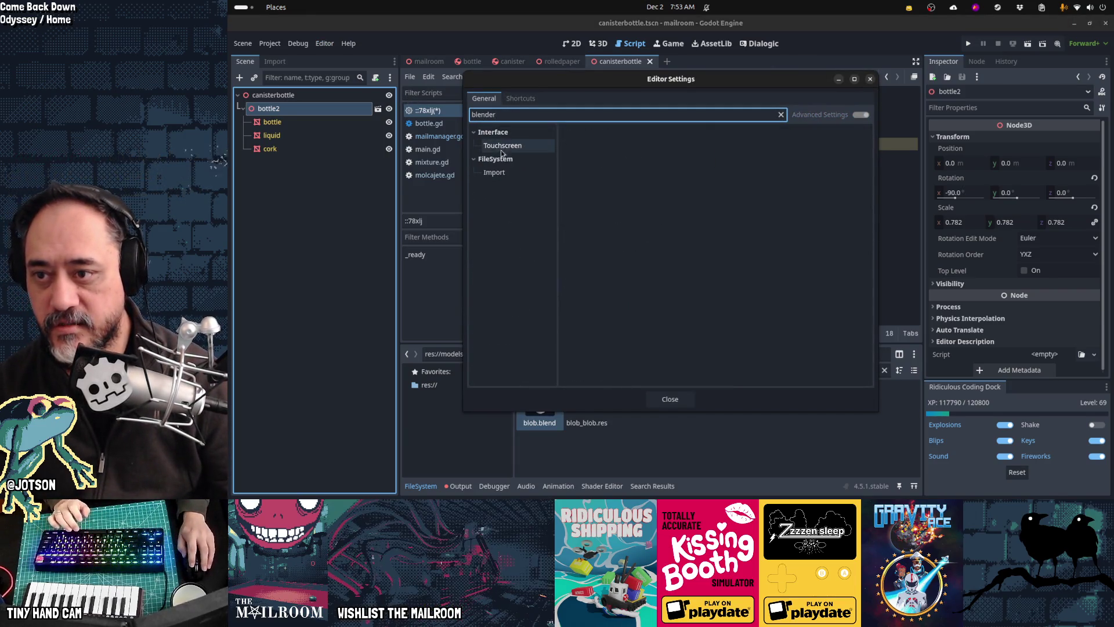
left_click(502, 174)
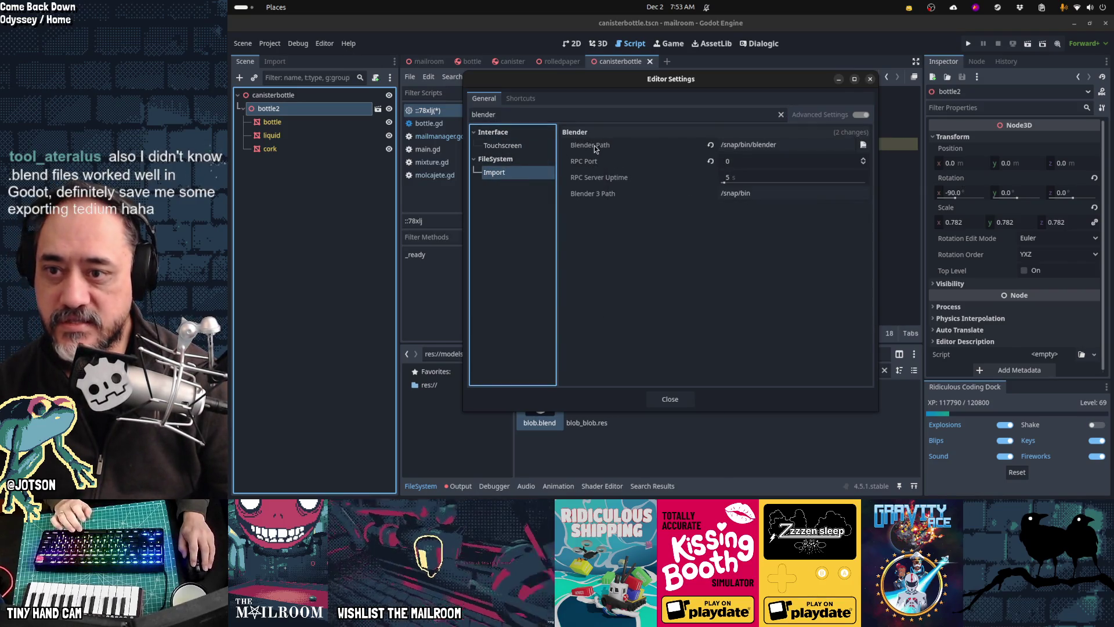
left_click(766, 144)
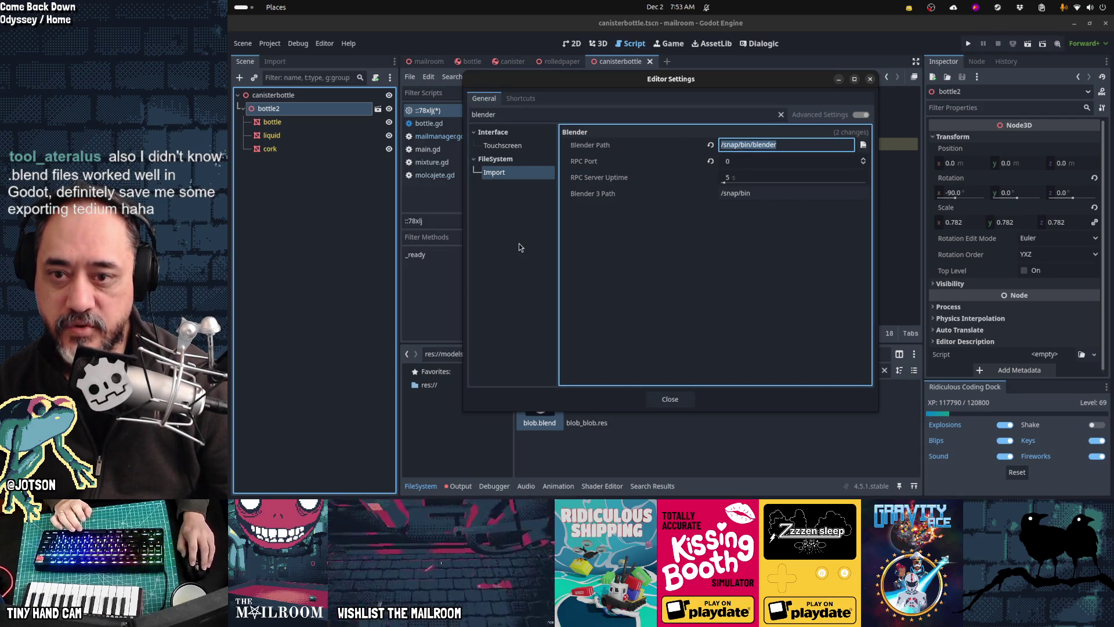
key("Return")
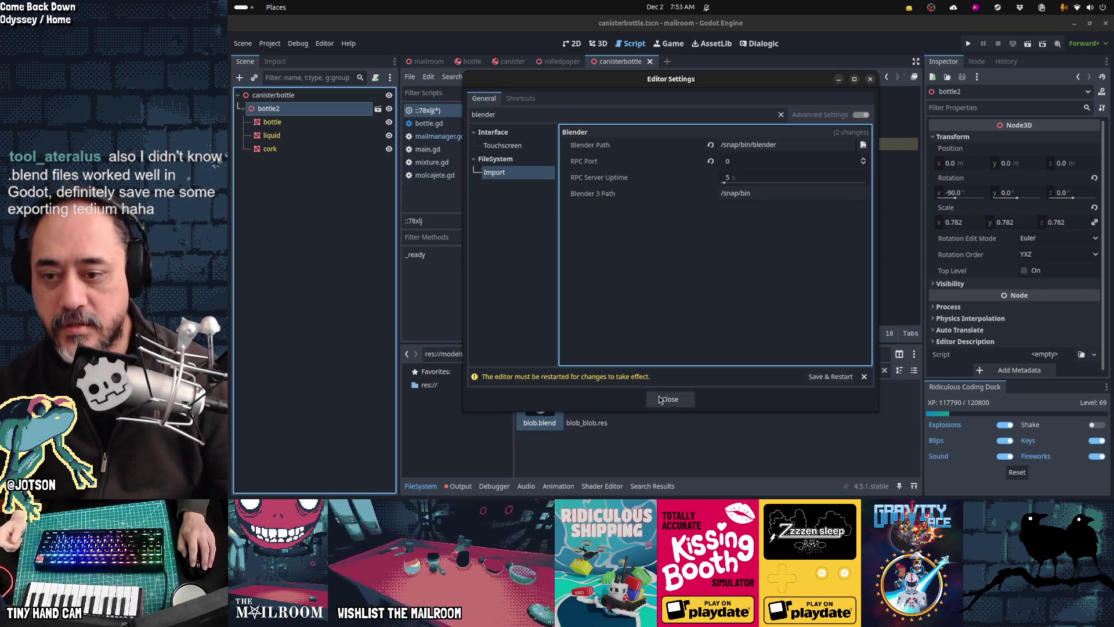
left_click(659, 397)
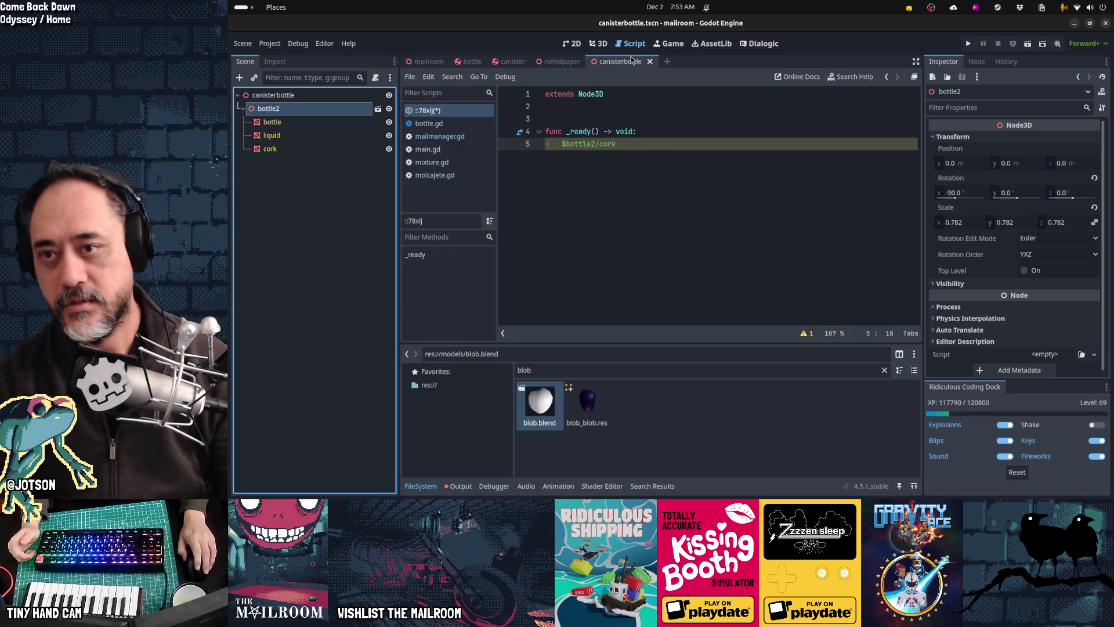
Close the canisterbottle scene, the unsaved scratch script, and the rolledpaper scene.
middle_click(633, 65)
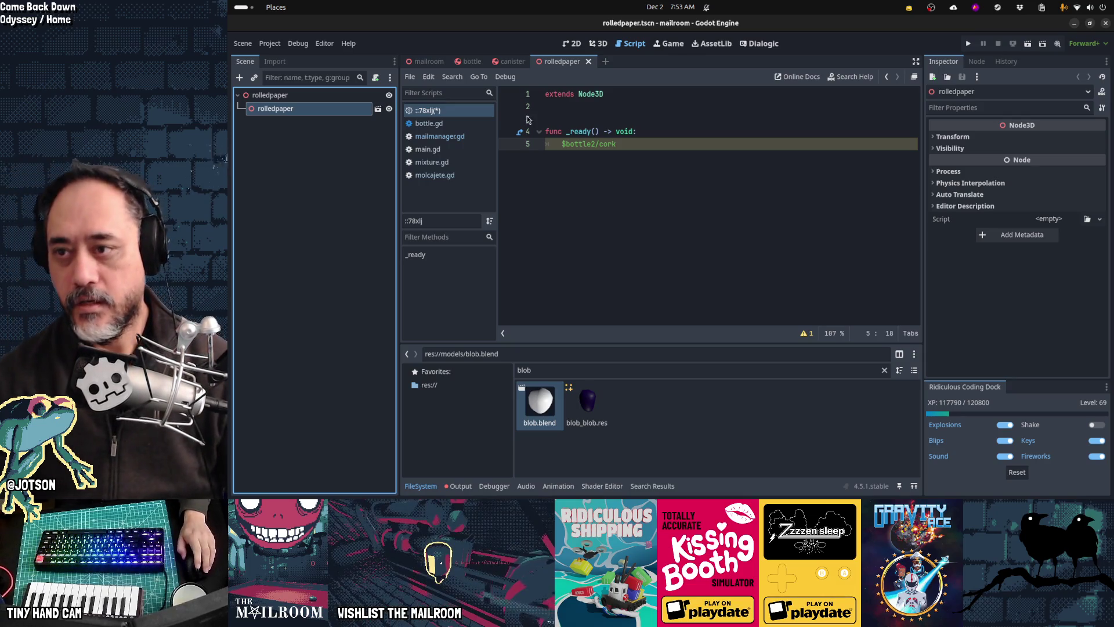
middle_click(427, 111)
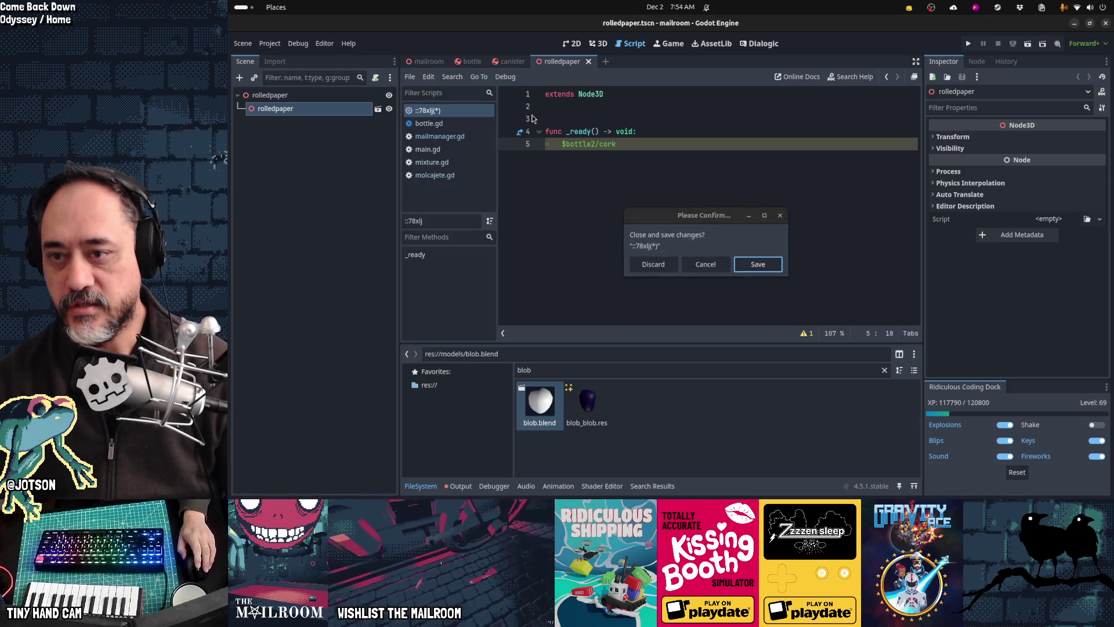
left_click(685, 264)
key("ctrl+w")
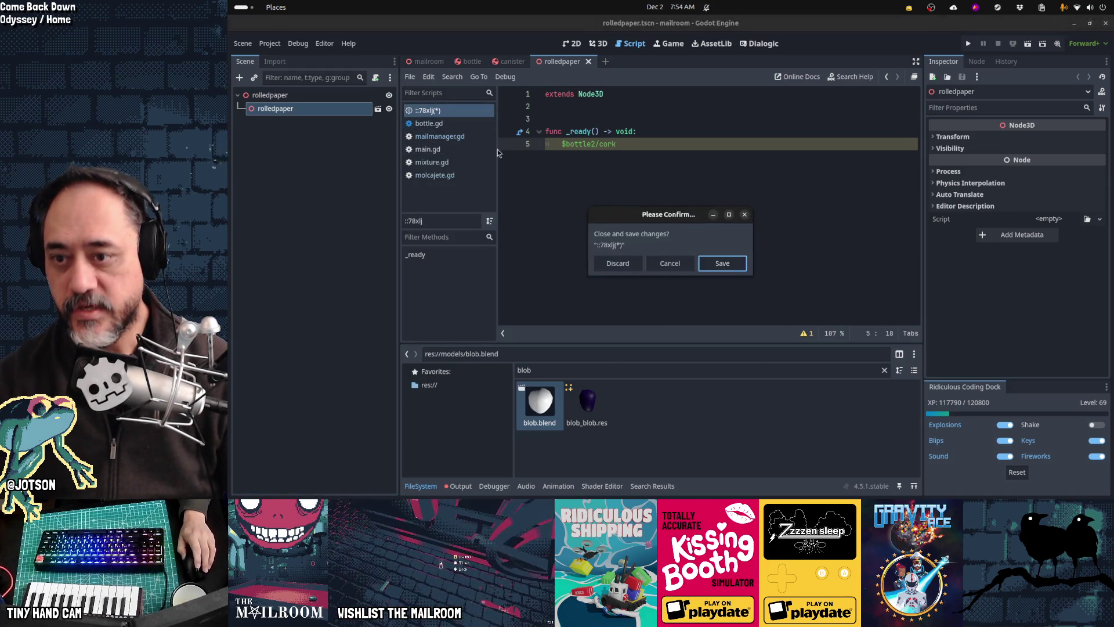
left_click(618, 263)
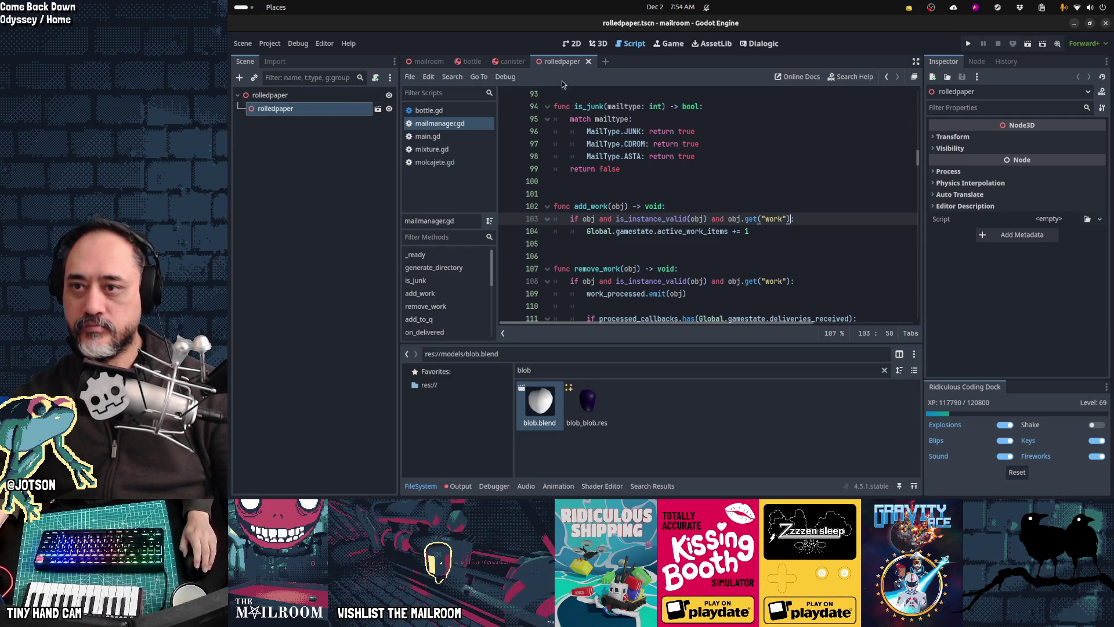
middle_click(555, 66)
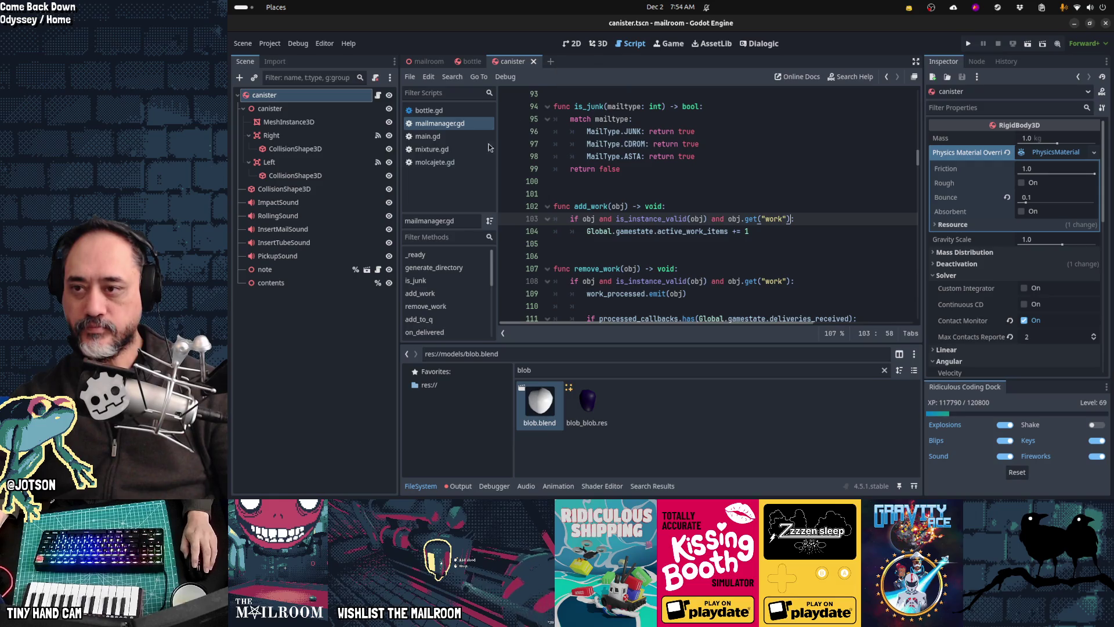
Open molcajete.gd, then quick-open frogpart.gd.
left_click(473, 163)
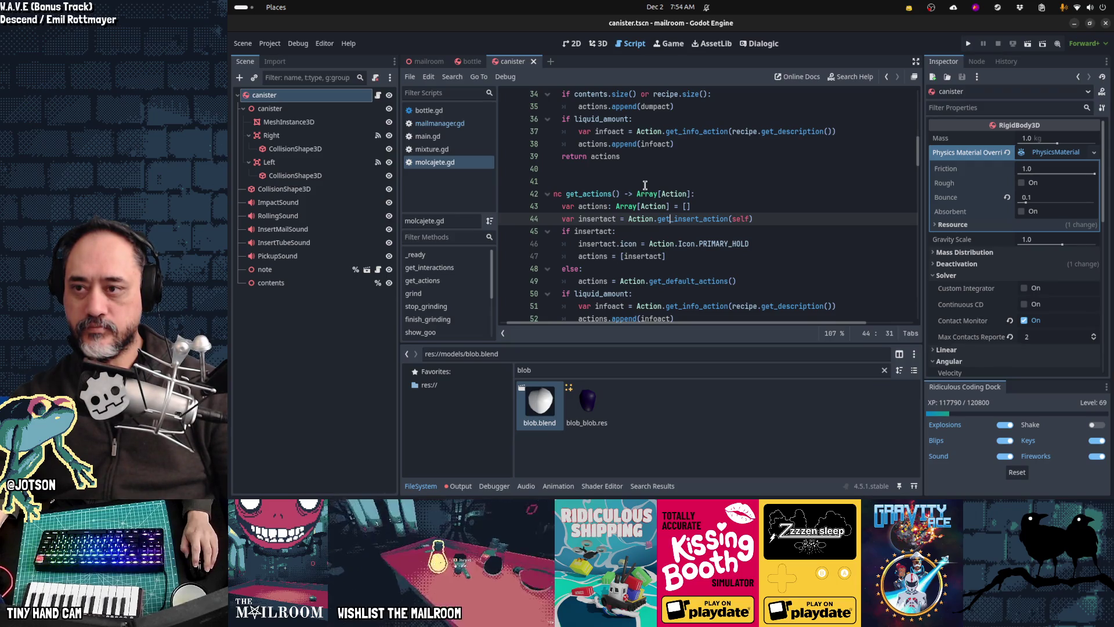
left_click(644, 185)
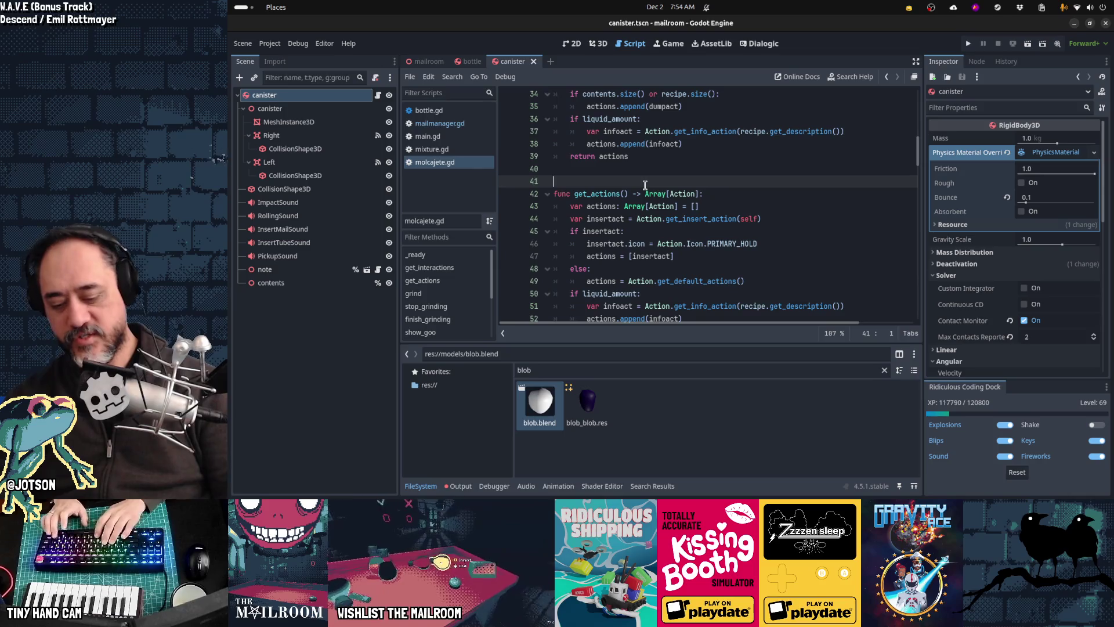
key("alt+shift+o")
type("frogm")
key("BackSpace")
type("part")
key("Return")
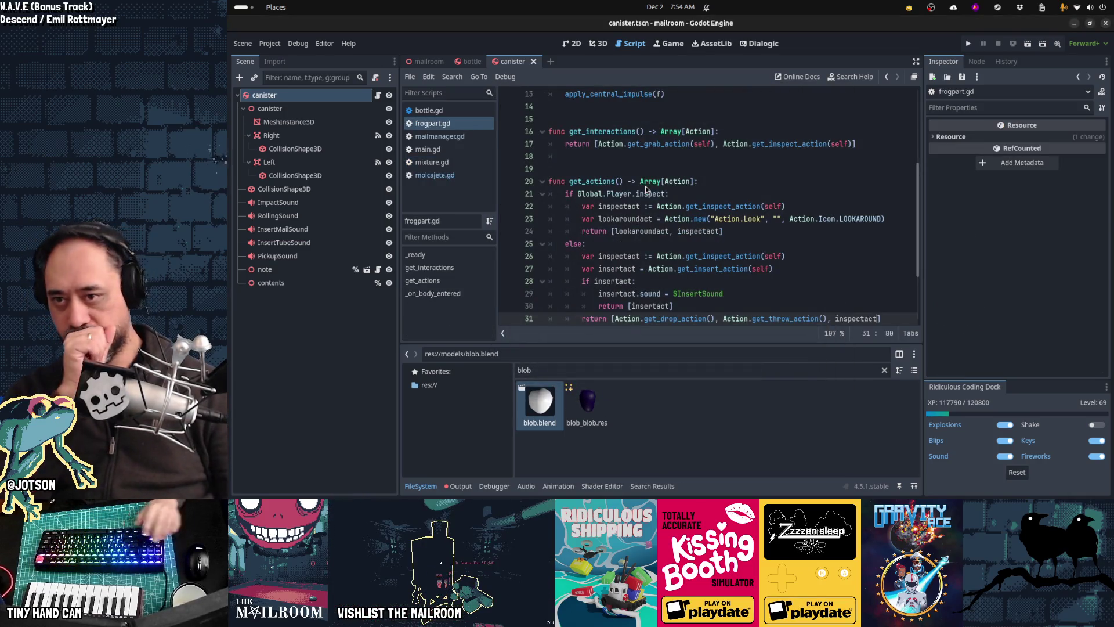
Add 'var work := true' on a new line after the grindable flag.
scroll(645, 189, "up", 4)
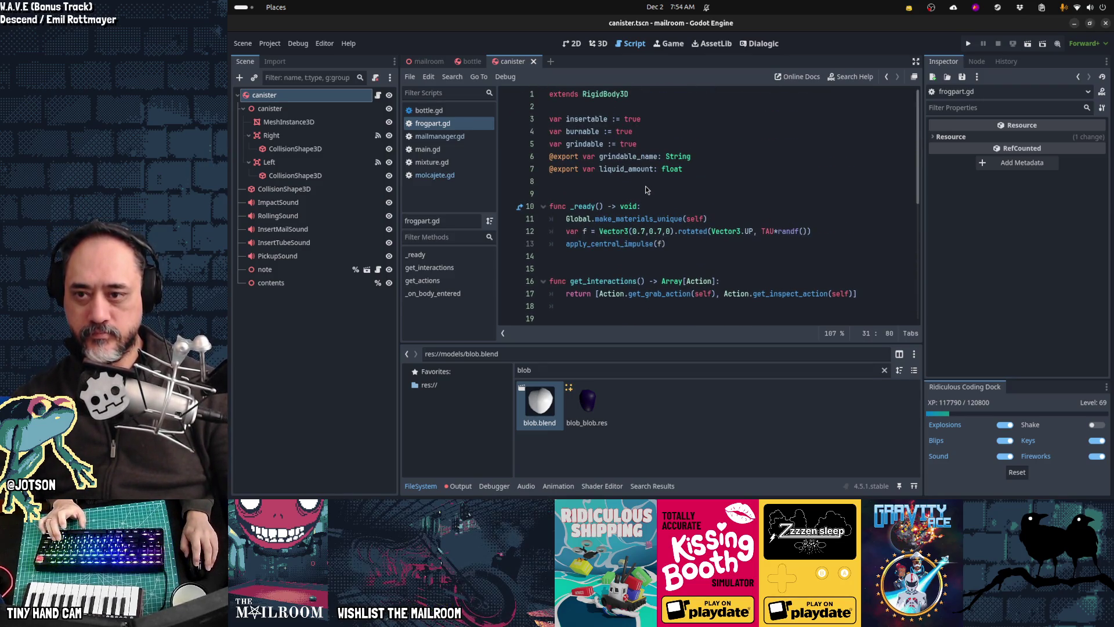
left_click(657, 143)
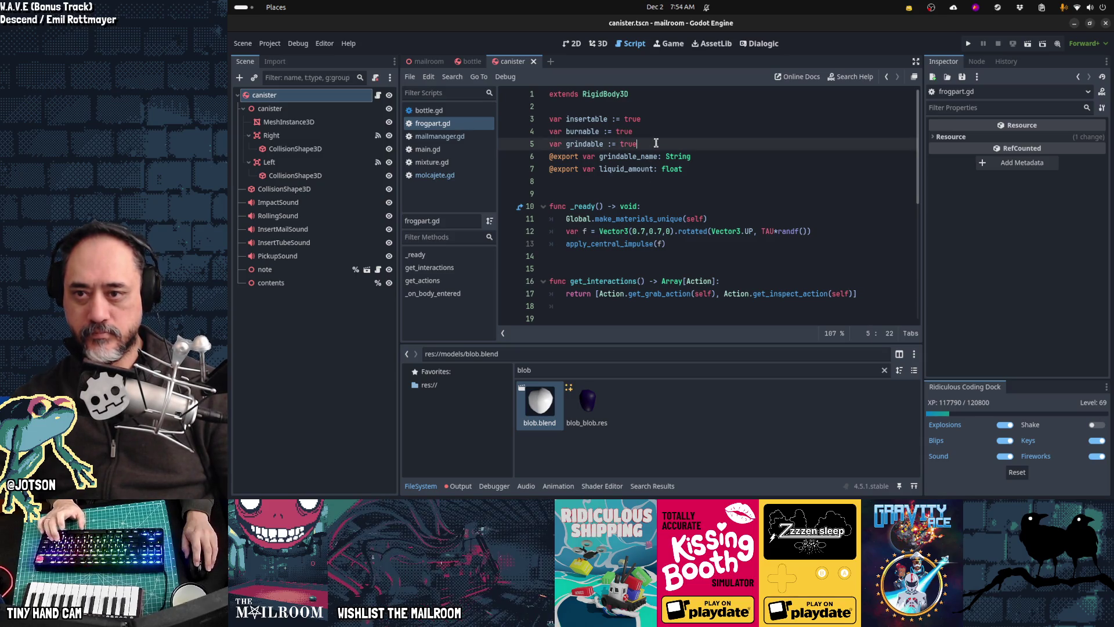
key("Return")
type("var work :=")
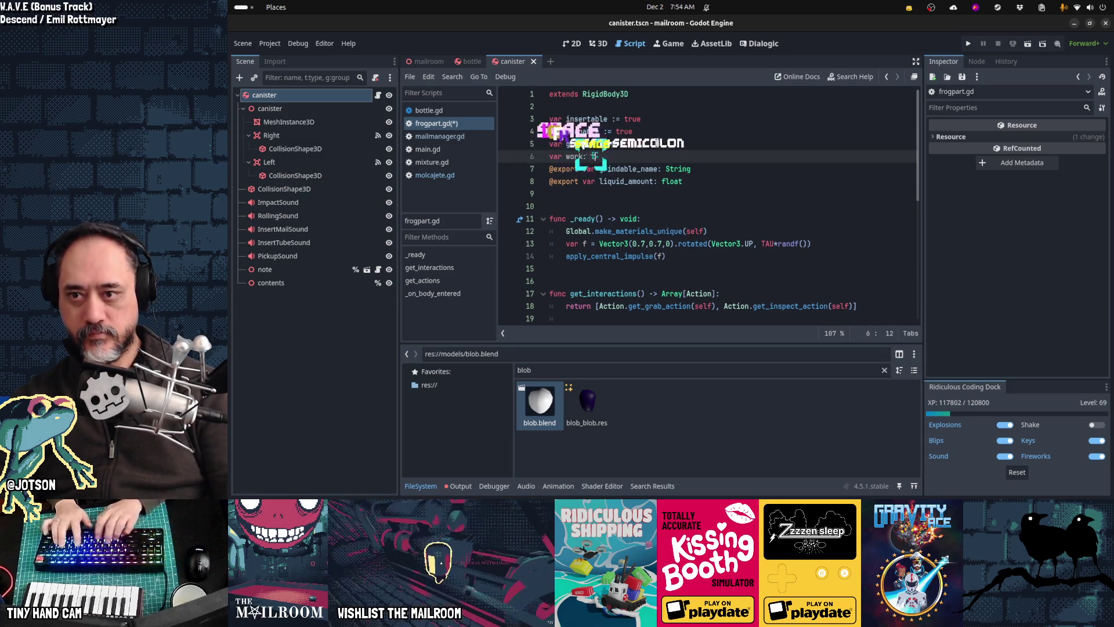
type(" true")
key("Home")
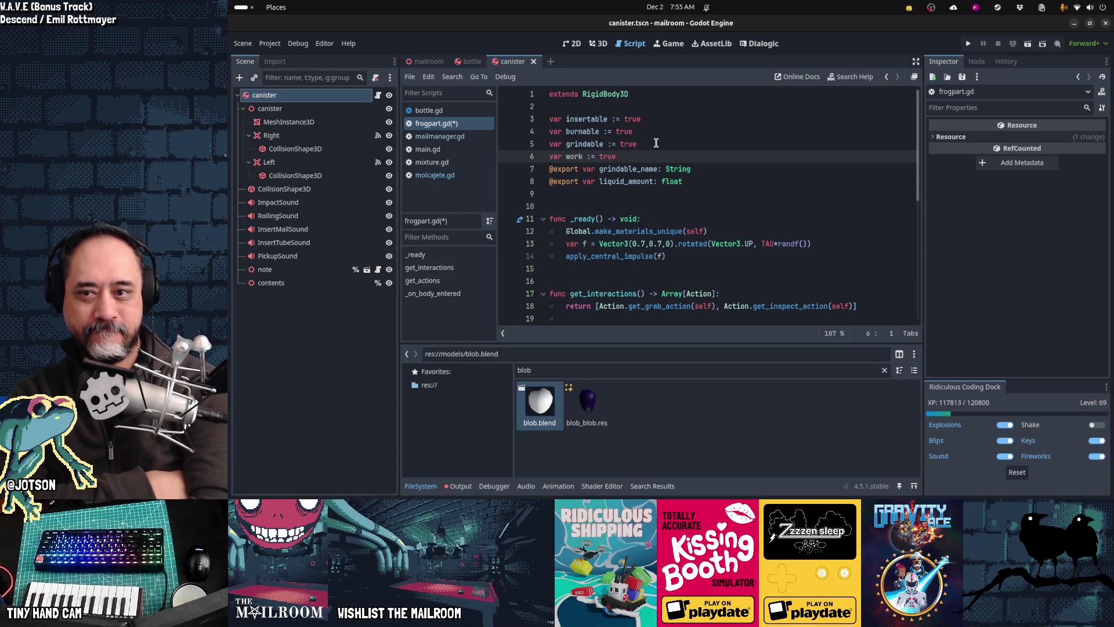
key("ctrl+shift+f")
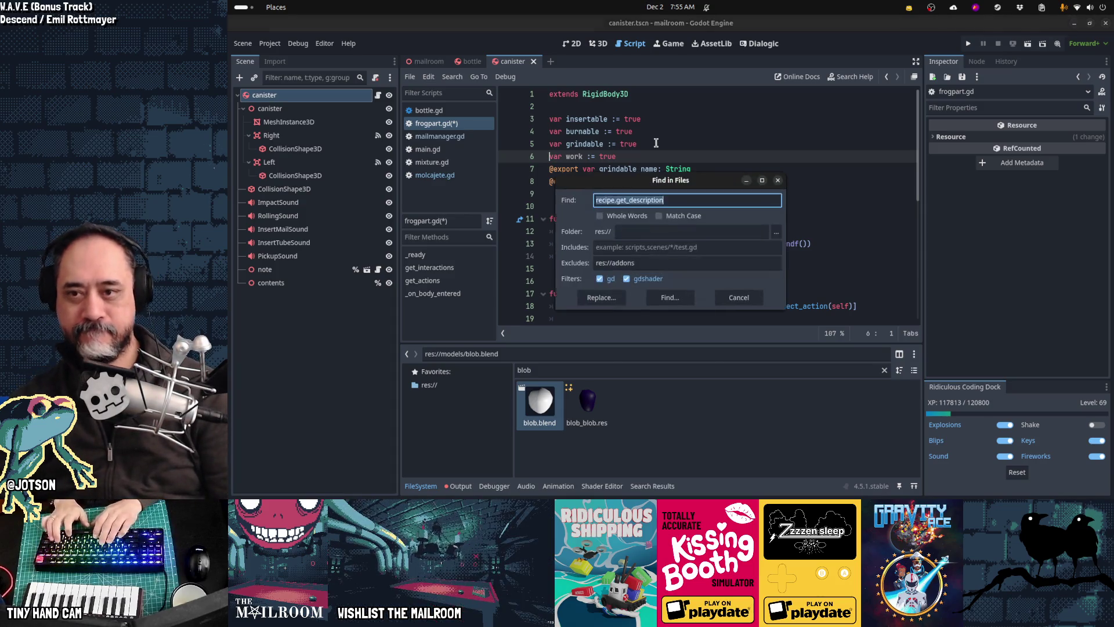
Search the project for 'work := true' and open the match at frogpart.gd line 13.
type("work := true")
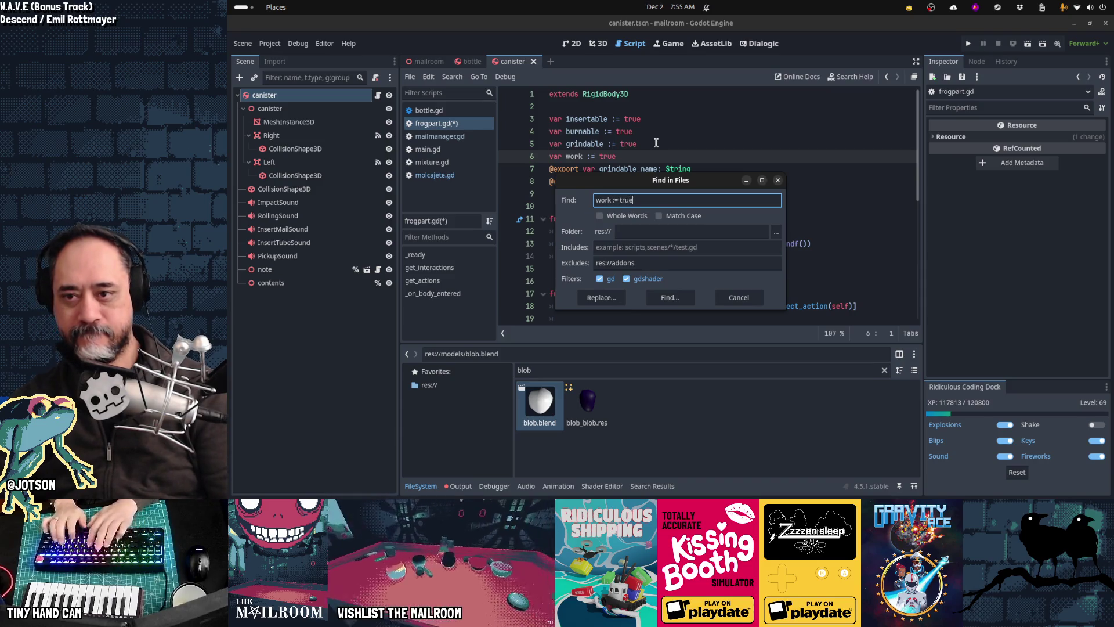
key("Return")
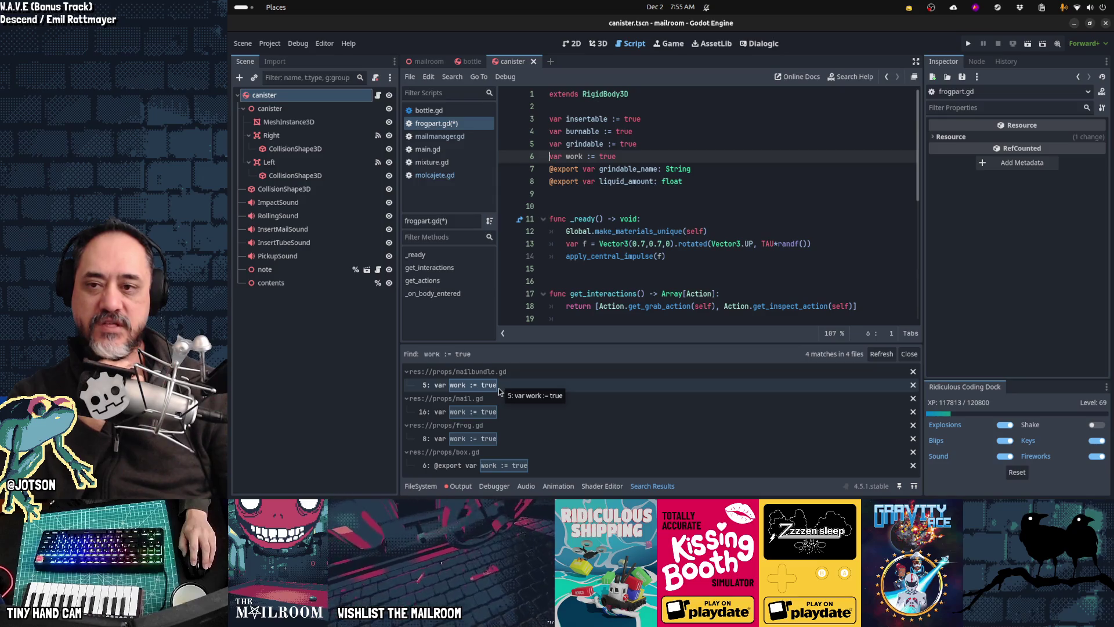
left_click(650, 244)
Search the whole project for every use of 'add_work'.
key("ctrl+shift+f")
type("add_work")
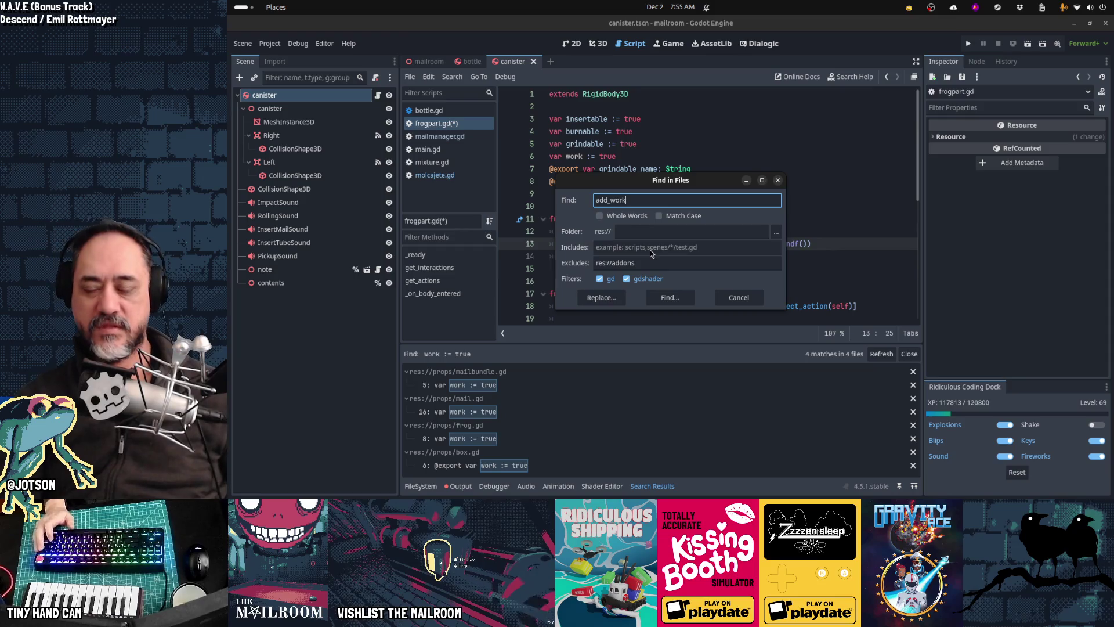
key("Return")
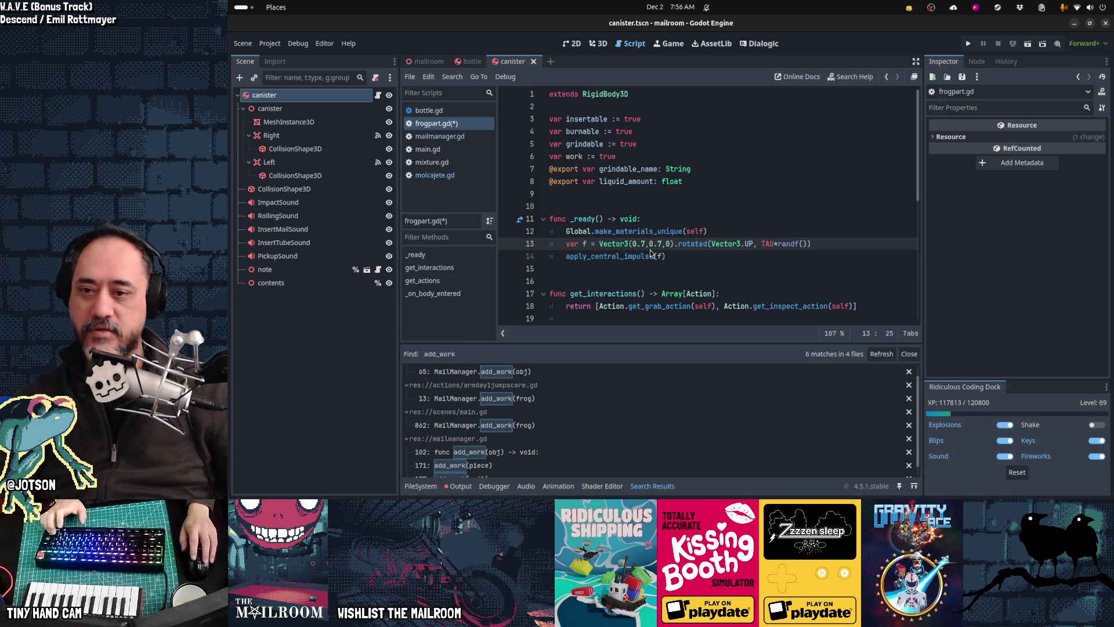
Search for active_work and review its increment and line 116 decrement in mailmanager.gd.
left_click(669, 253)
key("ctrl+shift+f")
type("active_work")
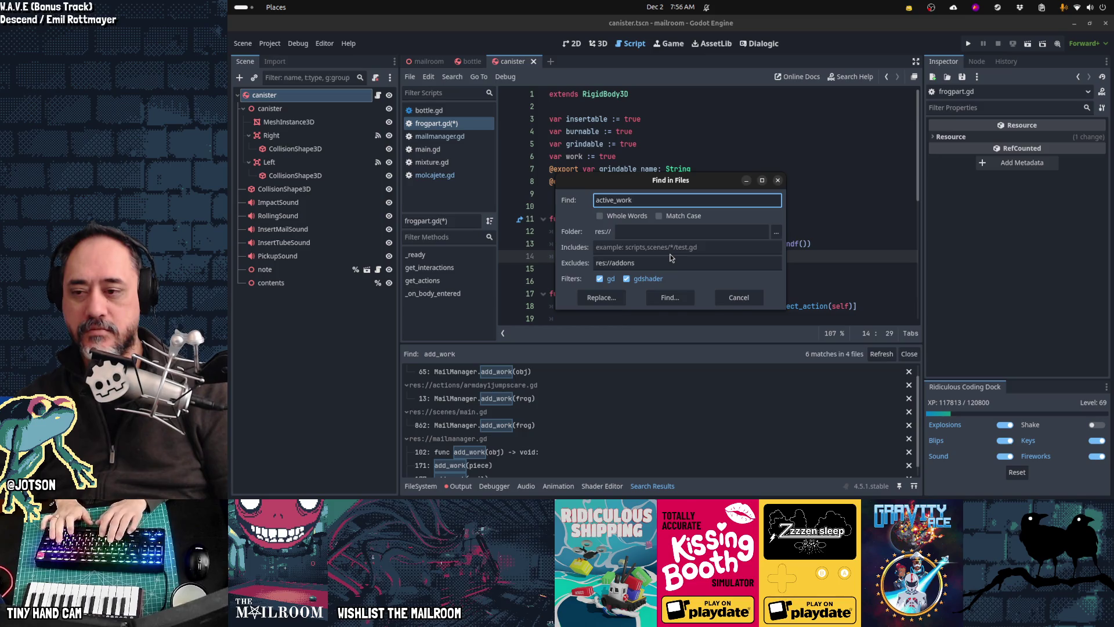
key("Return")
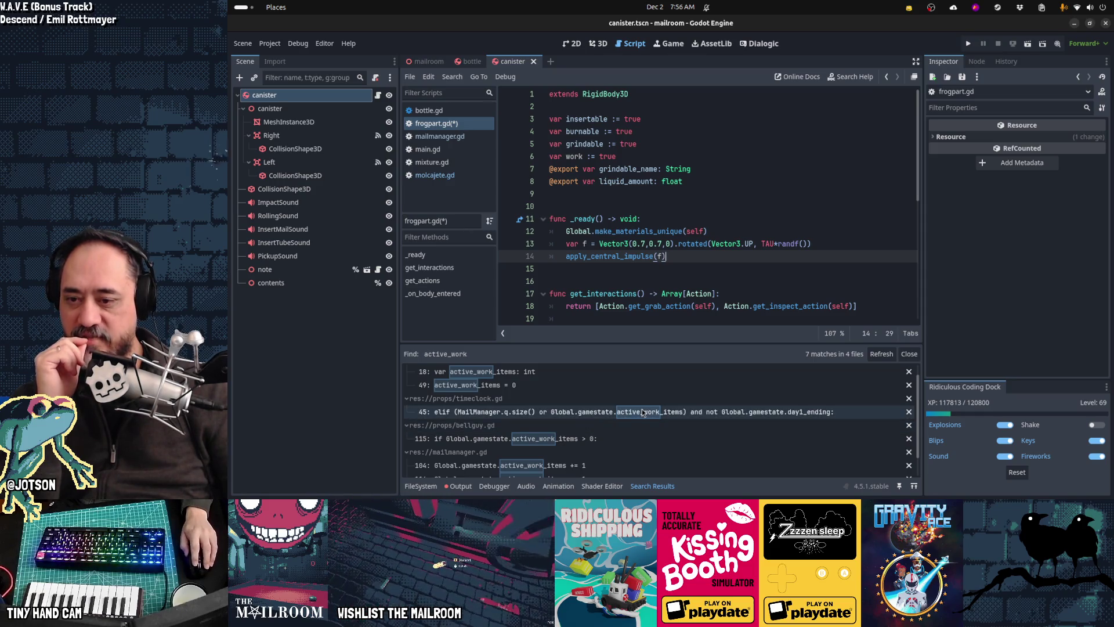
scroll(628, 420, "down", 1)
scroll(541, 424, "down", 1)
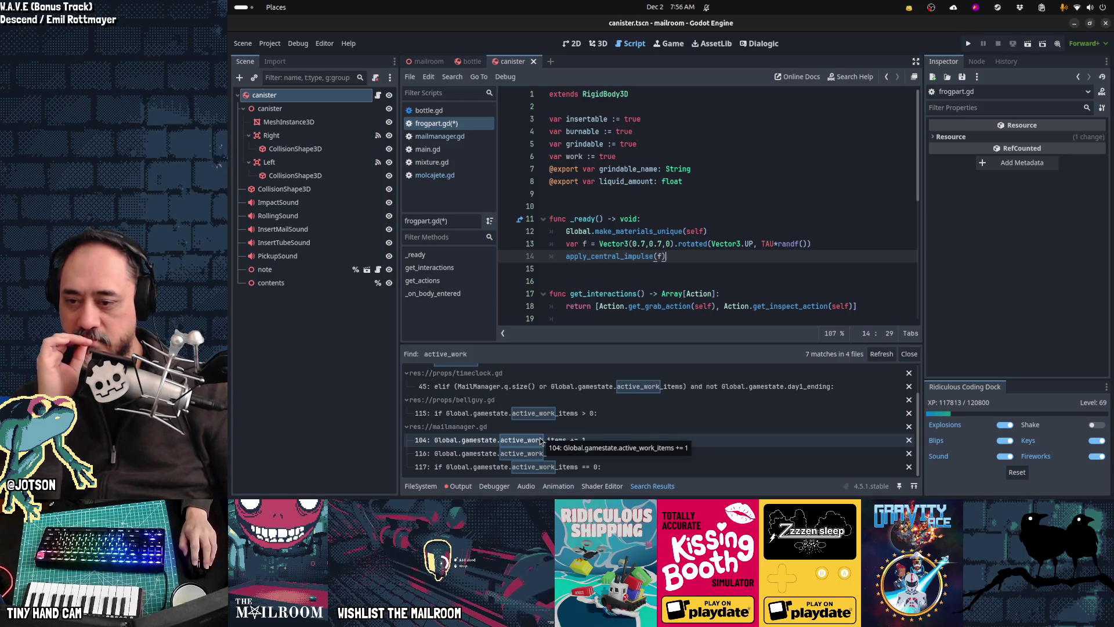
left_click(541, 441)
left_click(535, 457)
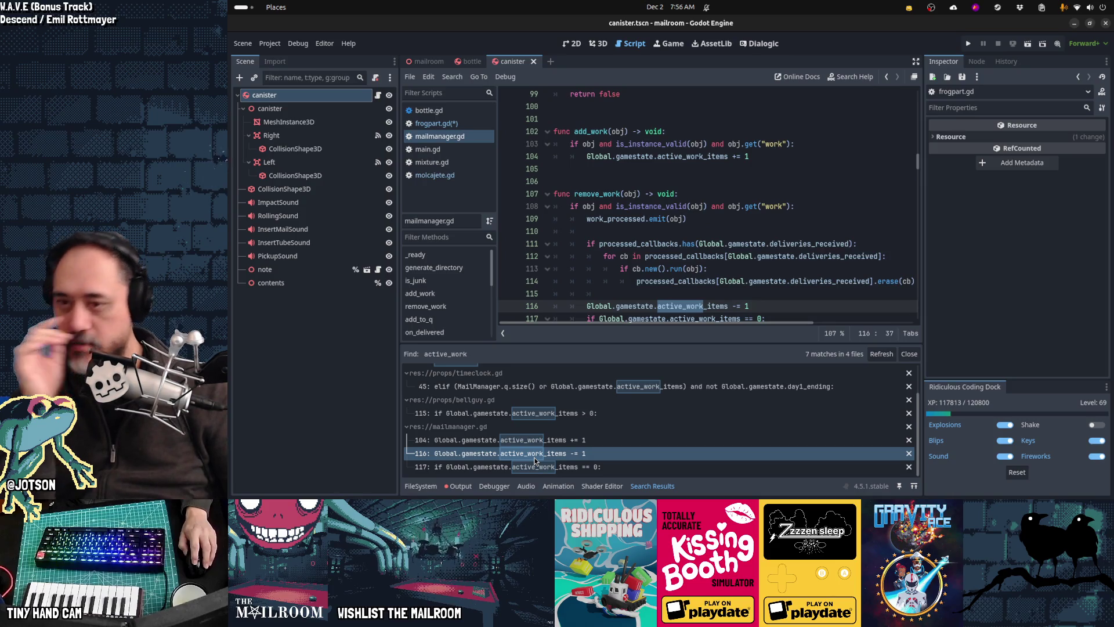
Select the remove_work function name and open Find in Files with it prefilled.
double_click(612, 195)
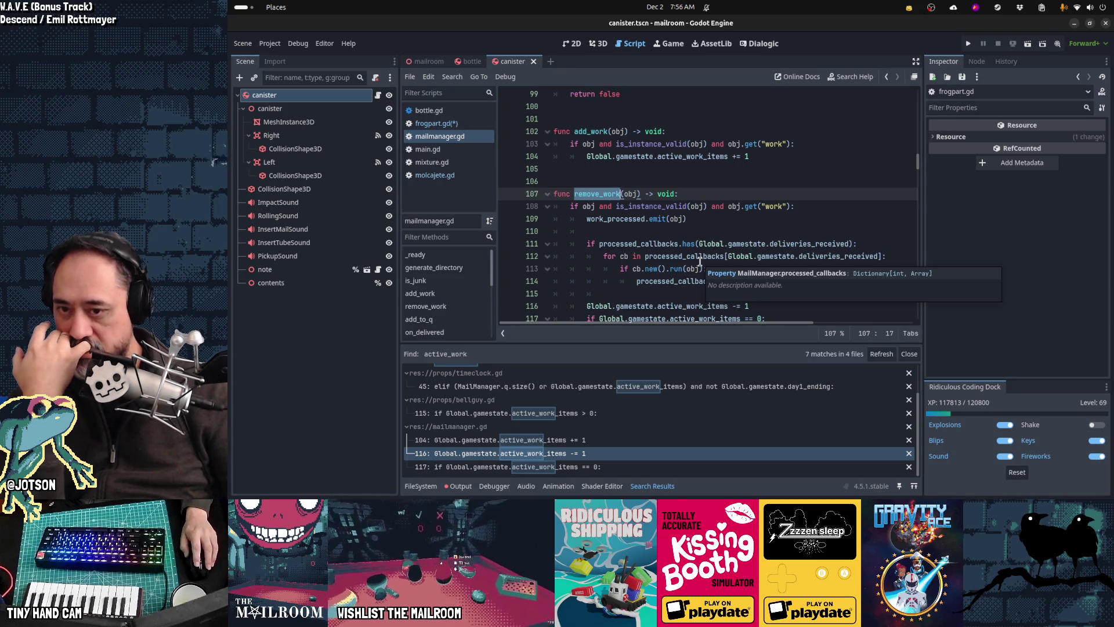
scroll(682, 234, "down", 2)
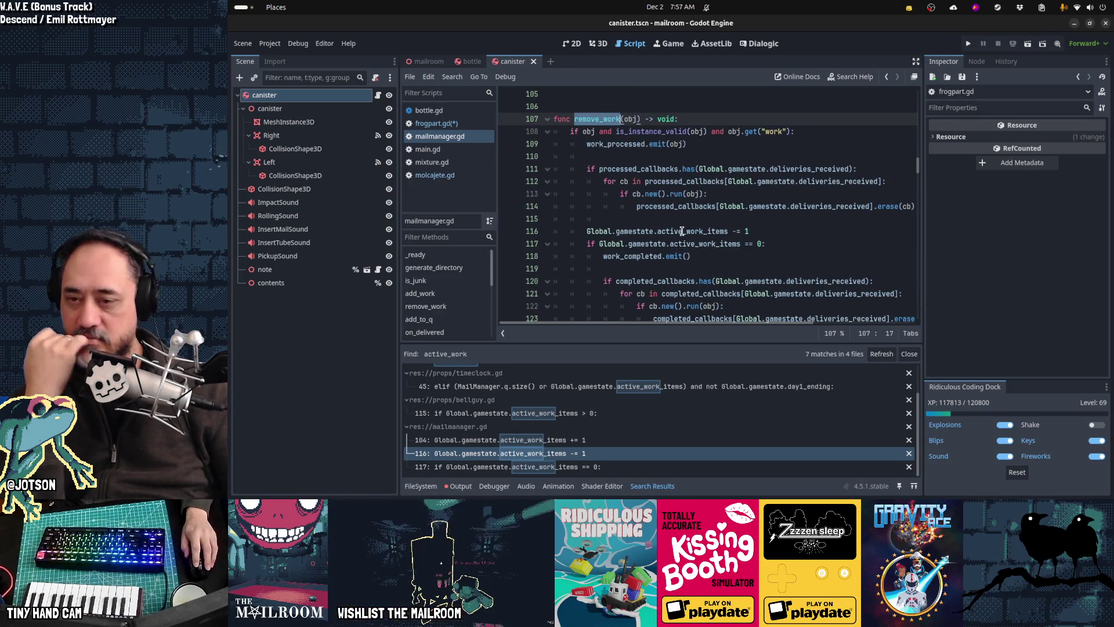
mouse_move(682, 231)
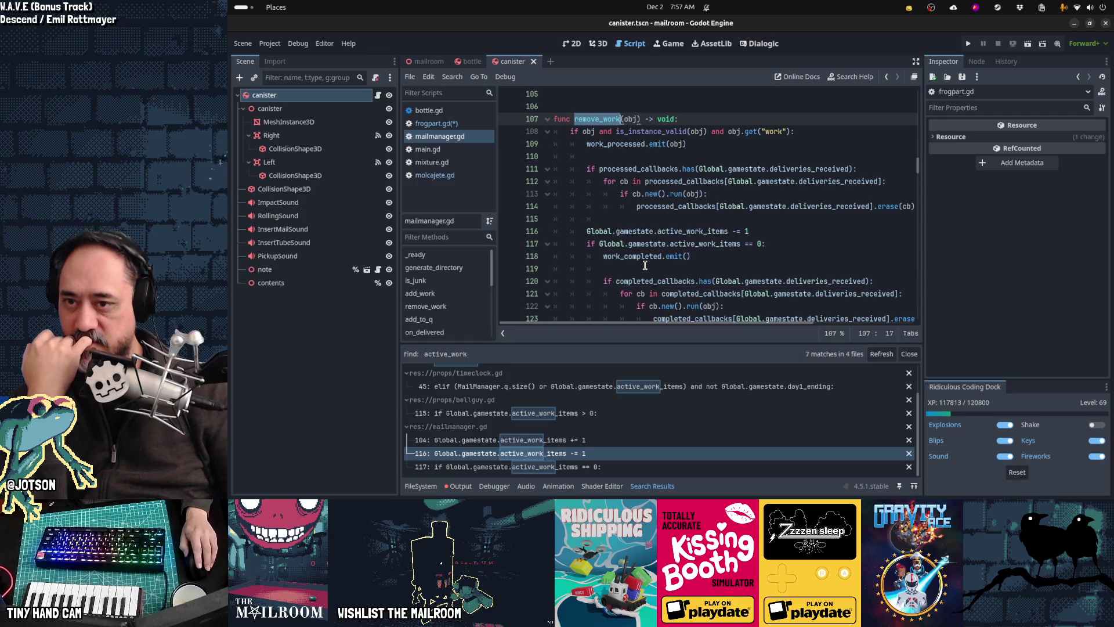
scroll(644, 265, "down", 1)
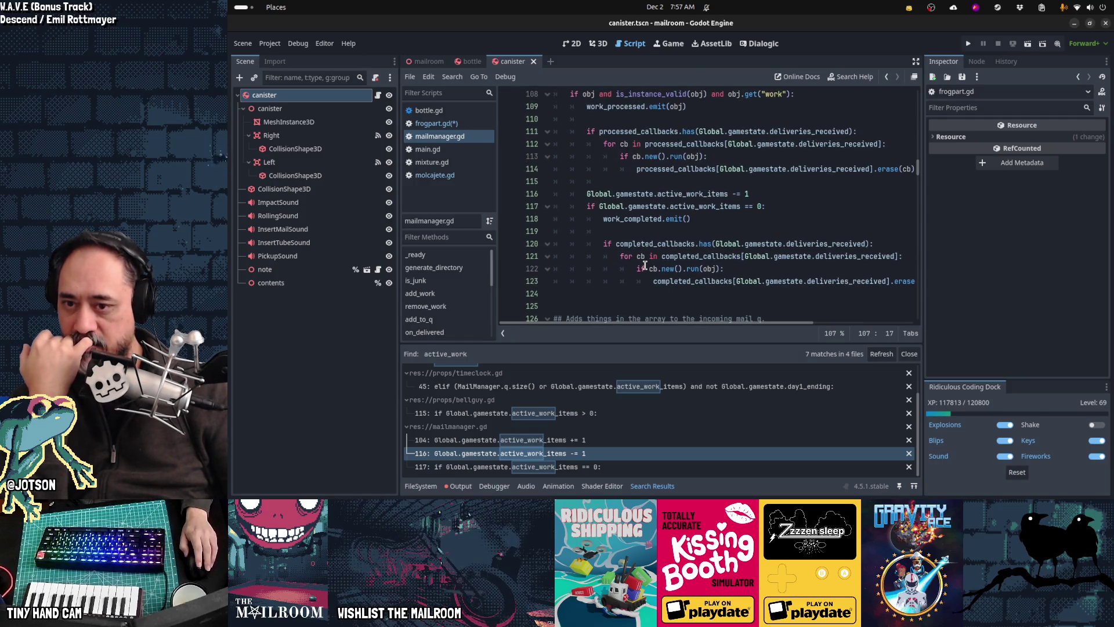
scroll(644, 265, "up", 2)
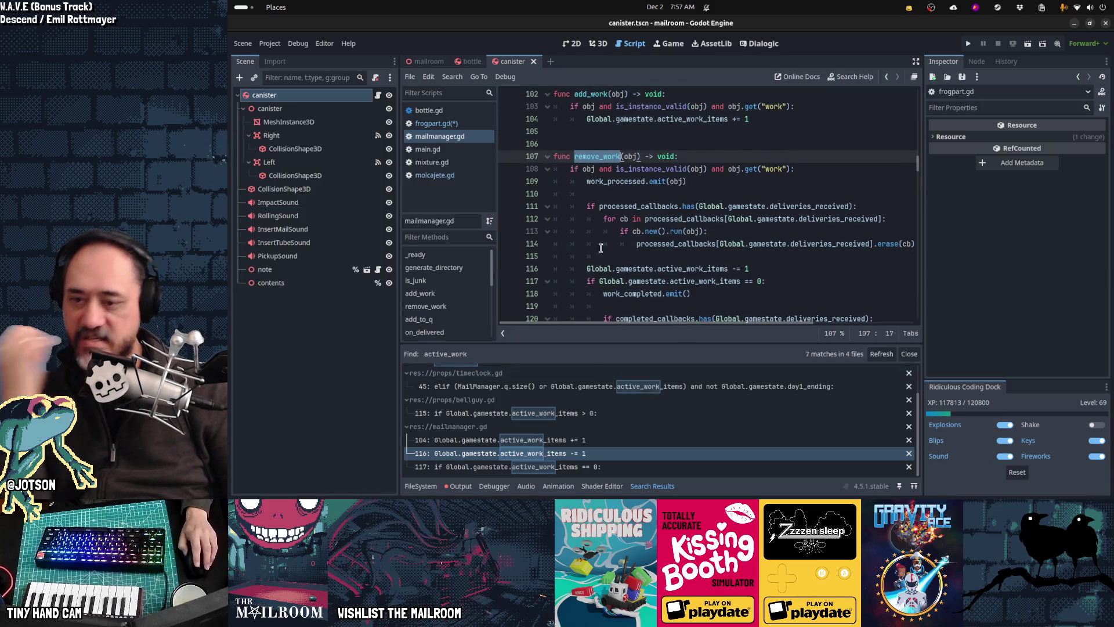
key("ctrl+shift+f")
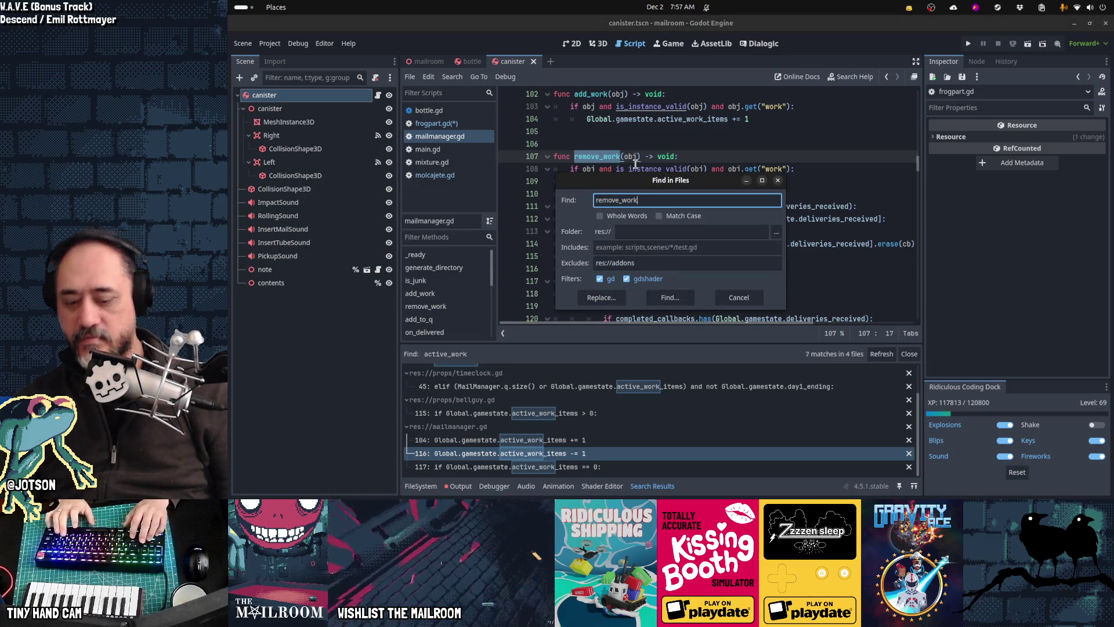
Search for 'remove_work(' and review the calls in molcajete.gd, furnace.gd and box.gd.
type("(")
key("Return")
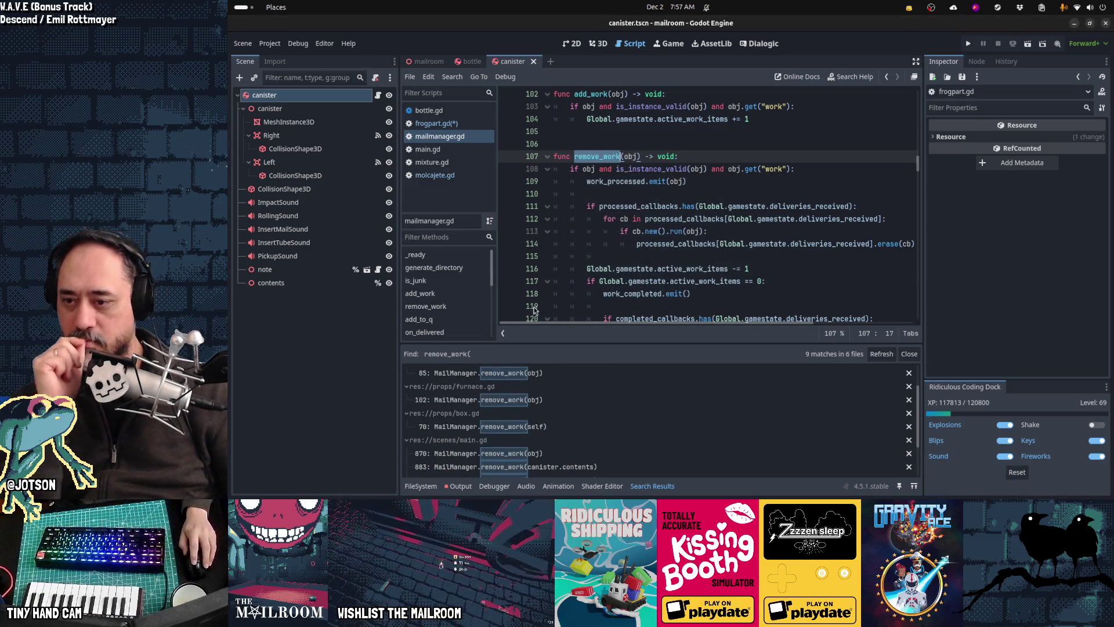
left_click(549, 372)
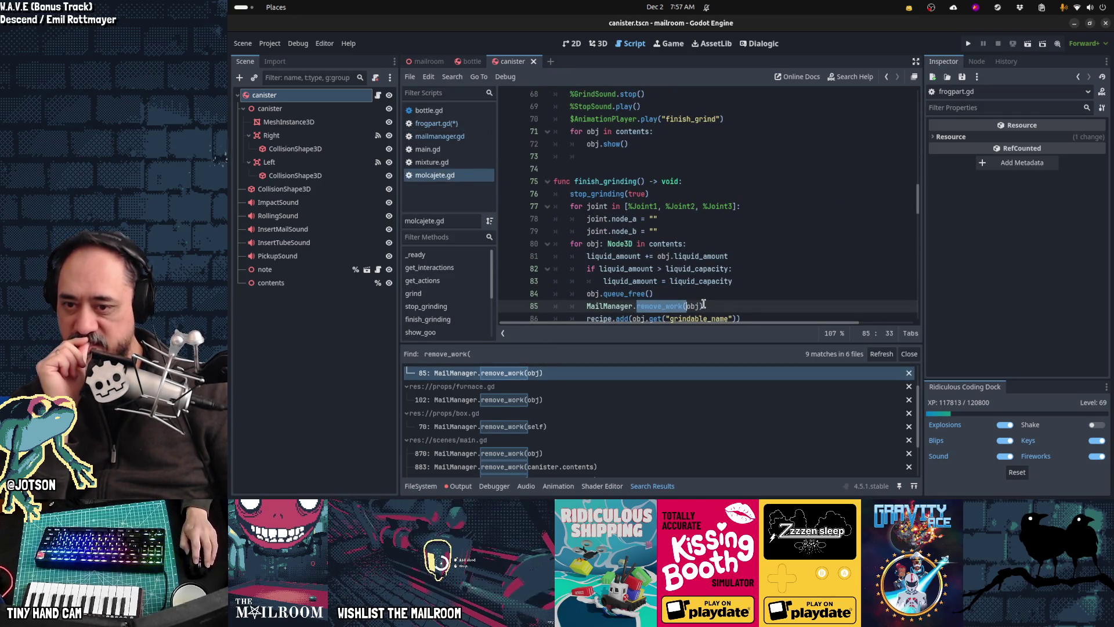
left_click(562, 400)
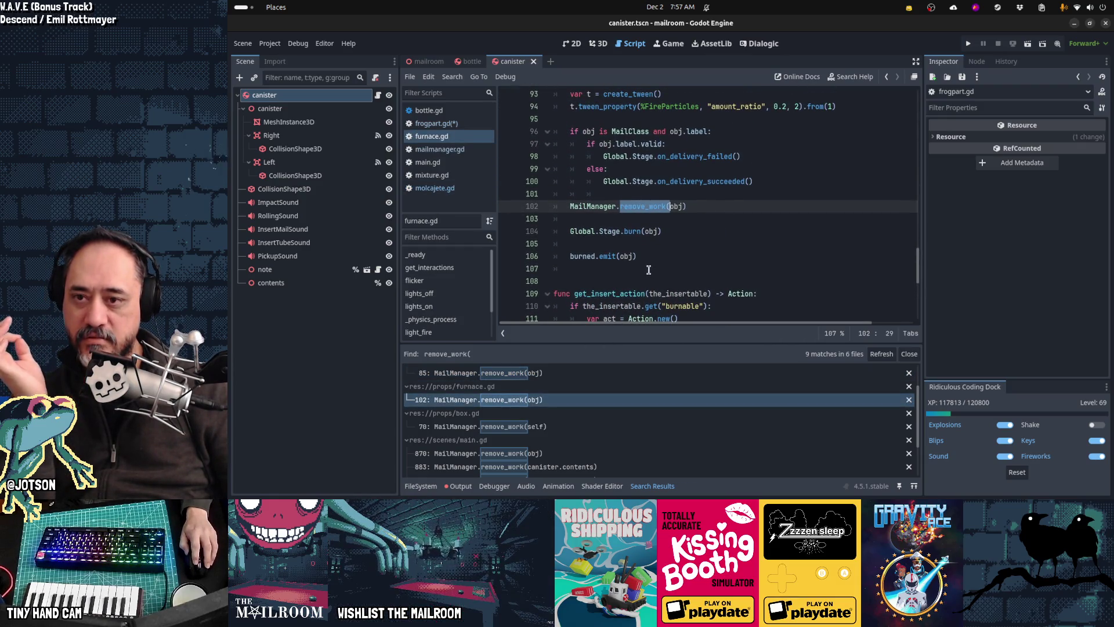
scroll(649, 269, "up", 3)
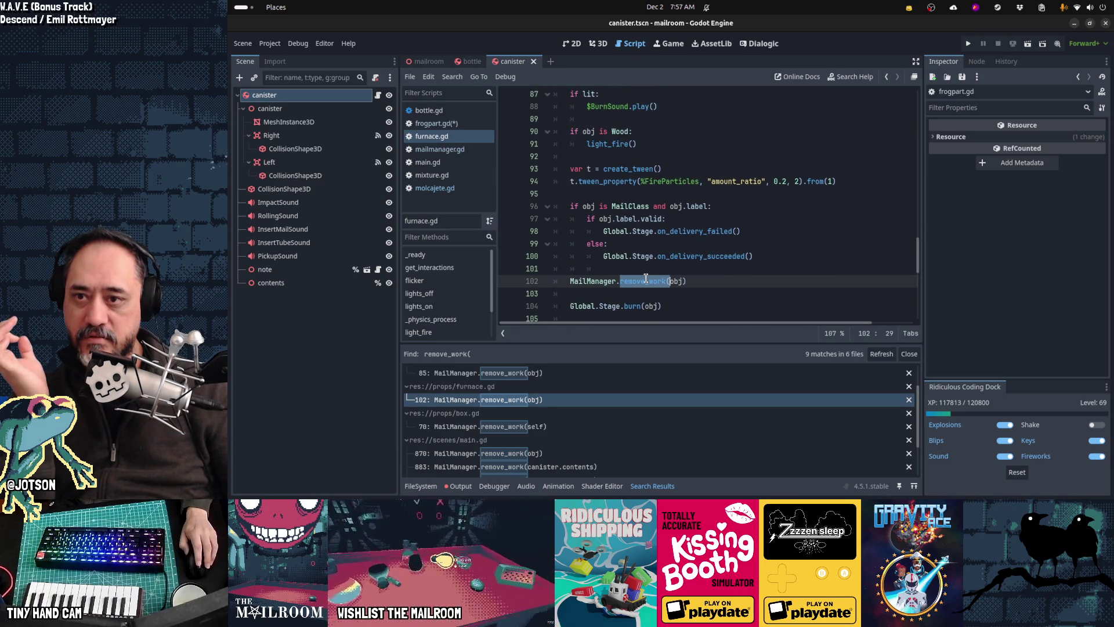
key("Down")
key("Down")
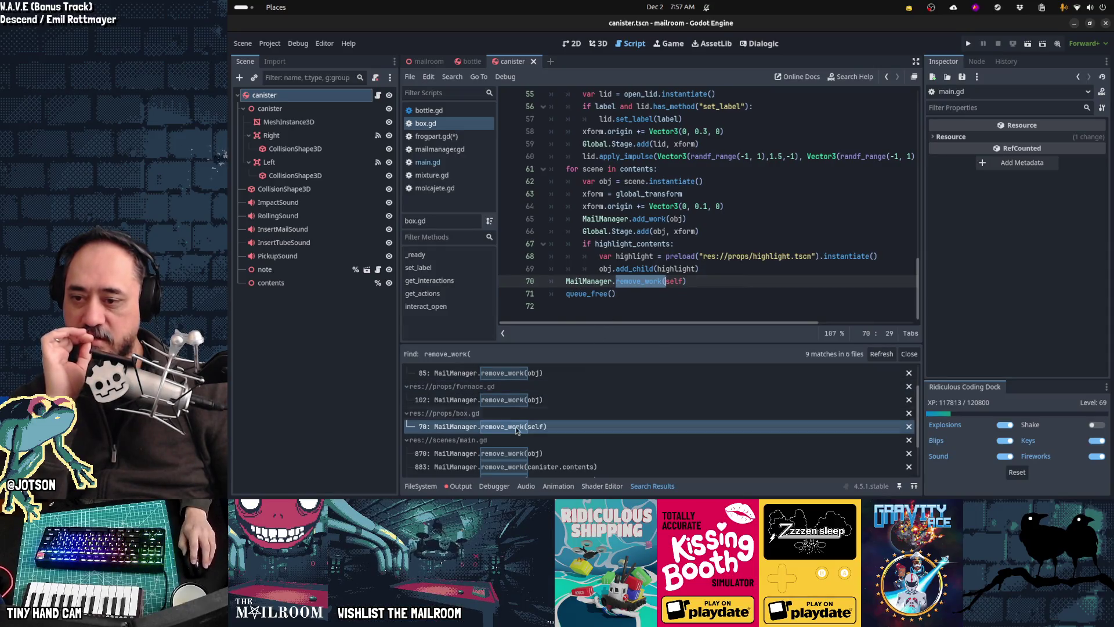
middle_click(464, 127)
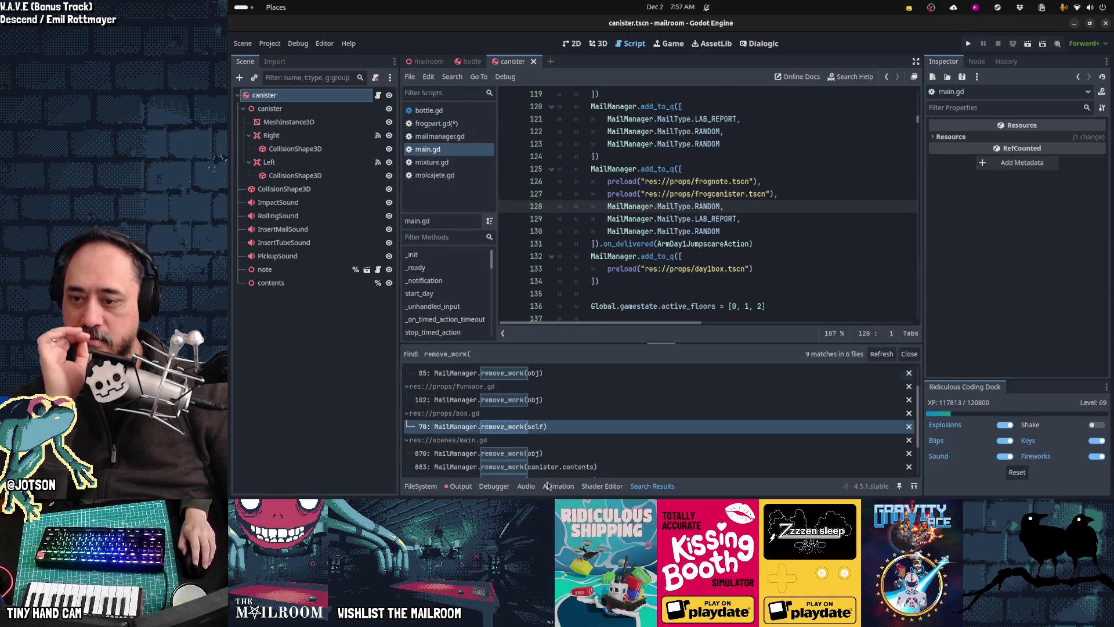
Review main.gd's remove_work calls at lines 870 and 883, selecting remove_work(canister) on line 892.
left_click(534, 454)
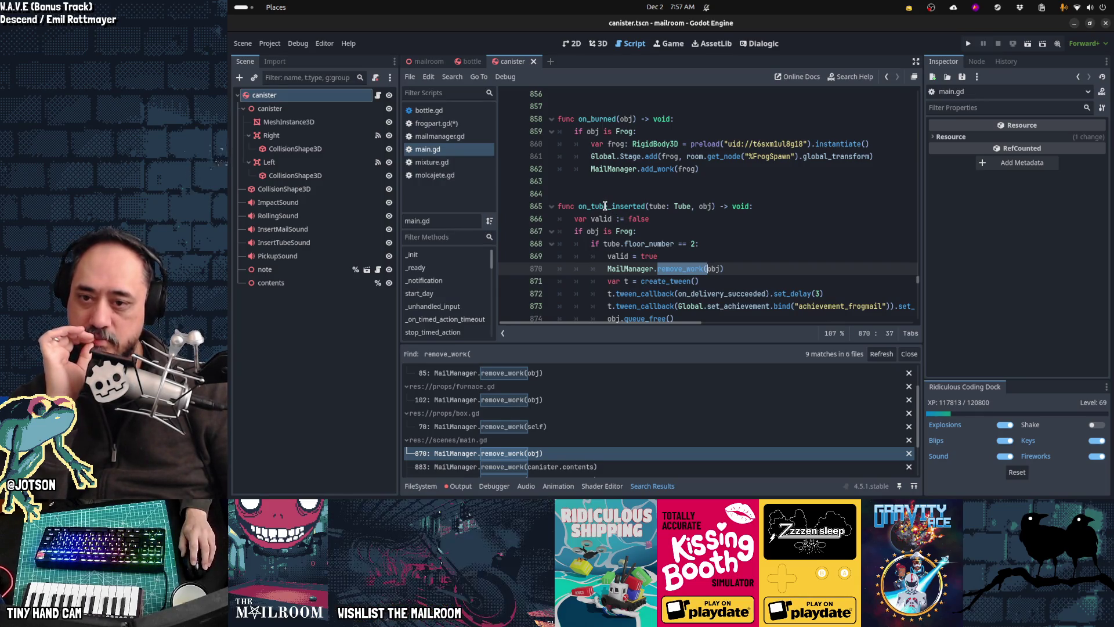
scroll(638, 236, "down", 2)
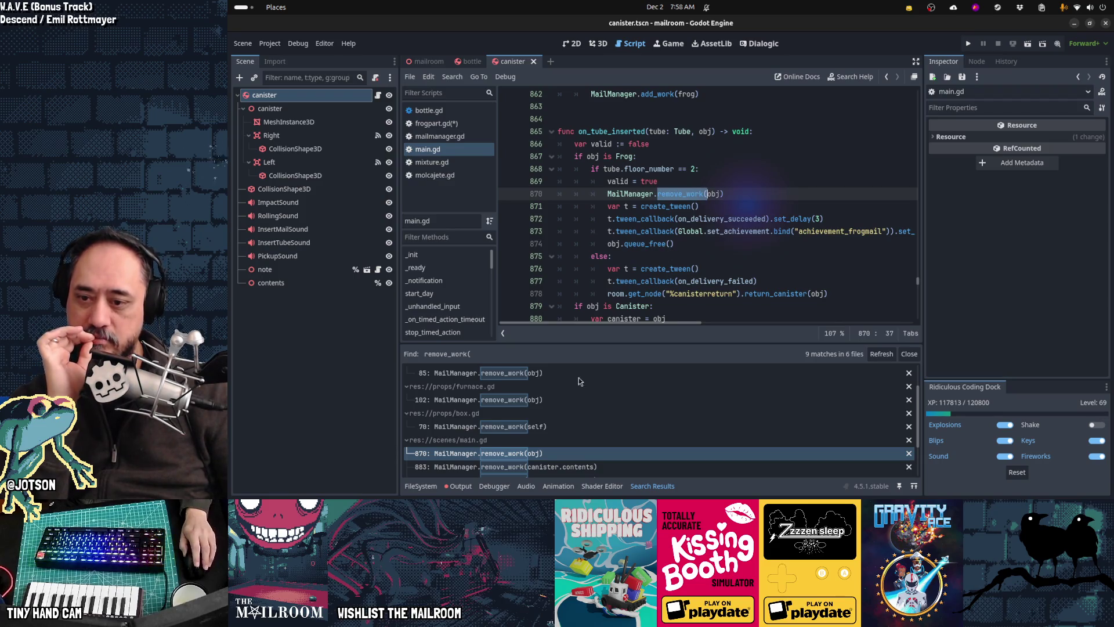
left_click(555, 466)
scroll(640, 239, "down", 2)
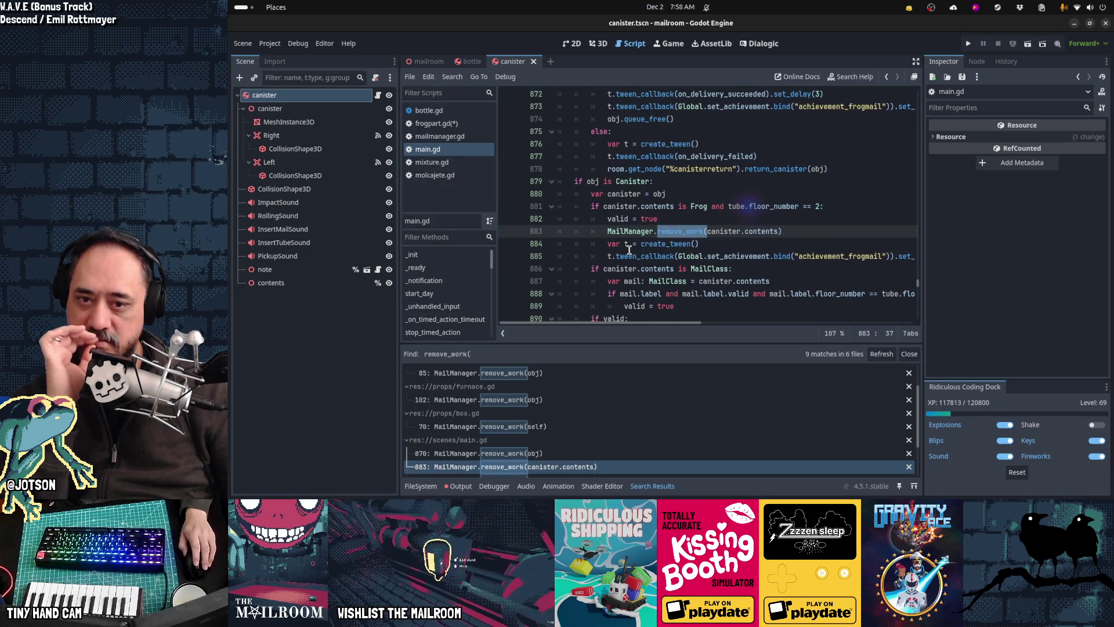
scroll(629, 250, "down", 5)
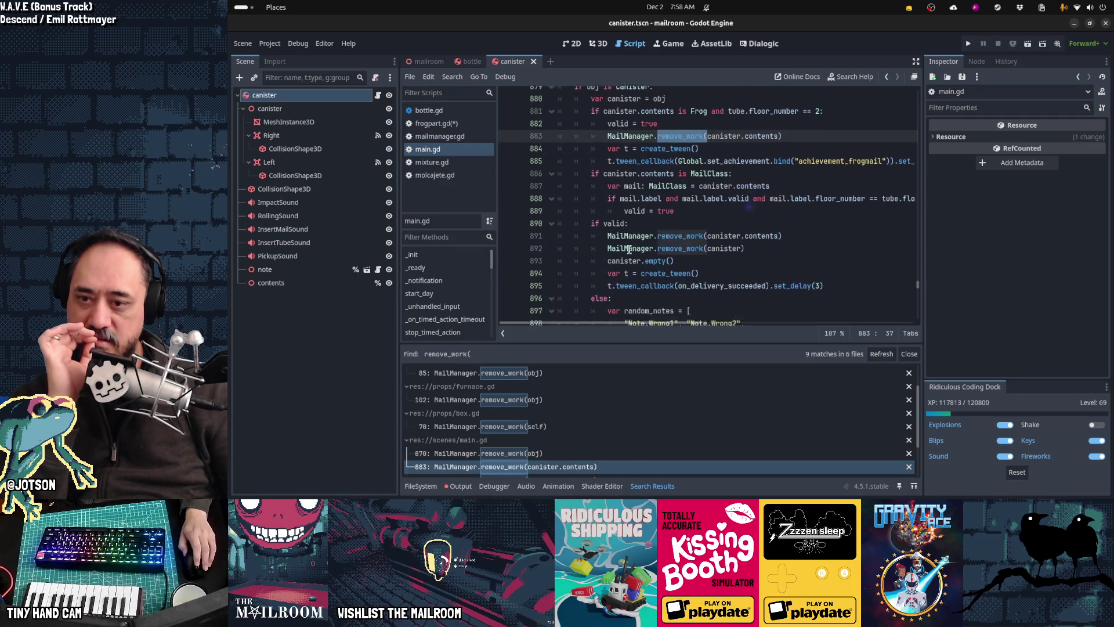
scroll(629, 250, "down", 2)
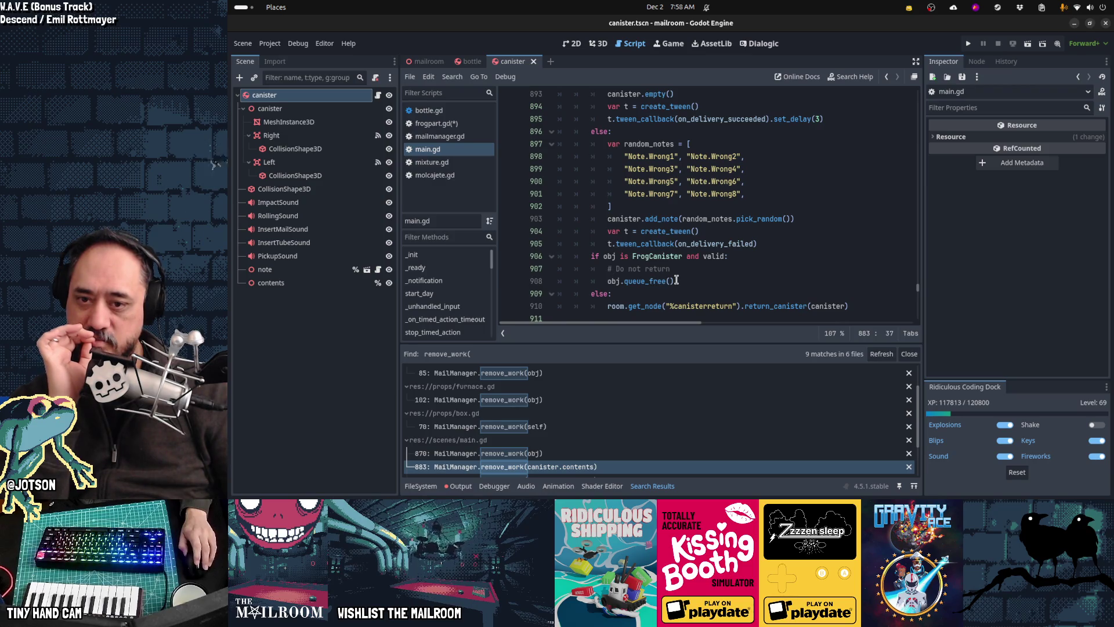
scroll(676, 281, "up", 7)
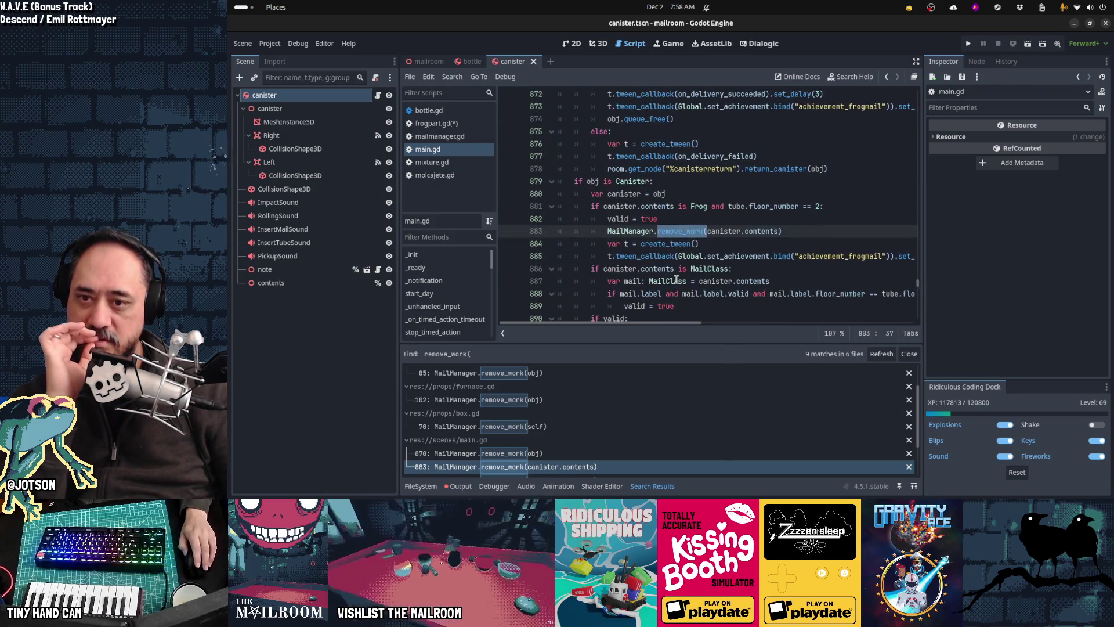
scroll(676, 281, "down", 4)
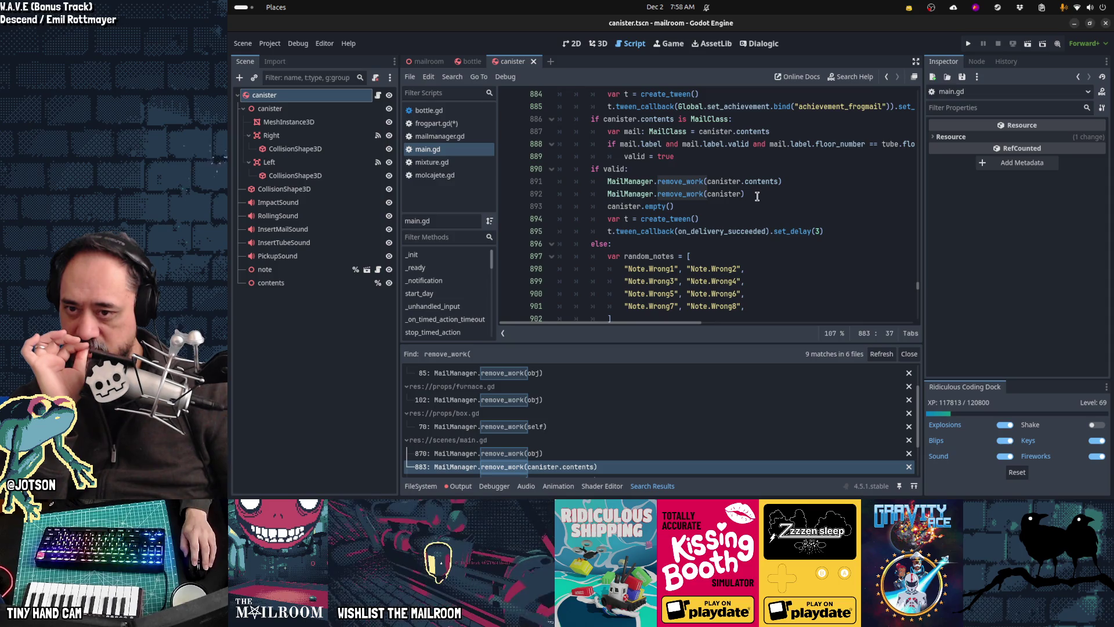
left_click_drag(757, 196, 716, 195)
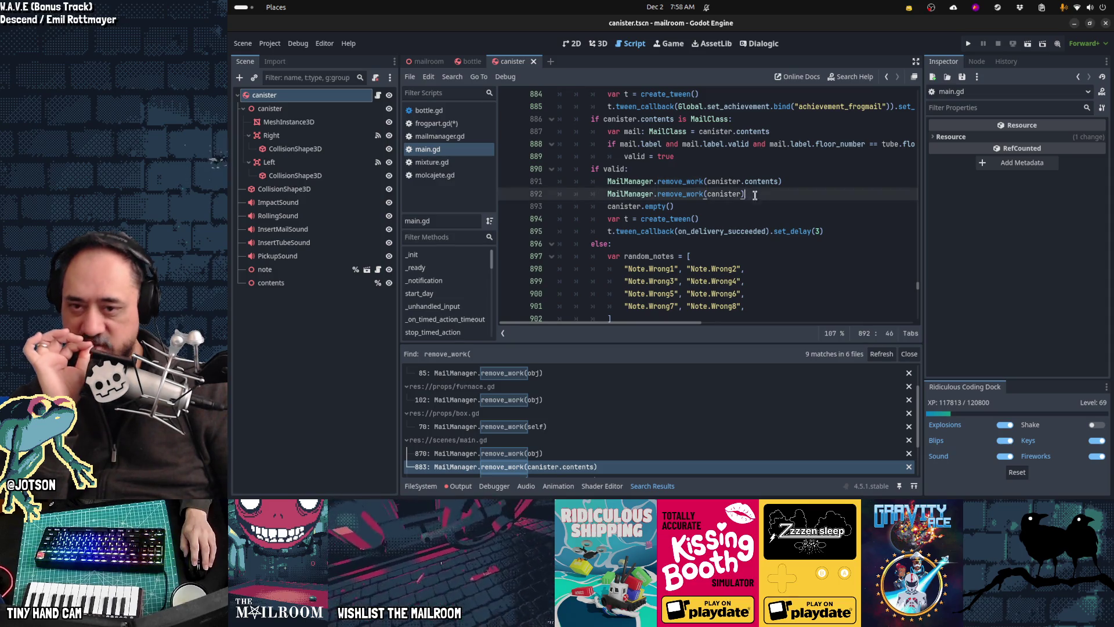
key("shift+Home")
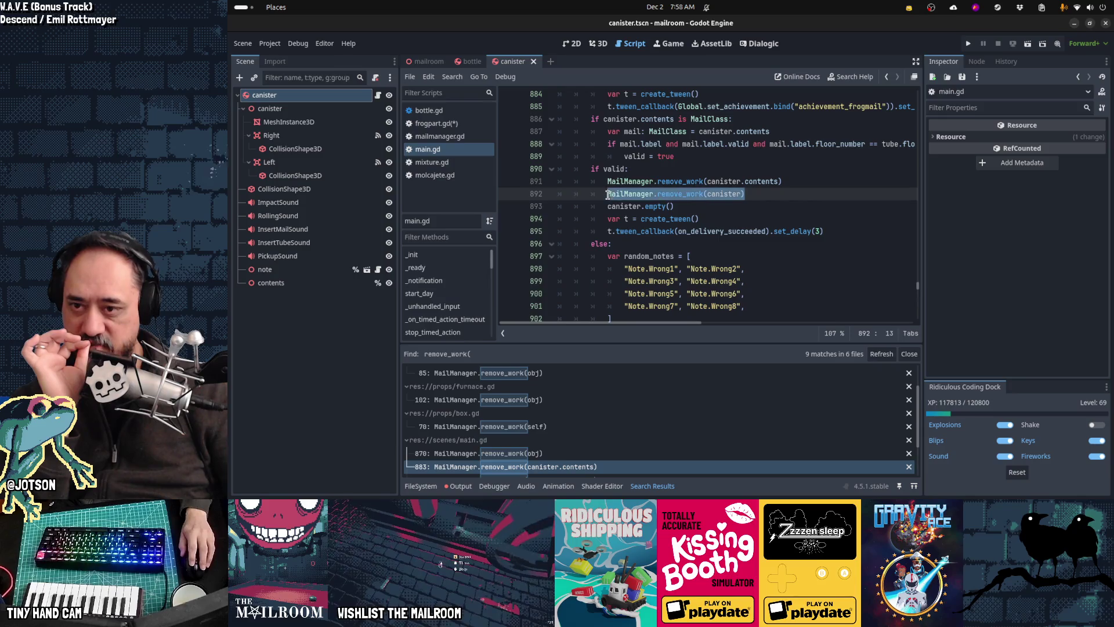
left_click_drag(754, 195, 610, 194)
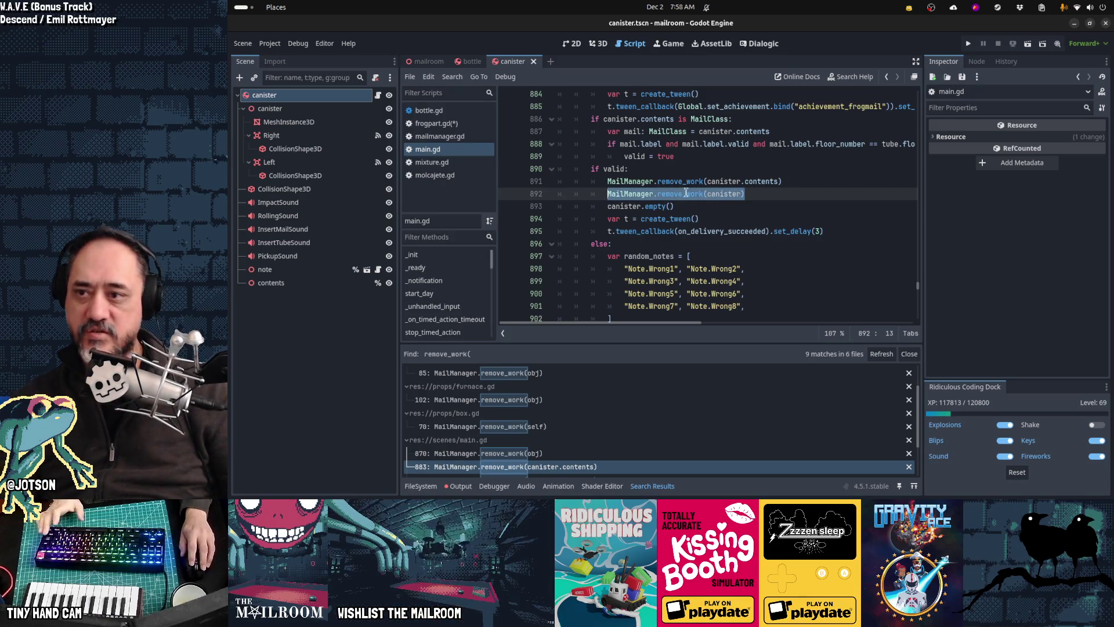
Quick-open canister.gd and select its variable declarations at the top.
key("alt+shift+o")
type("canister.tscn")
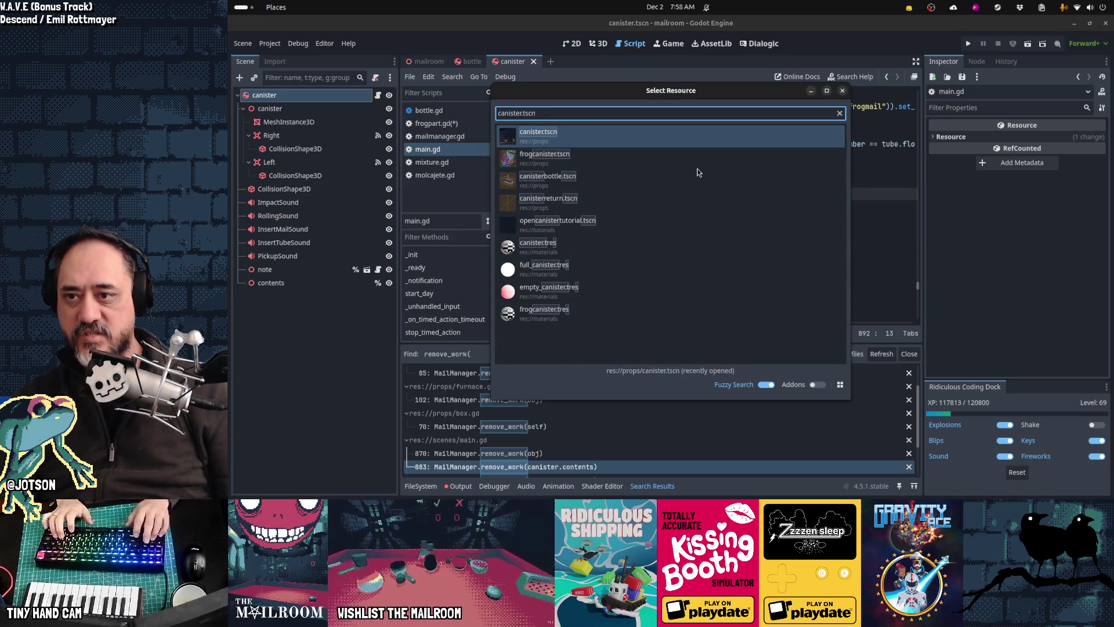
key("BackSpace")
type("gd")
key("Return")
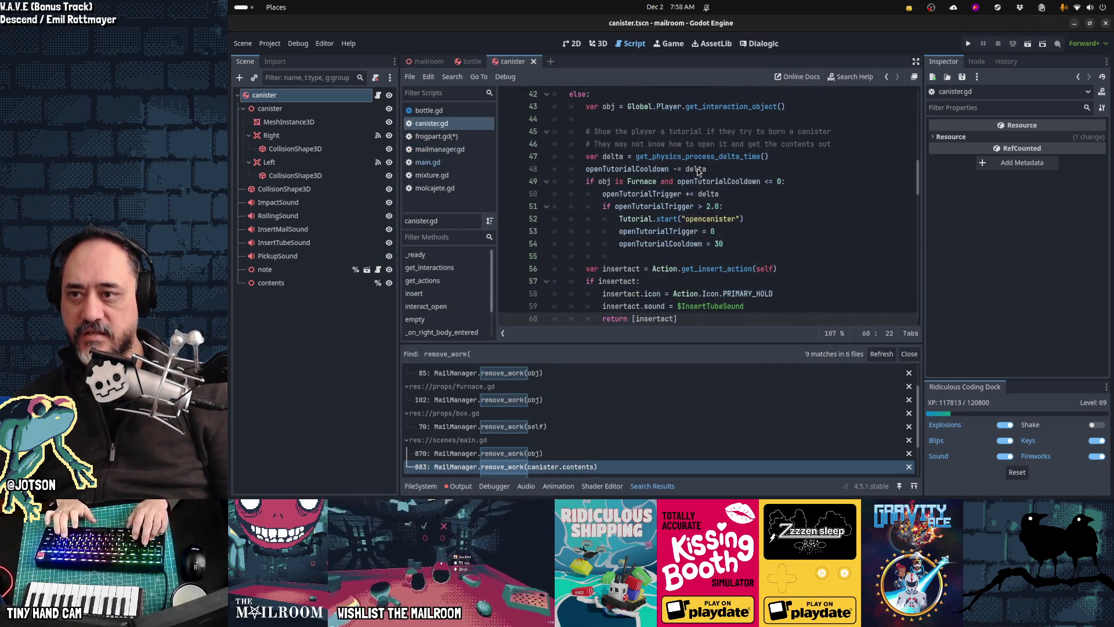
key("ctrl+Home")
key("Down")
key("Down")
key("Down")
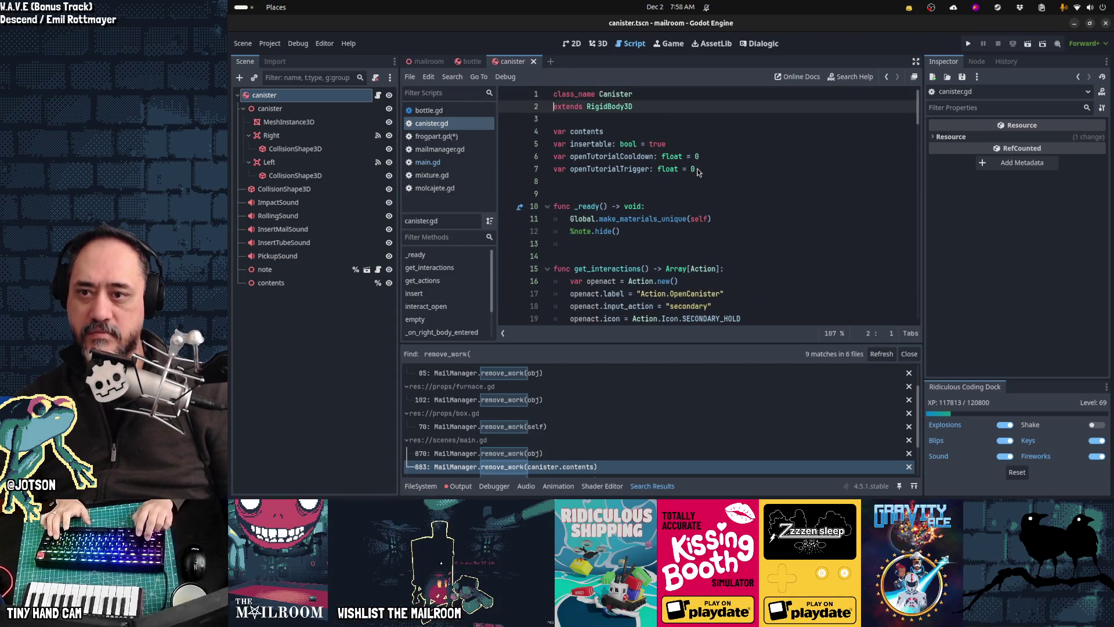
key("shift+Down")
key("shift+Down")
key("shift+Down")
key("shift+Down")
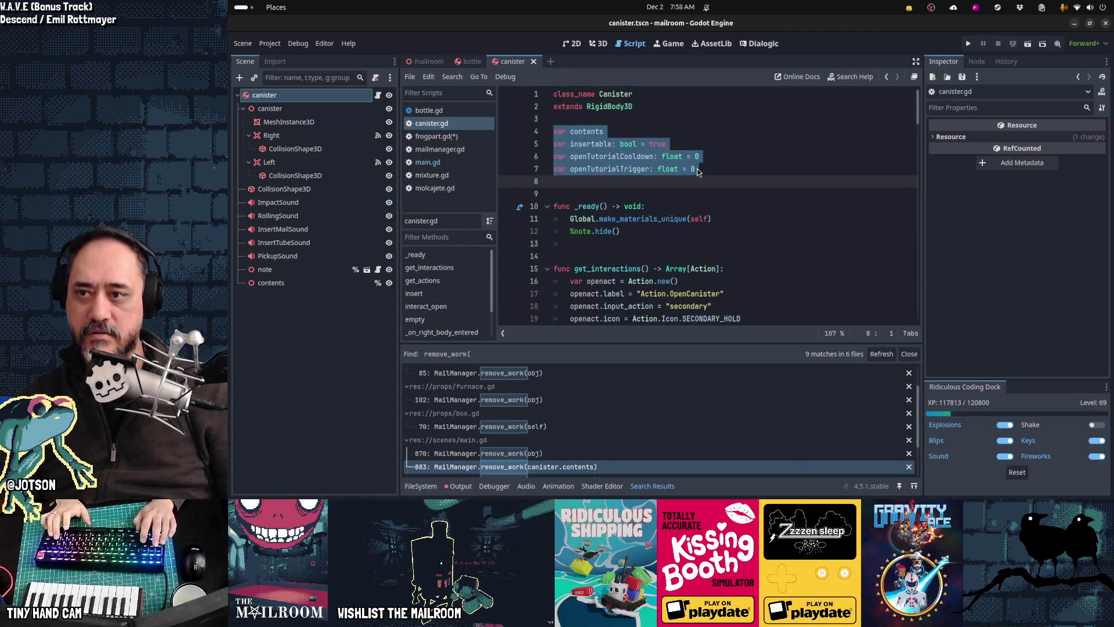
Return to main.gd line 892 and delete the MailManager.remove_work(canister) call.
key("alt+Left")
key("alt+Left")
key("alt+Left")
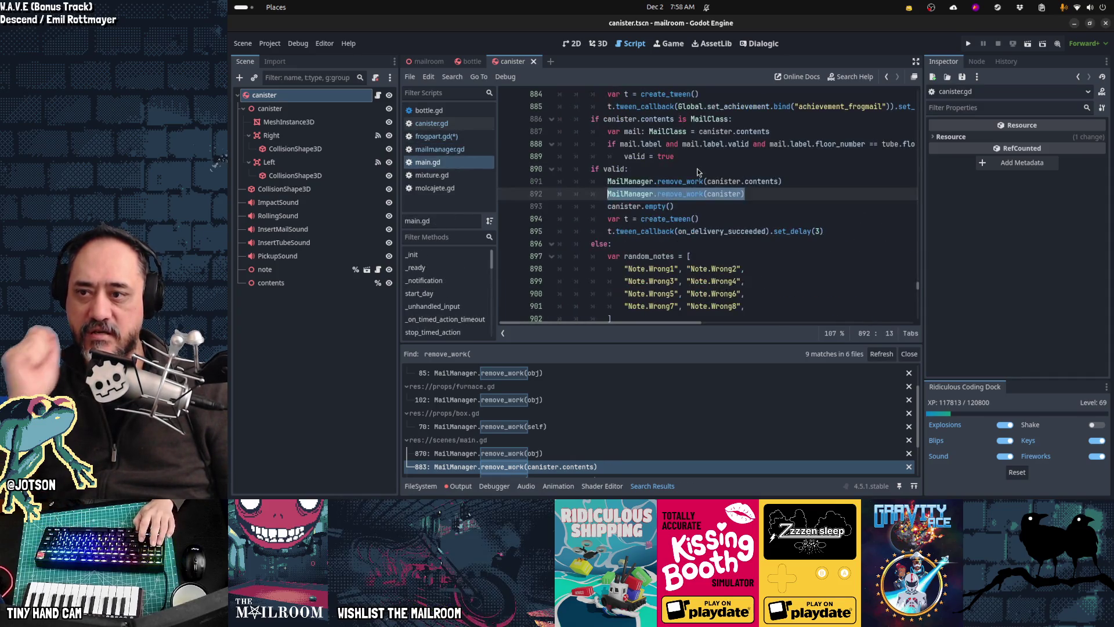
key("shift+Home")
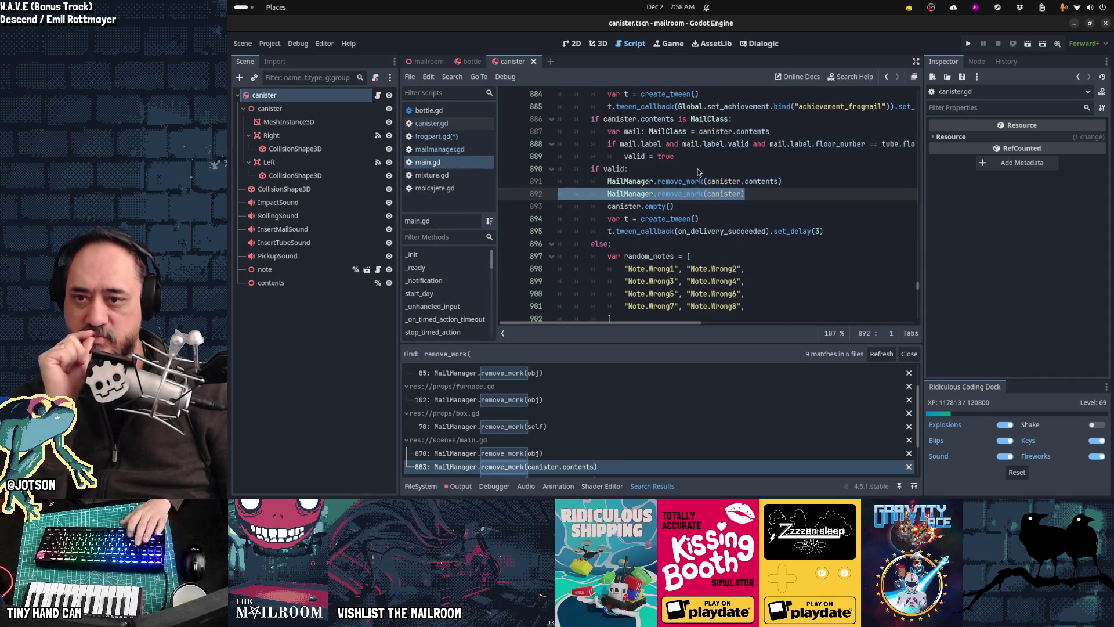
key("BackSpace")
key("BackSpace")
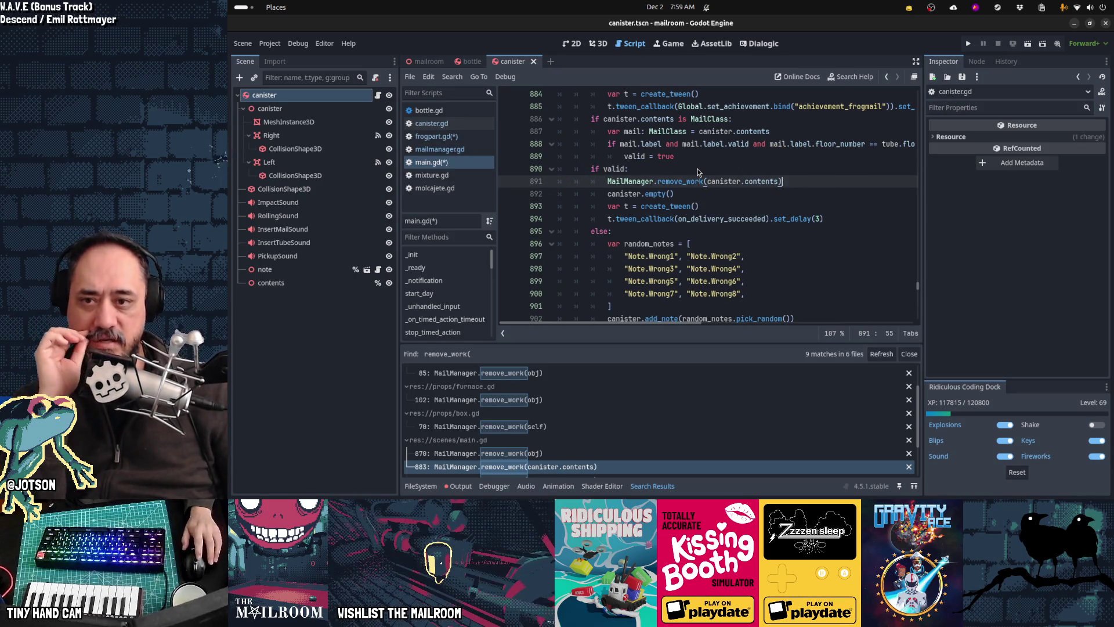
mouse_move(691, 179)
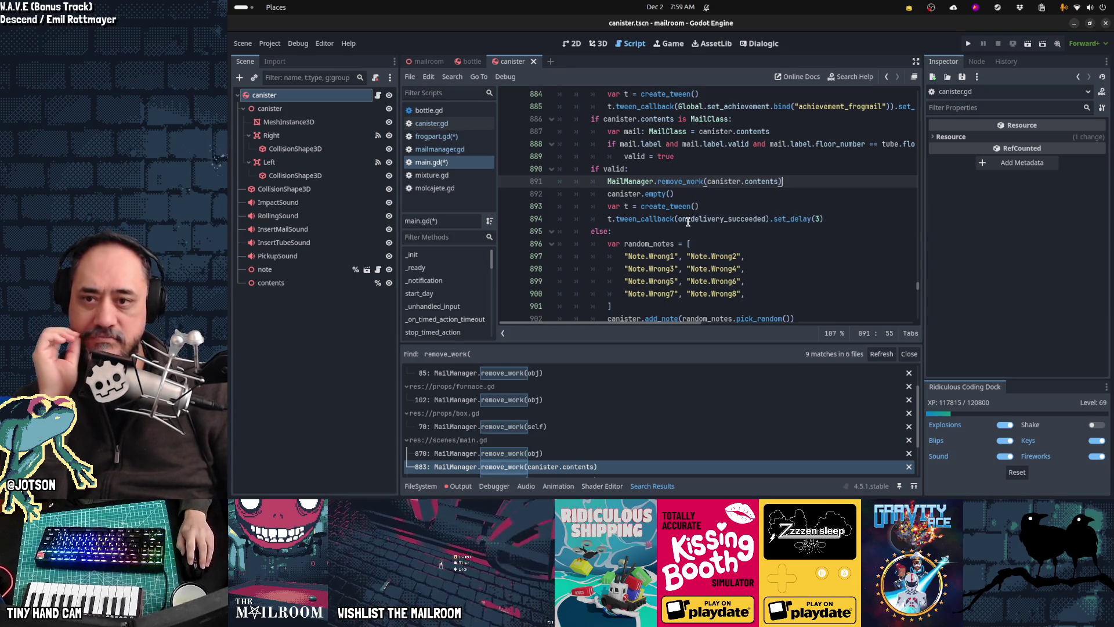
mouse_move(687, 222)
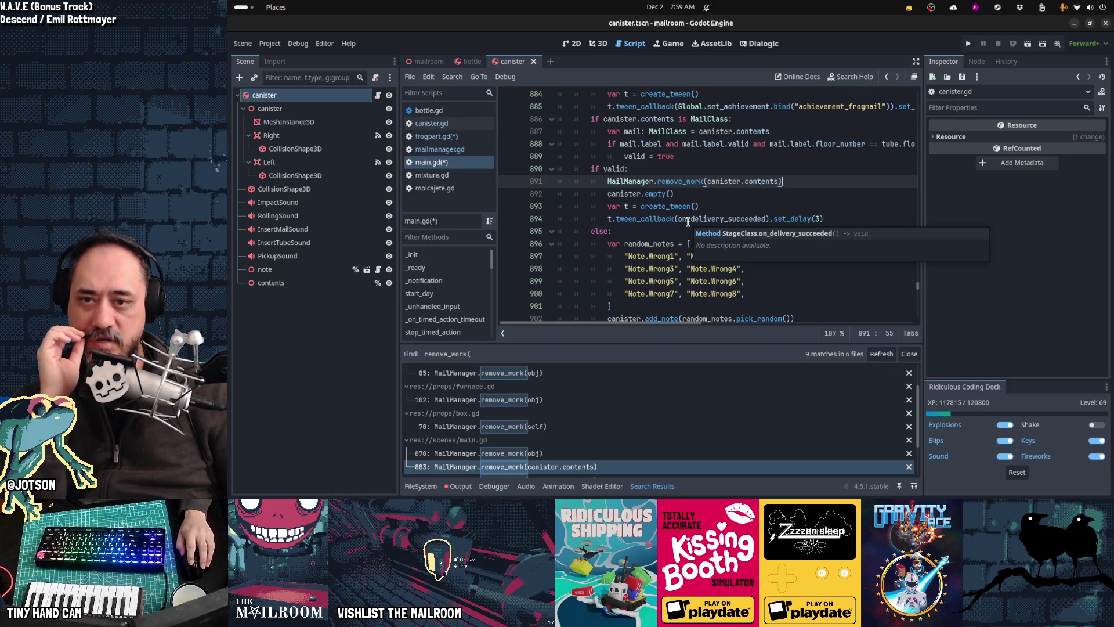
scroll(688, 222, "down", 4)
scroll(687, 223, "up", 3)
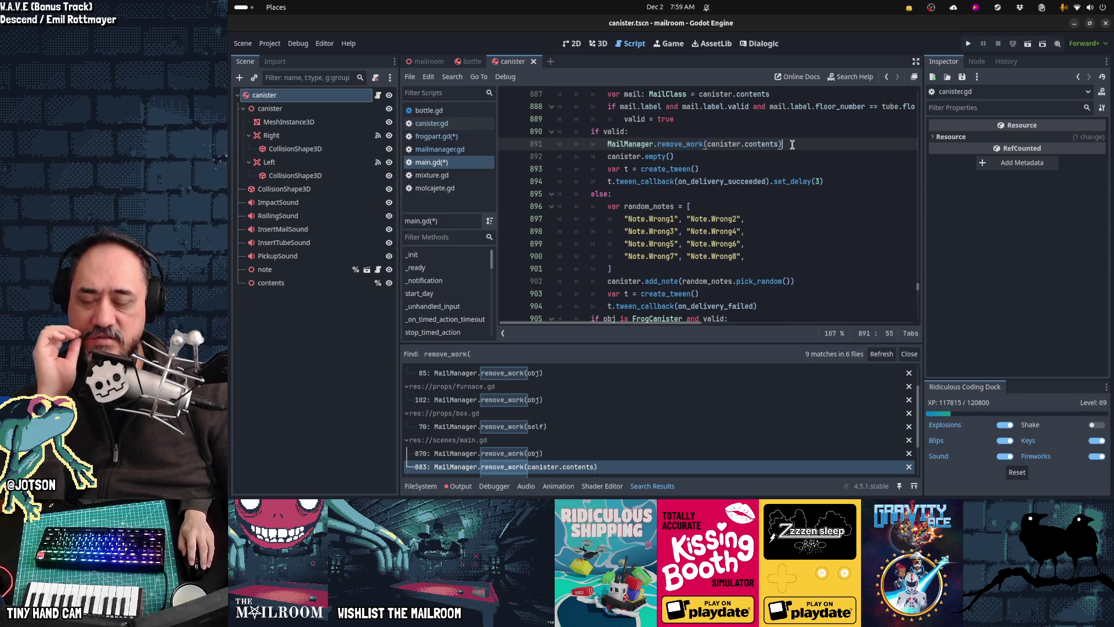
double_click(687, 144)
left_click_drag(706, 144, 780, 144)
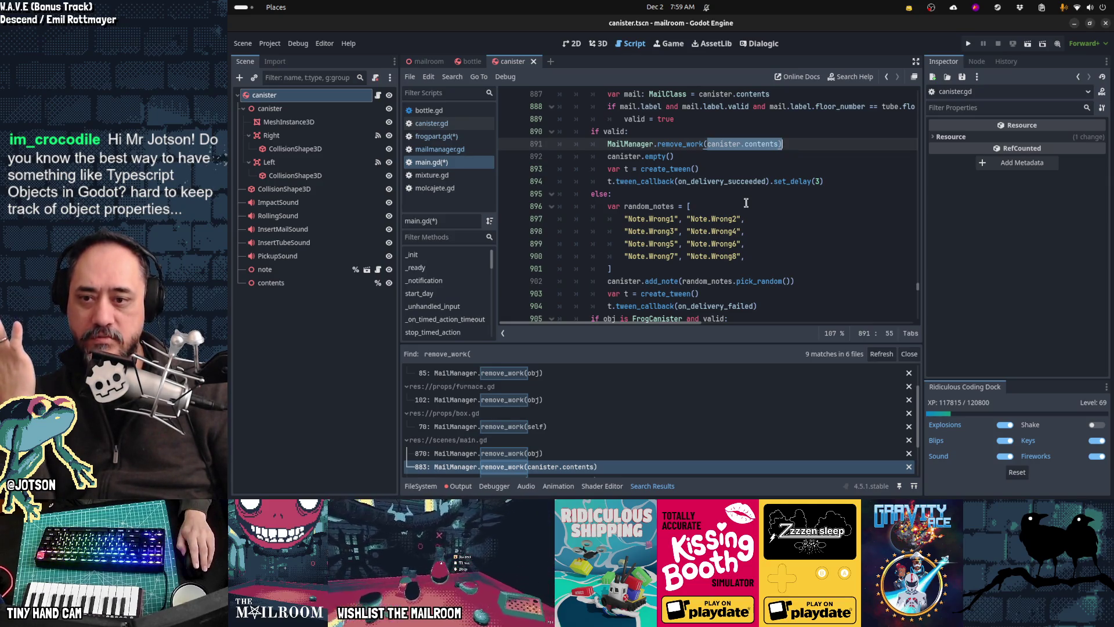
scroll(746, 203, "down", 2)
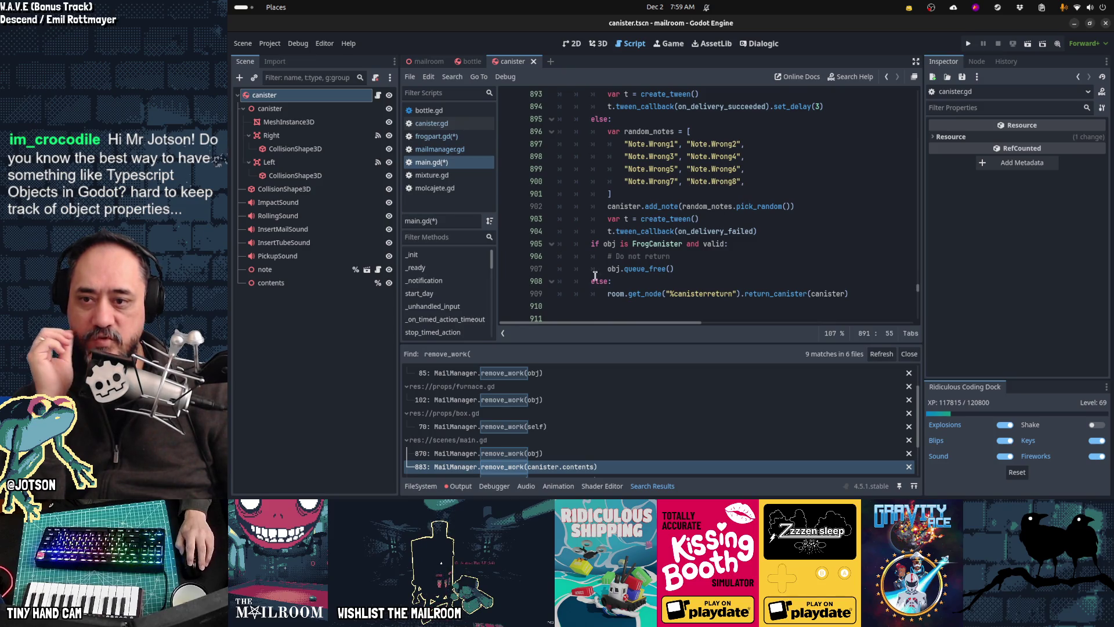
left_click_drag(607, 269, 688, 269)
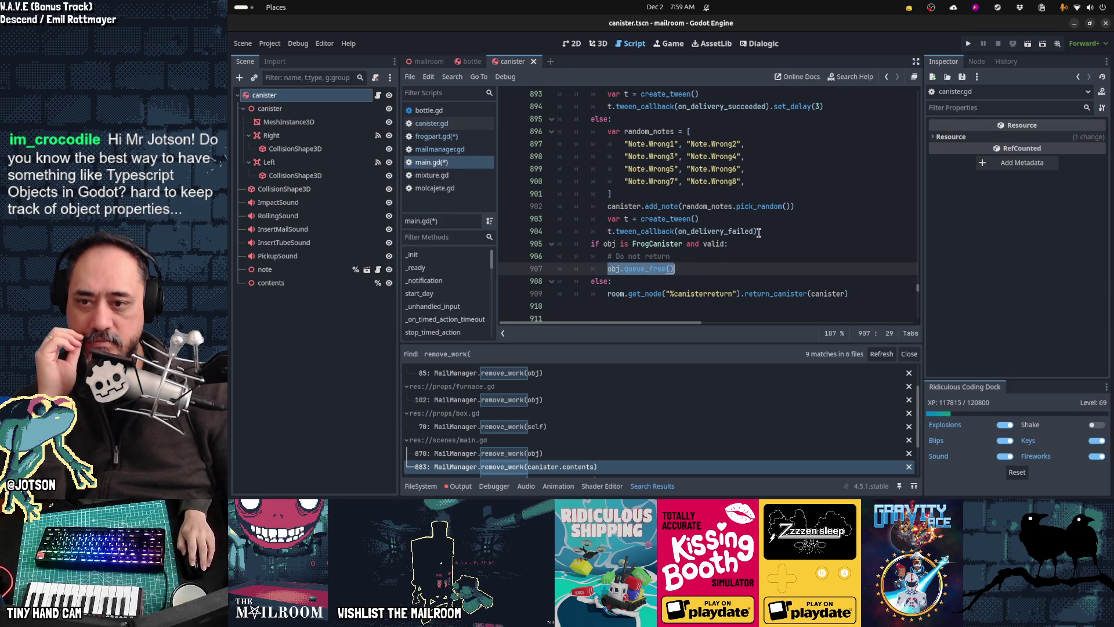
left_click(726, 266)
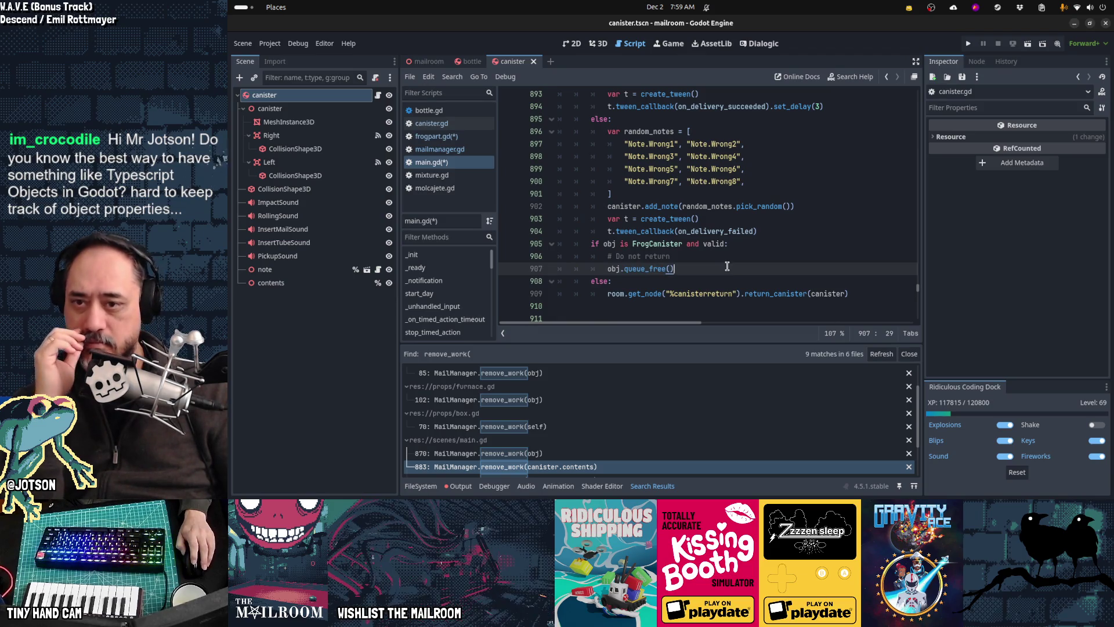
scroll(727, 266, "up", 4)
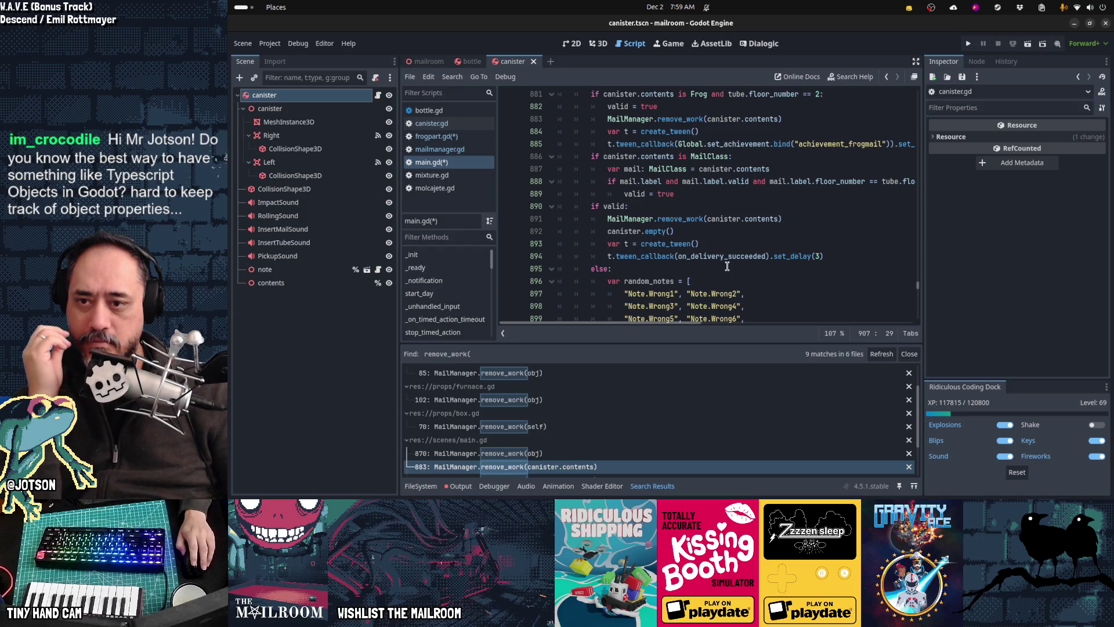
left_click(648, 231)
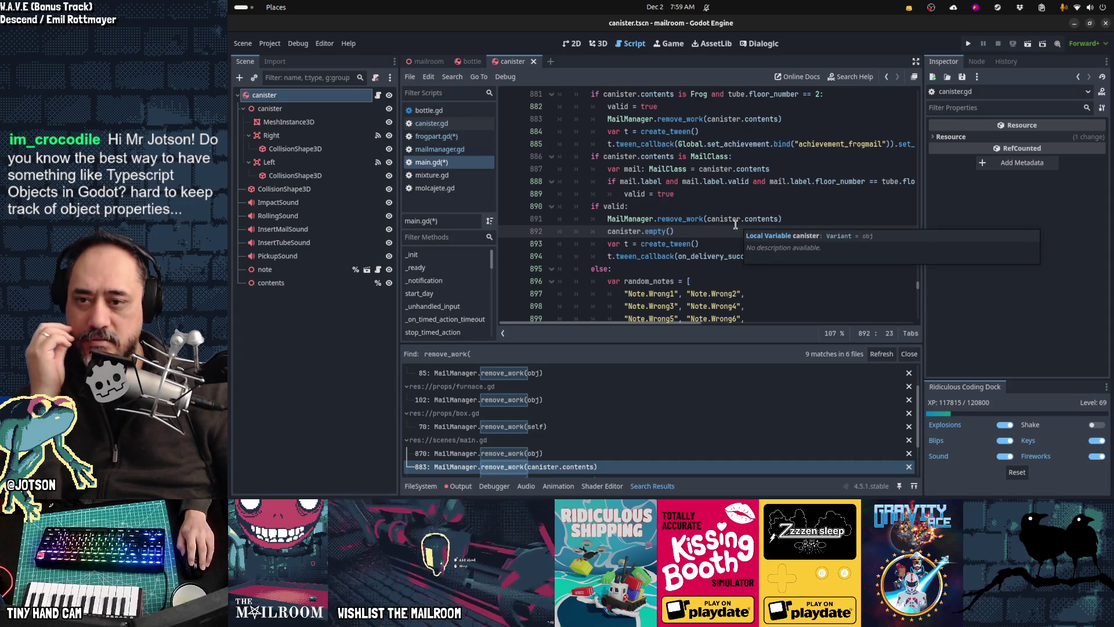
left_click(659, 232, "ctrl")
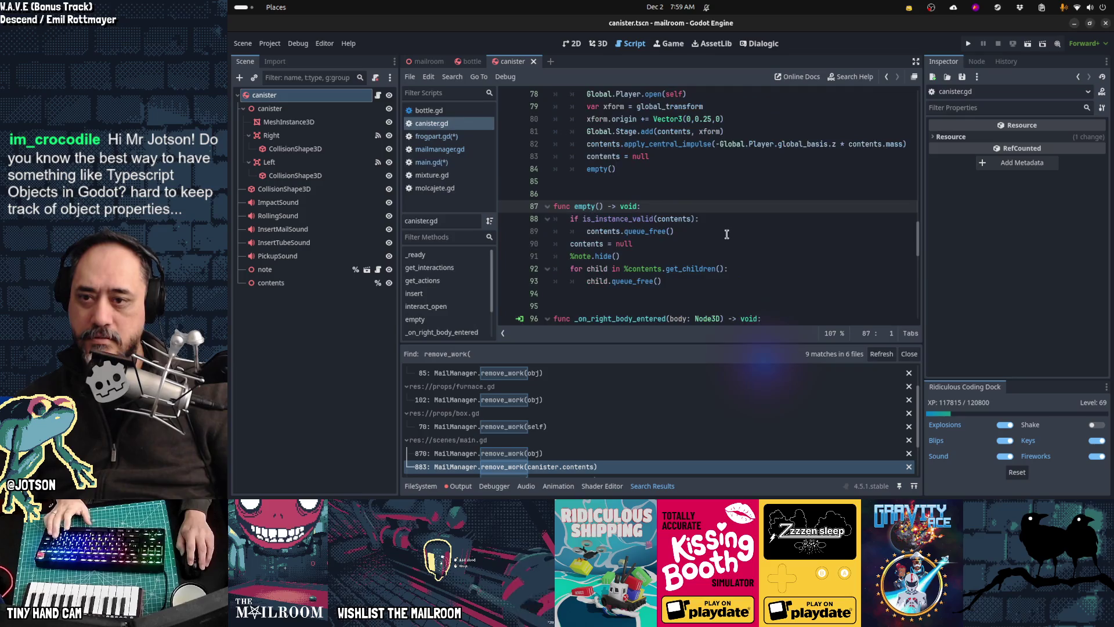
key("alt+Left")
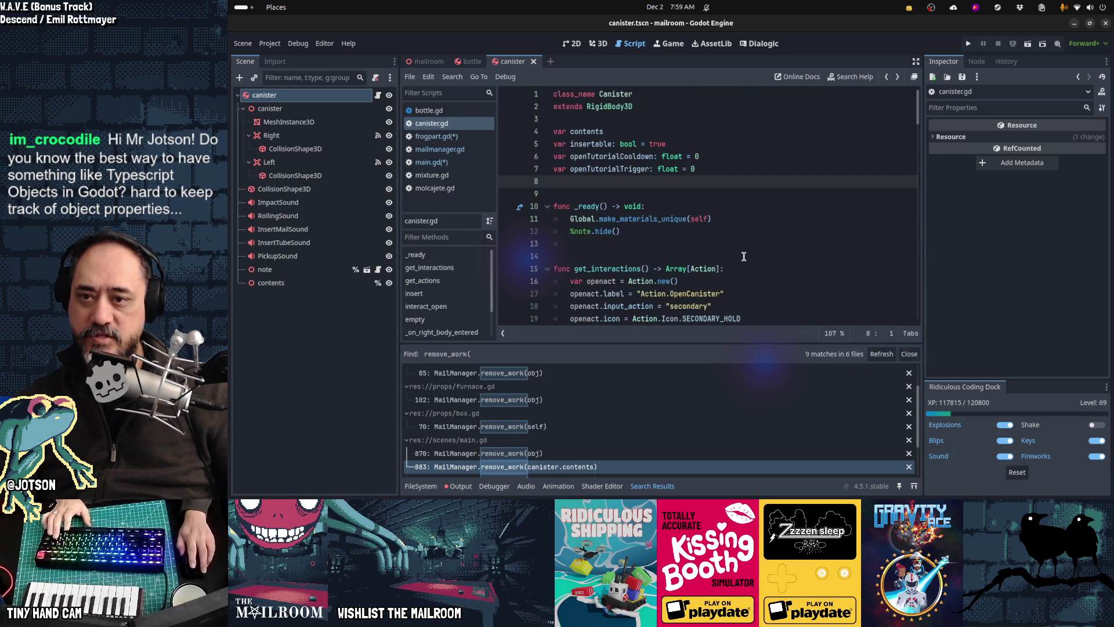
key("alt+Left")
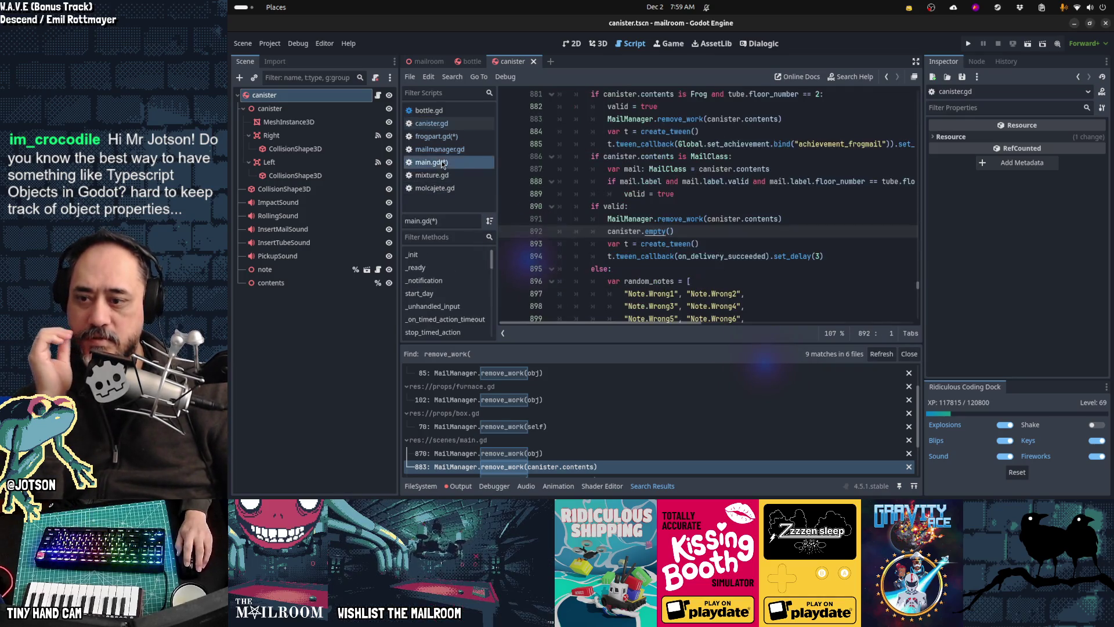
scroll(548, 412, "down", 2)
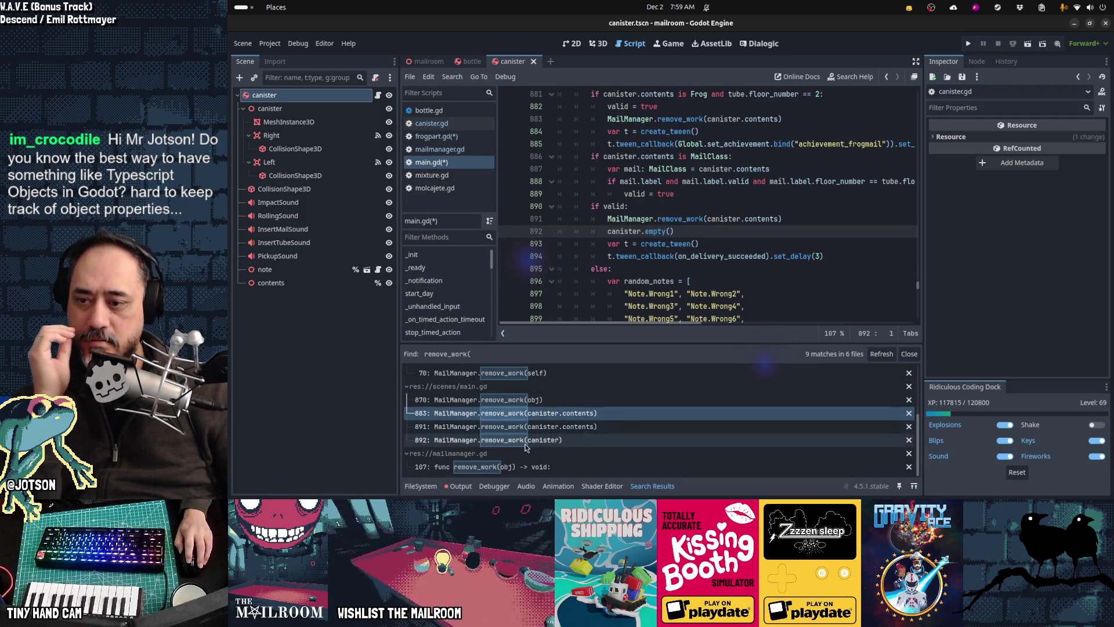
Open remove_work in mailmanager.gd, list the Global Groups, and select line 104's active_work_items increment.
left_click(518, 467)
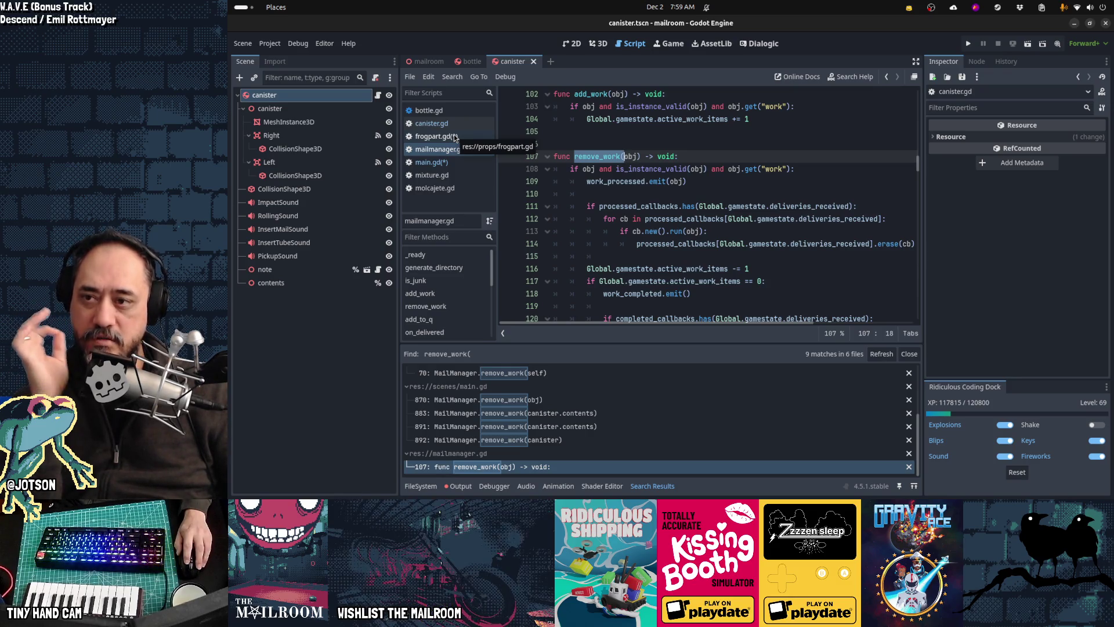
left_click(977, 62)
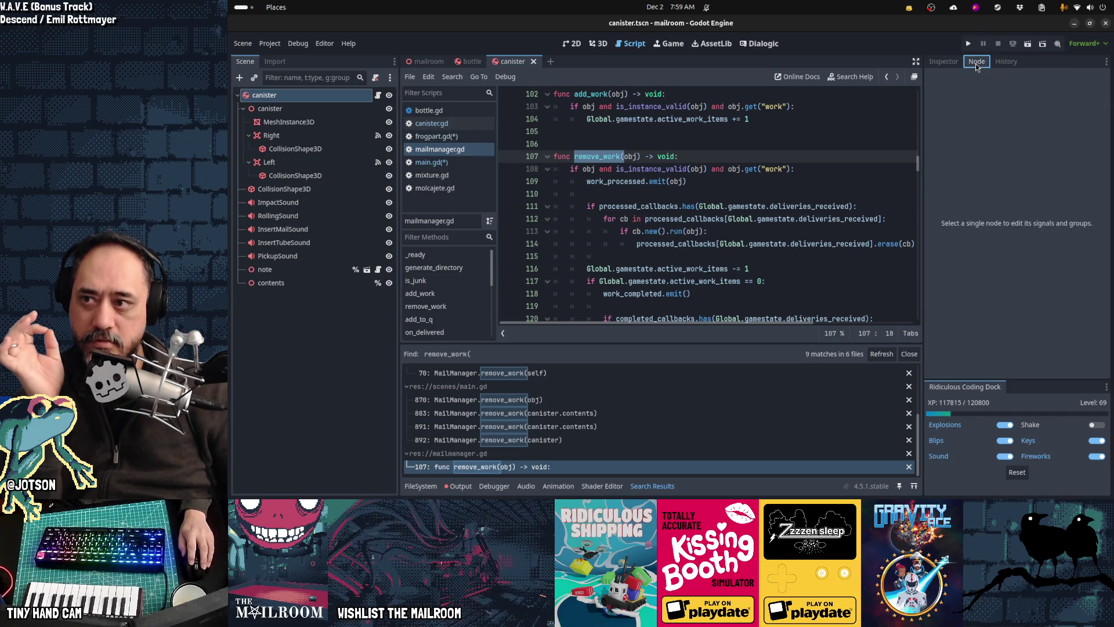
left_click(308, 94)
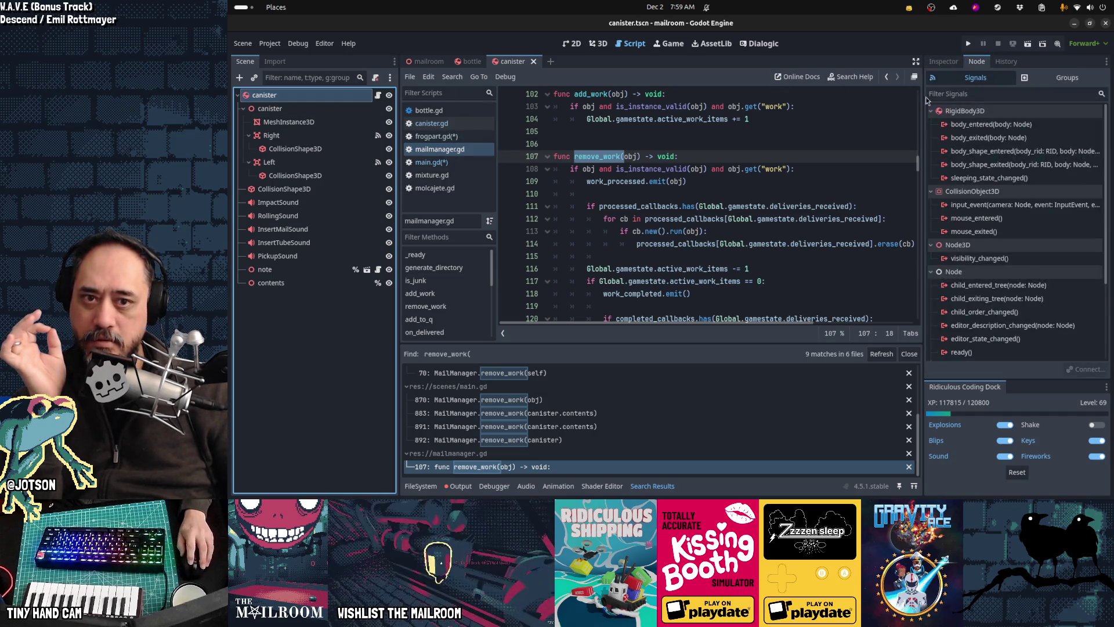
left_click(1066, 77)
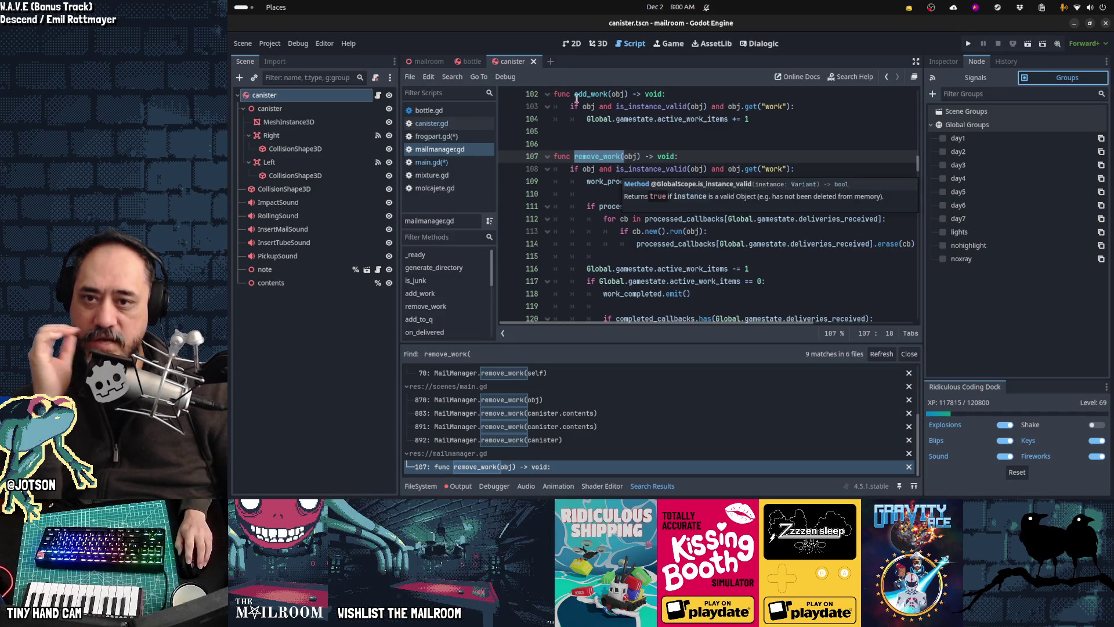
left_click_drag(765, 118, 583, 120)
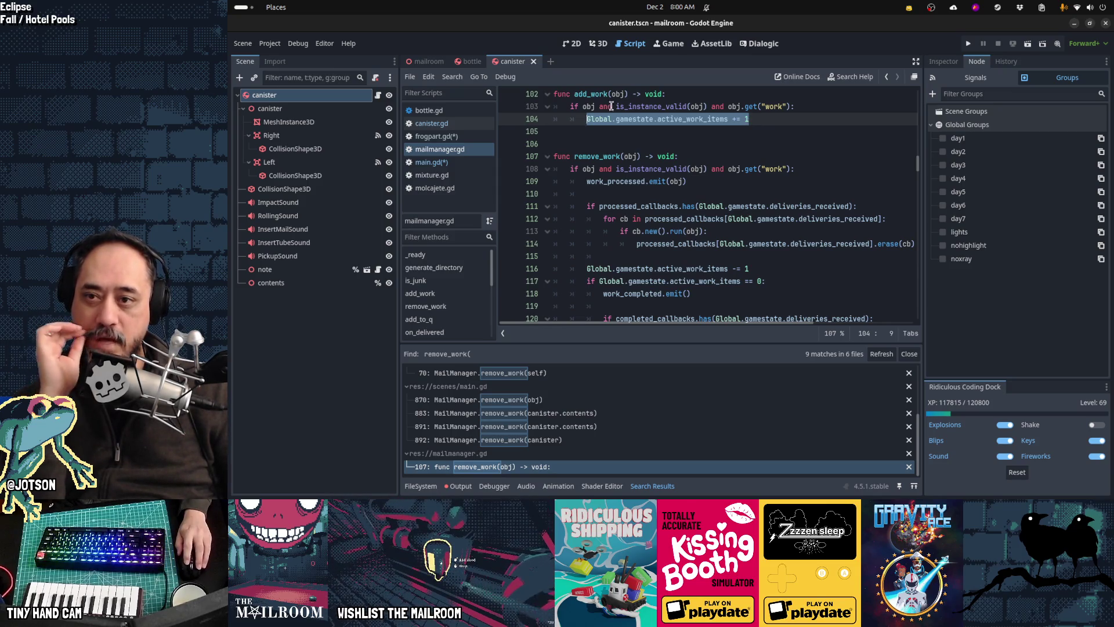
Clear the selection in add_work and scroll through mailmanager.gd's code.
left_click(589, 94)
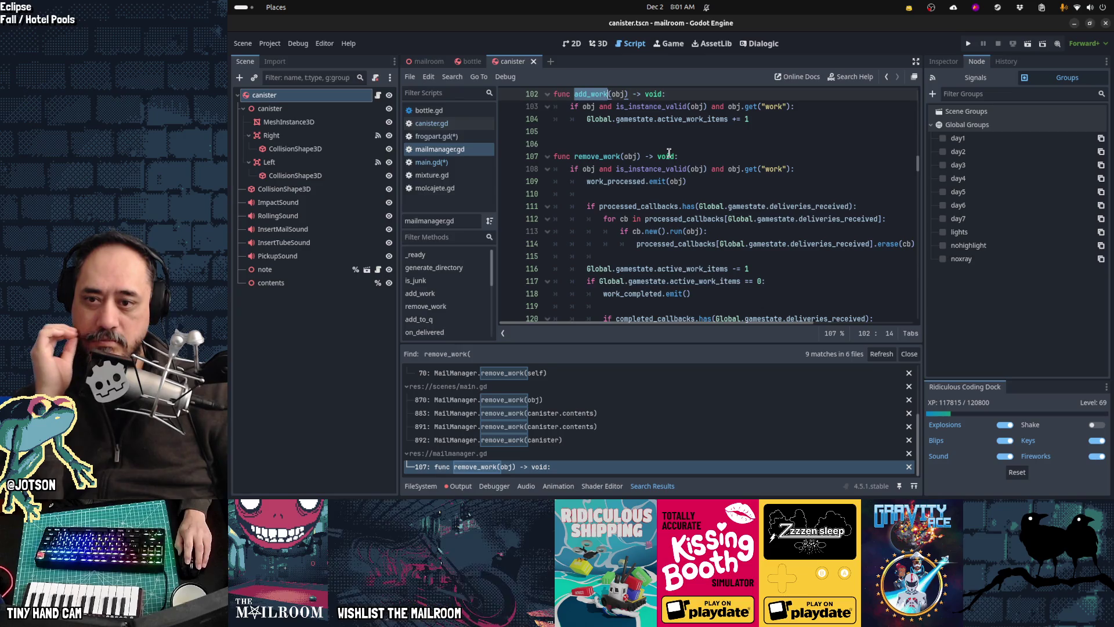
scroll(682, 218, "down", 1)
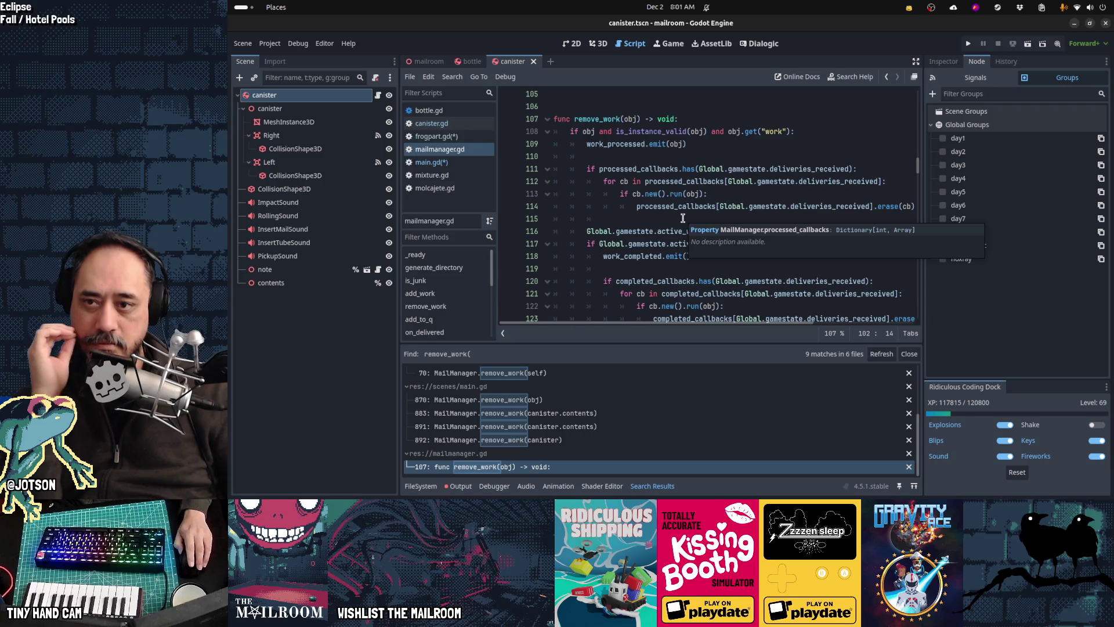
scroll(682, 218, "down", 4)
scroll(683, 217, "up", 3)
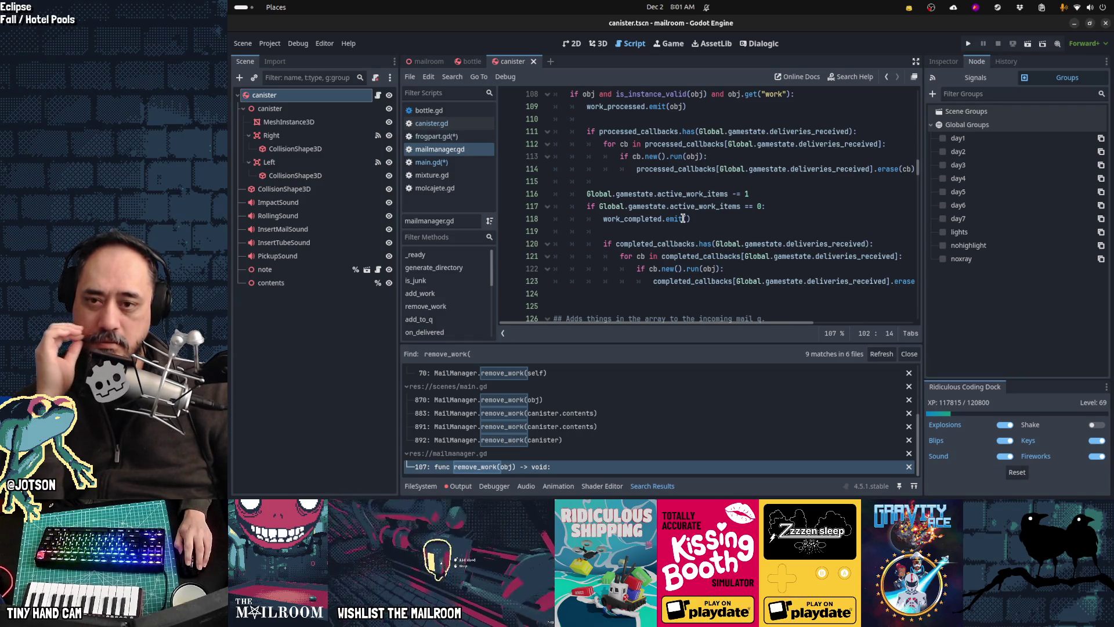
scroll(683, 218, "up", 2)
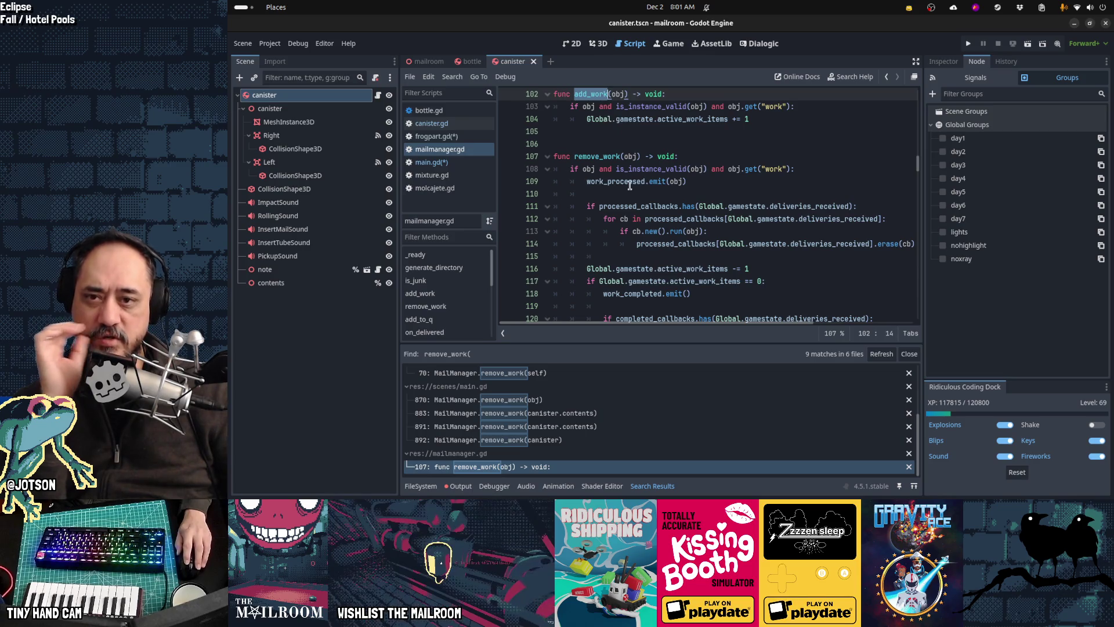
scroll(604, 168, "up", 2)
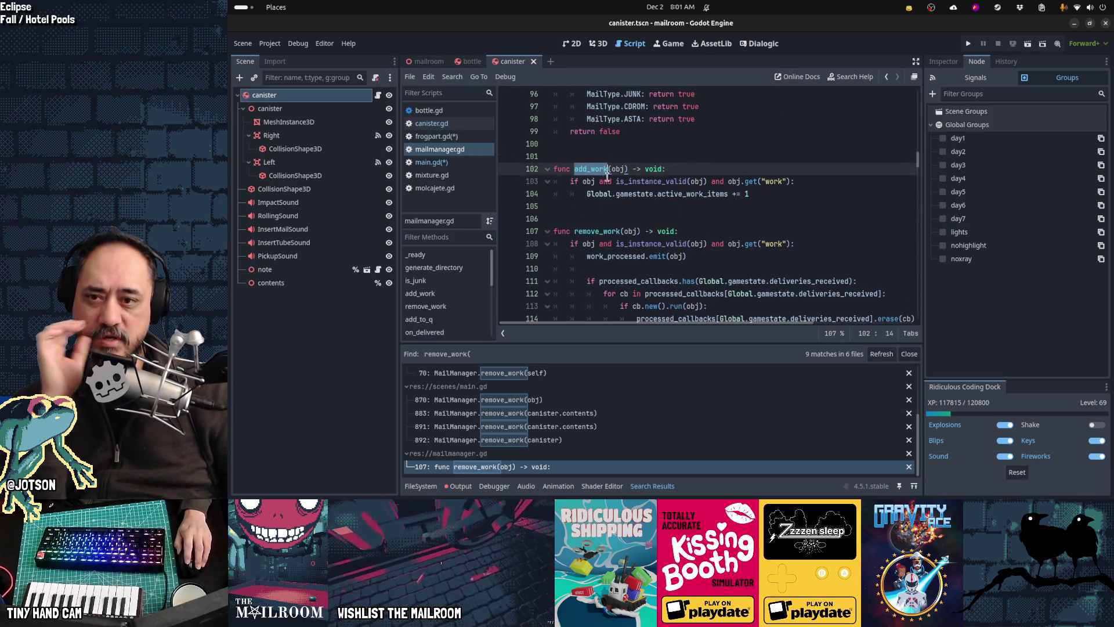
Select 'work' on line 103, then bring up GitHub Desktop's pending mixture.gd changes.
left_click(767, 182)
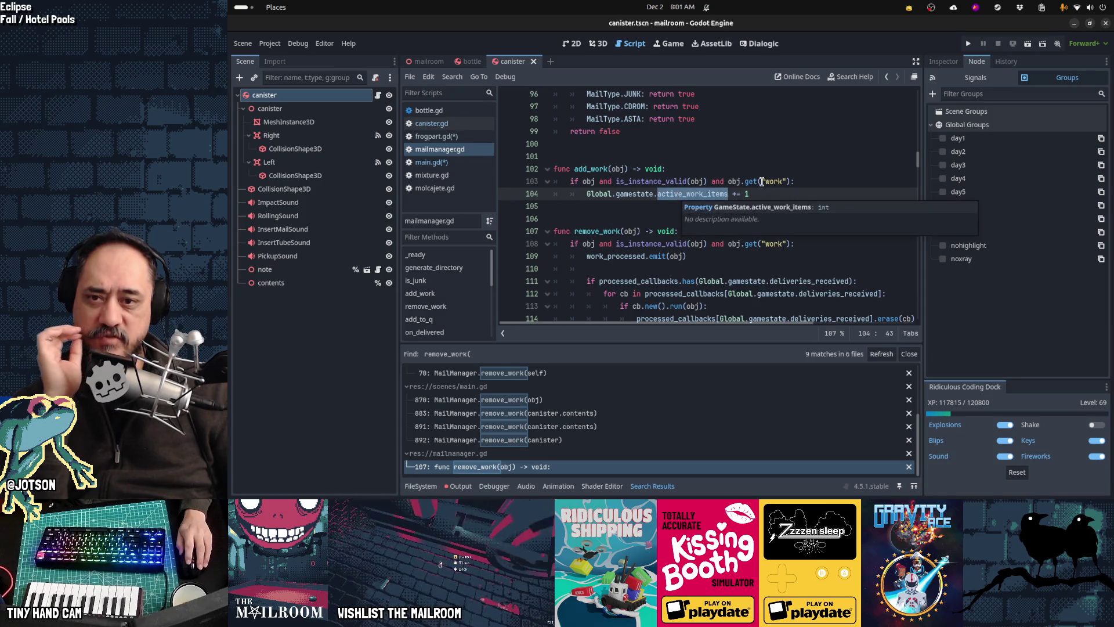
double_click(767, 181)
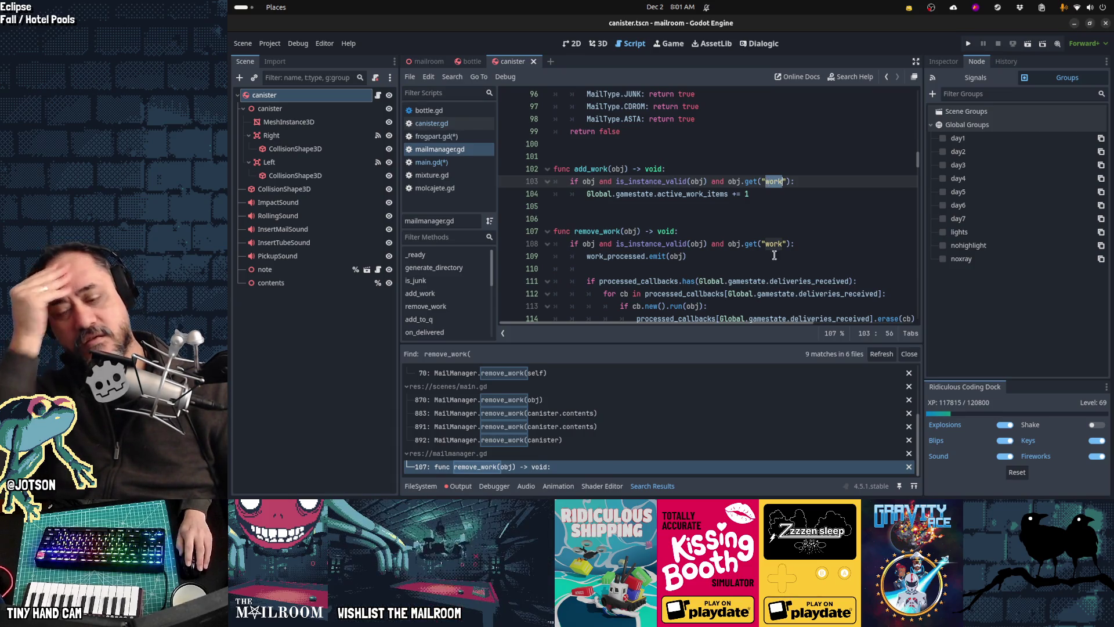
left_click(759, 484)
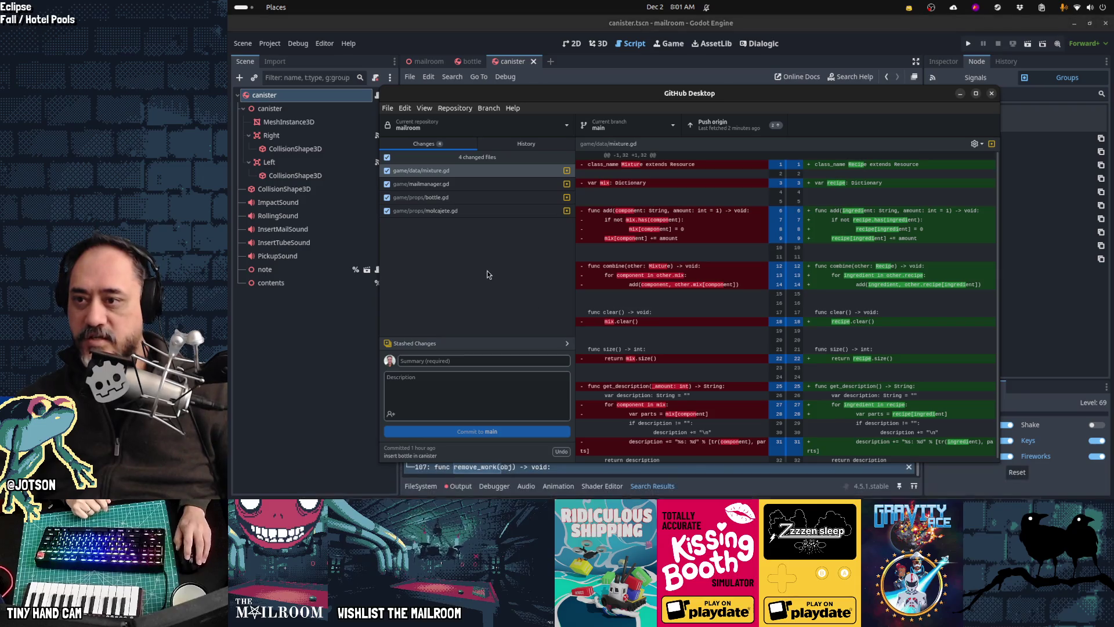
Review the mailmanager.gd, bottle.gd and molcajete.gd diffs.
left_click(451, 186)
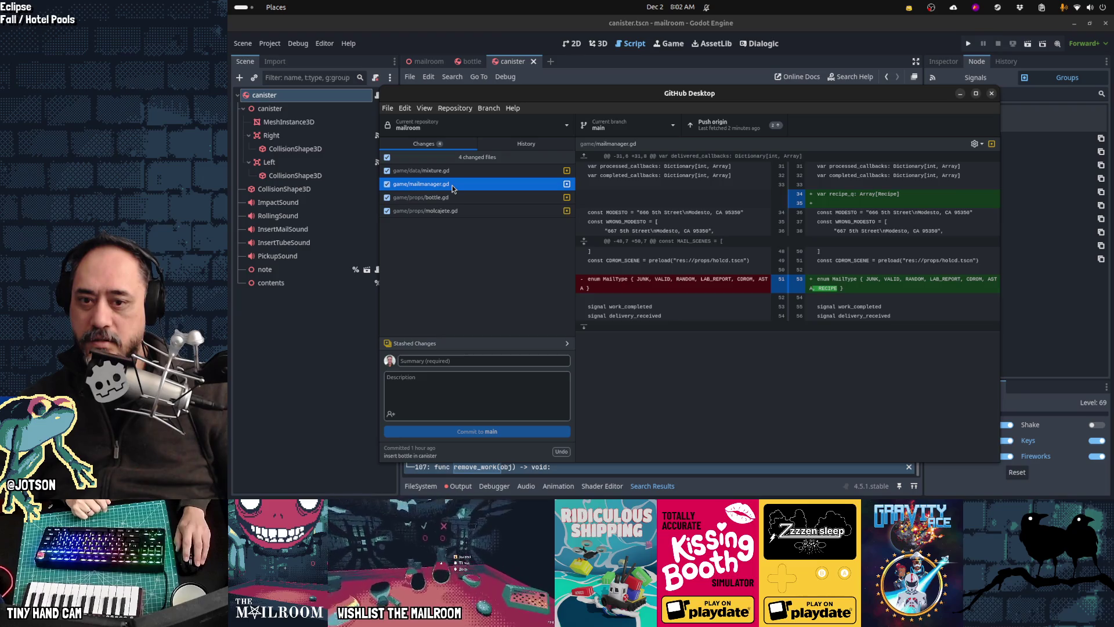
left_click(450, 196)
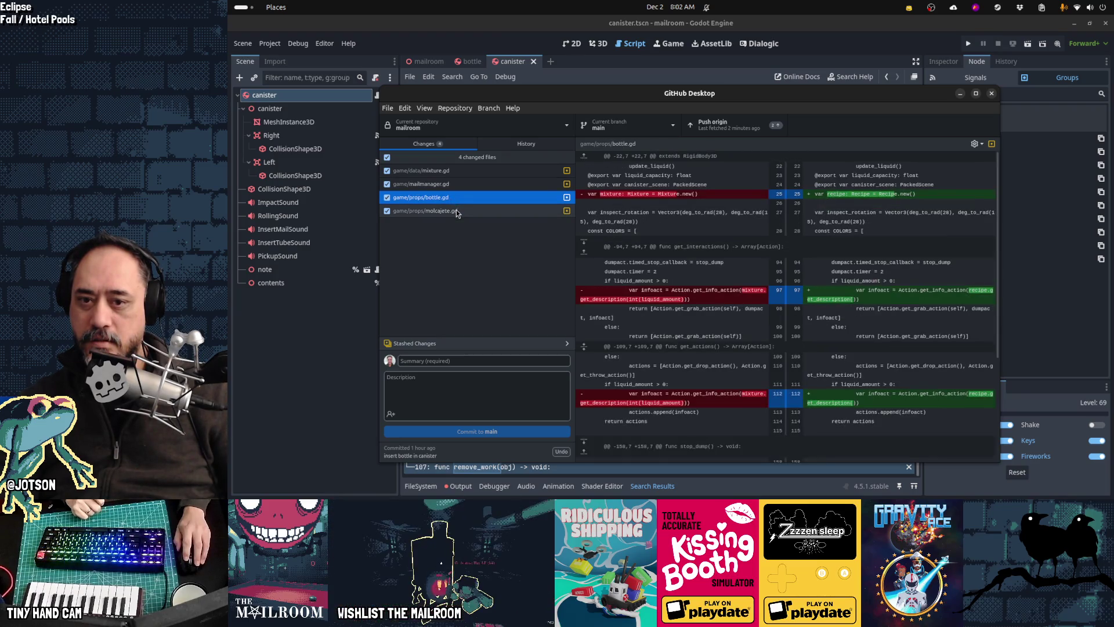
left_click(456, 211)
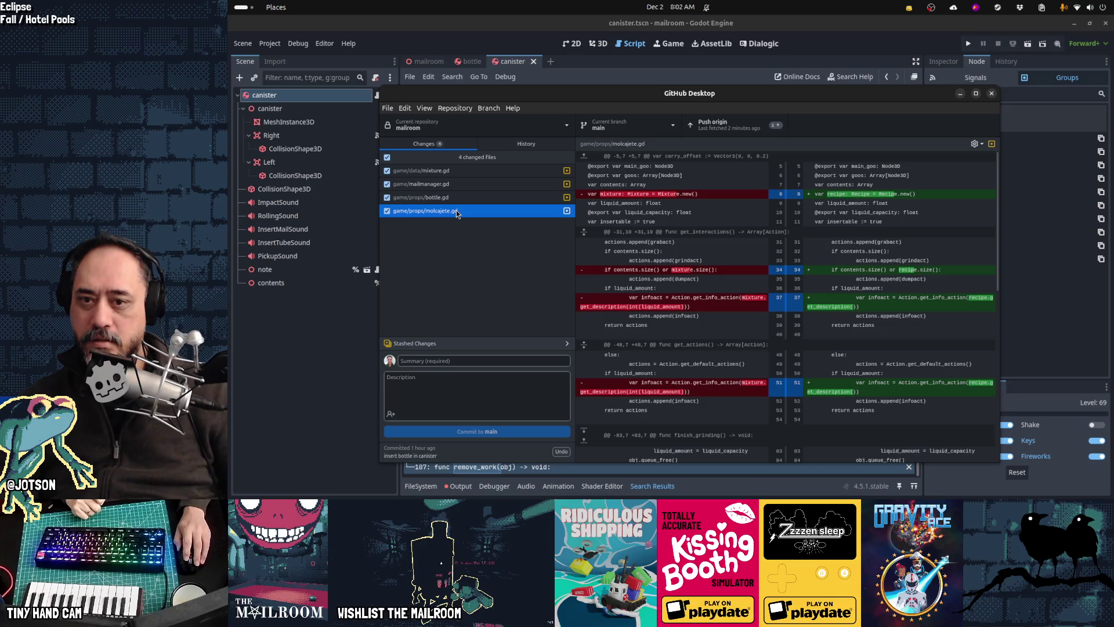
Commit the four files to main as 'Renamed mixture to recipe' and return to Godot.
left_click(446, 361)
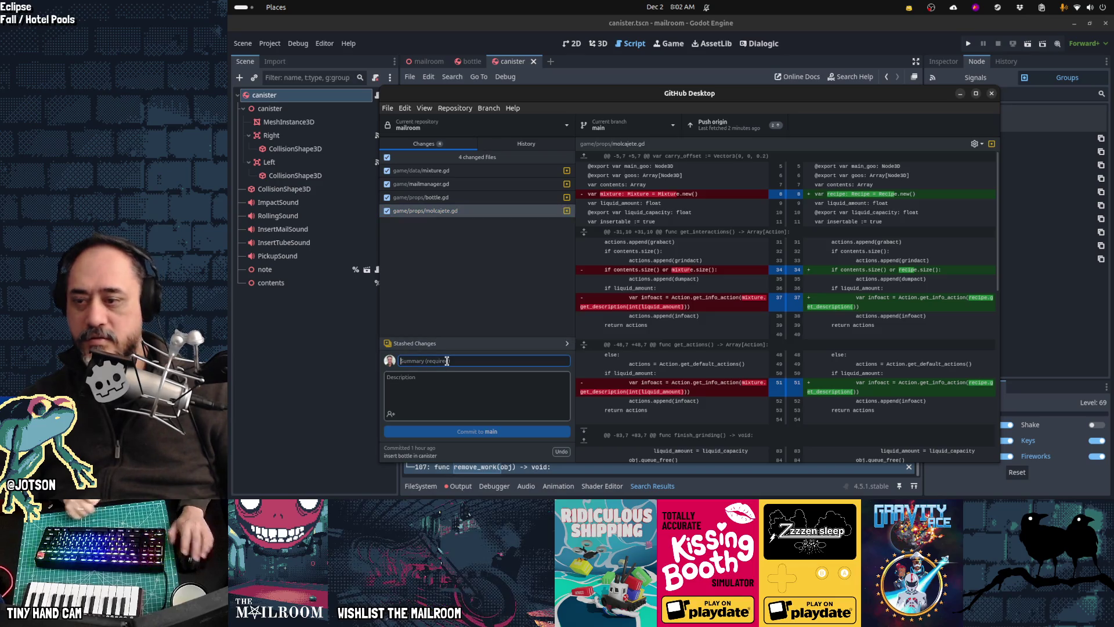
type("Renamed mixture to r")
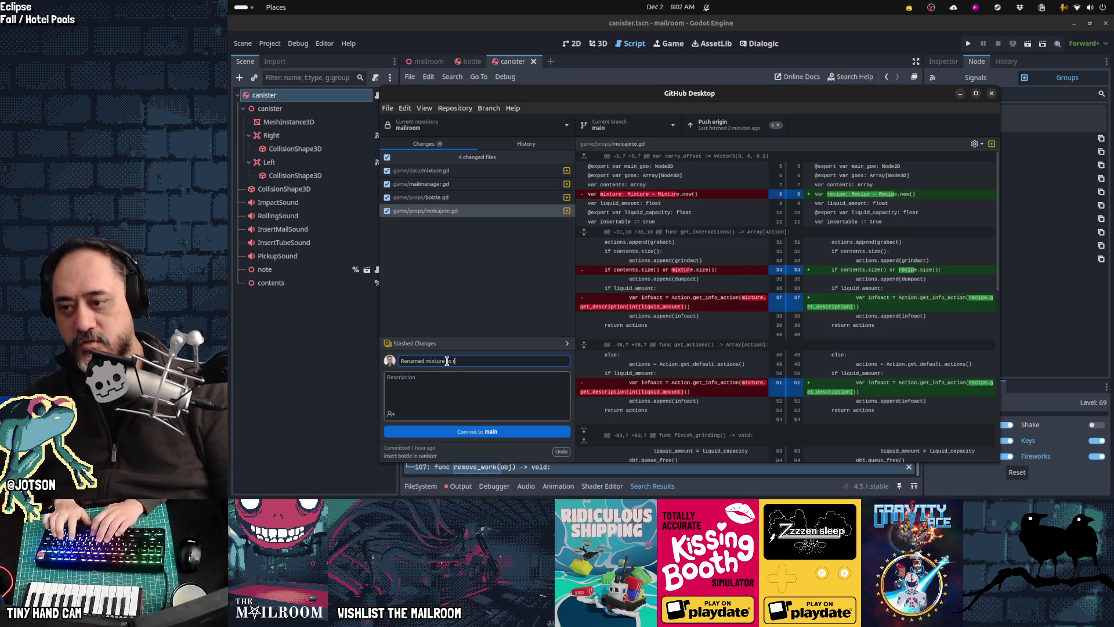
type("ecipe")
left_click(490, 432)
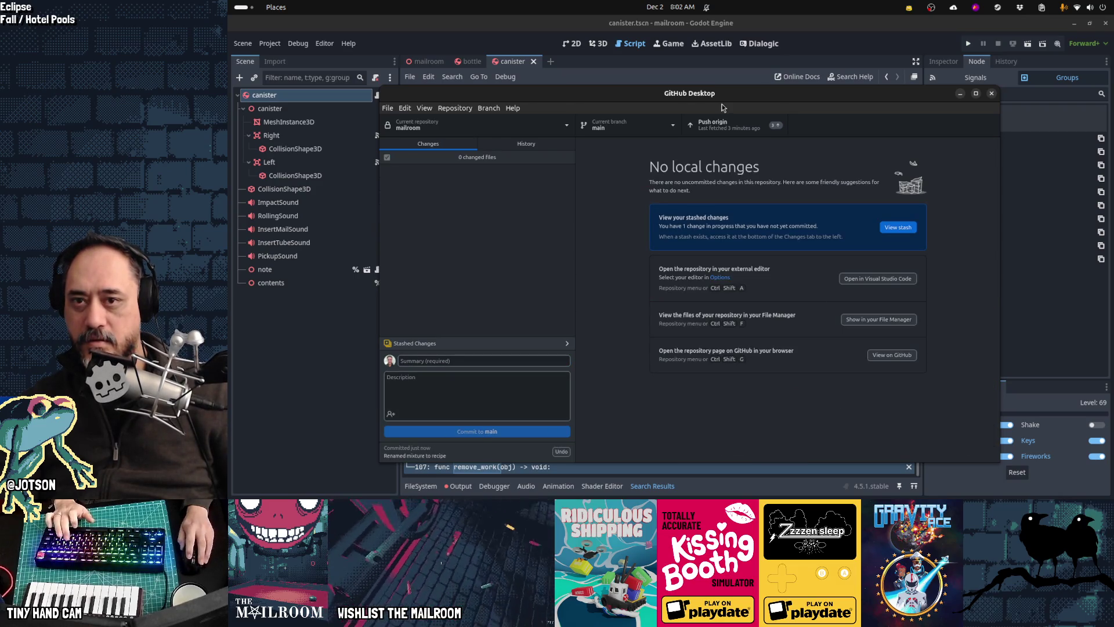
left_click(831, 57)
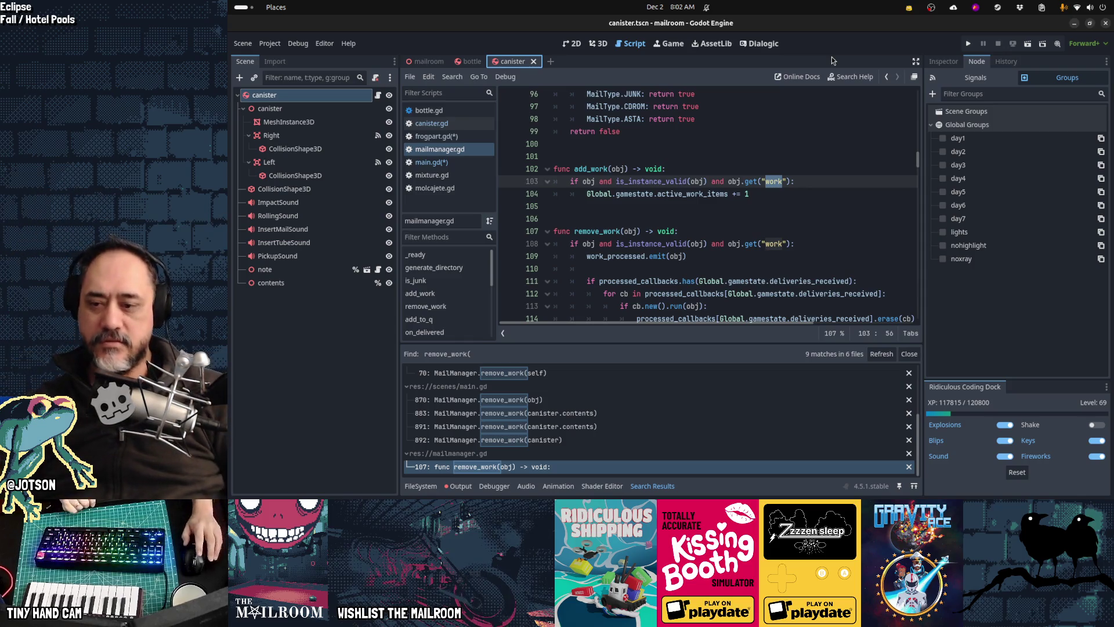
Collapse the remove_work( search results panel so mailmanager.gd shows more lines.
left_click(656, 484)
scroll(653, 294, "up", 20)
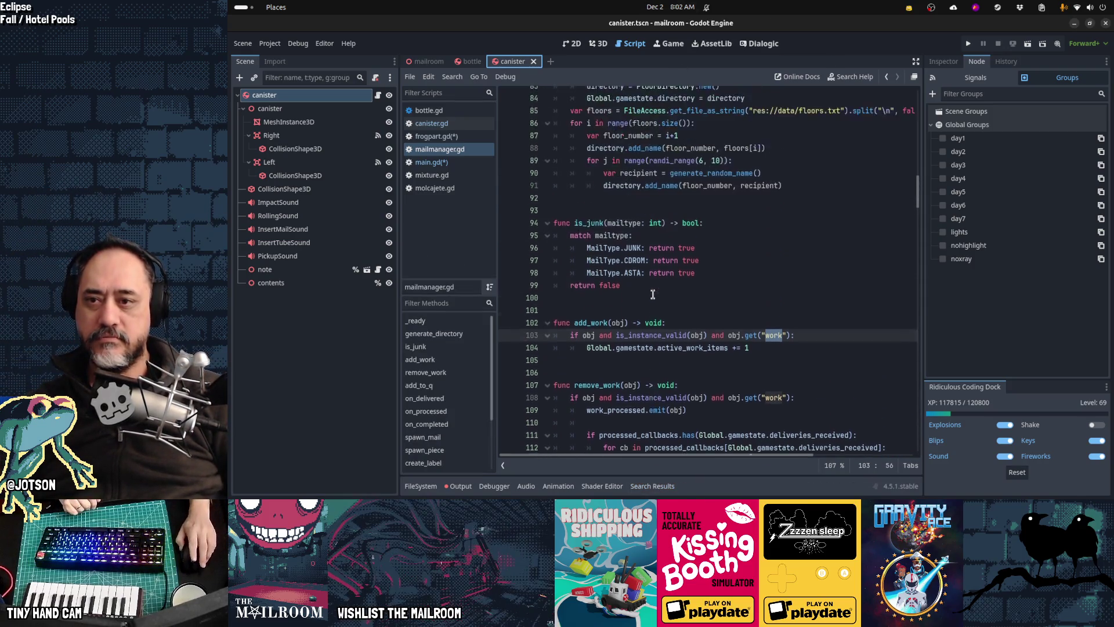
On line 15, write a sample 'var obj: Dictionary' with "name": "fred" and "age": 47.
scroll(653, 294, "up", 3)
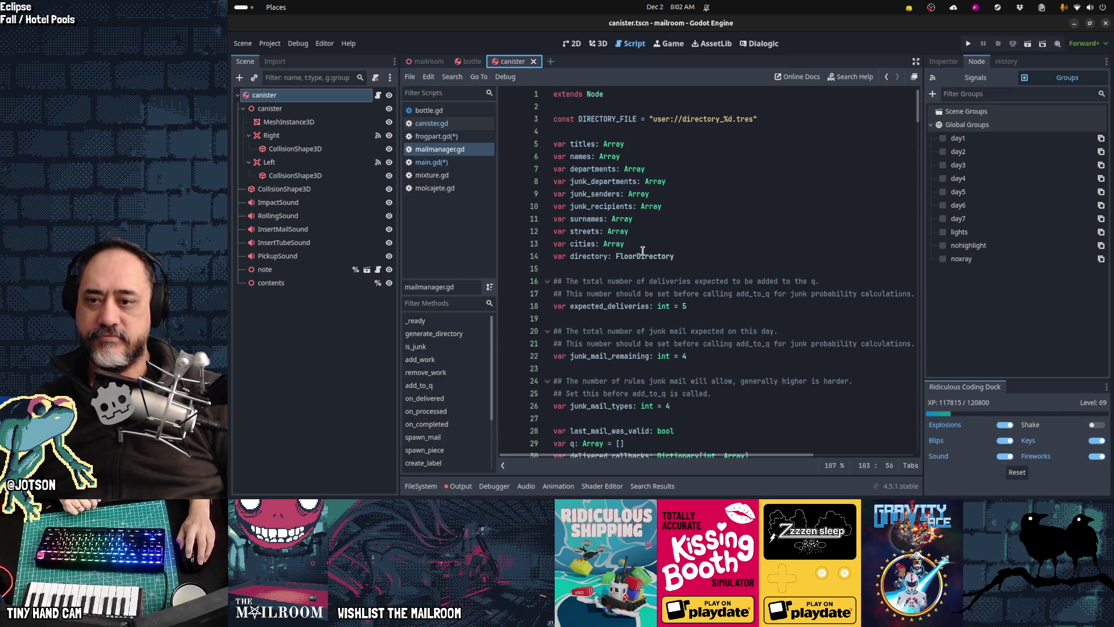
left_click(666, 272)
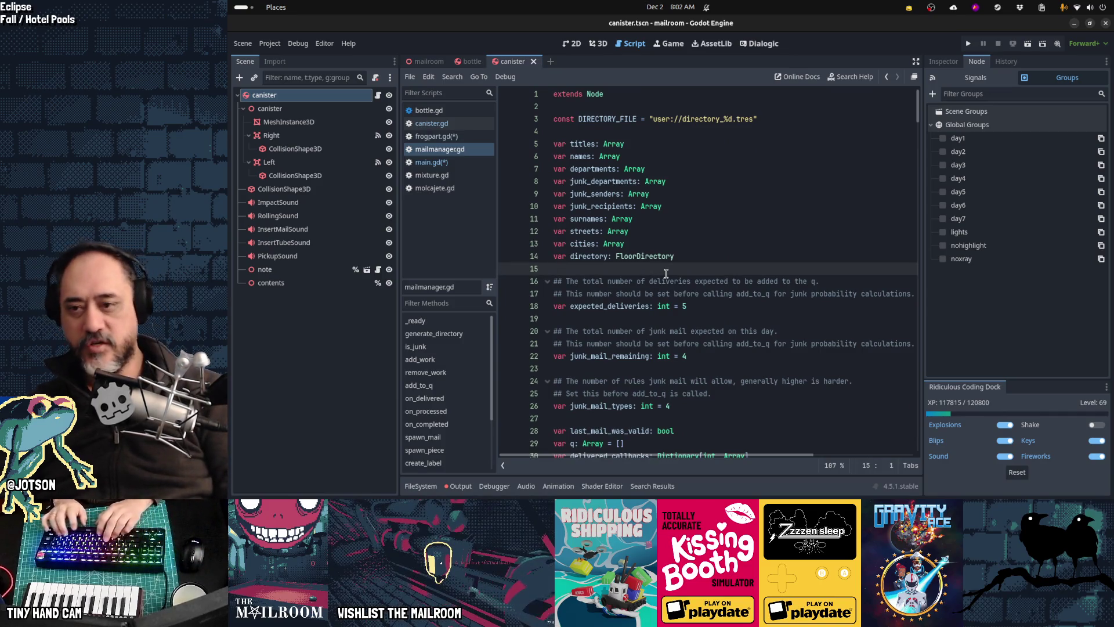
type("v")
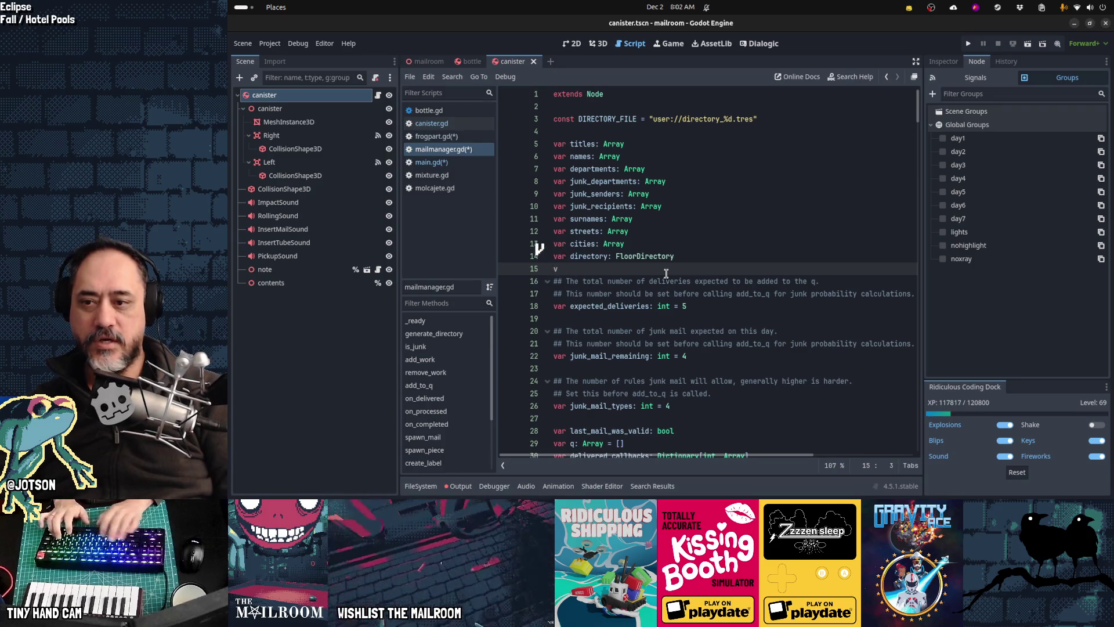
key("BackSpace")
key("BackSpace")
type("var obj")
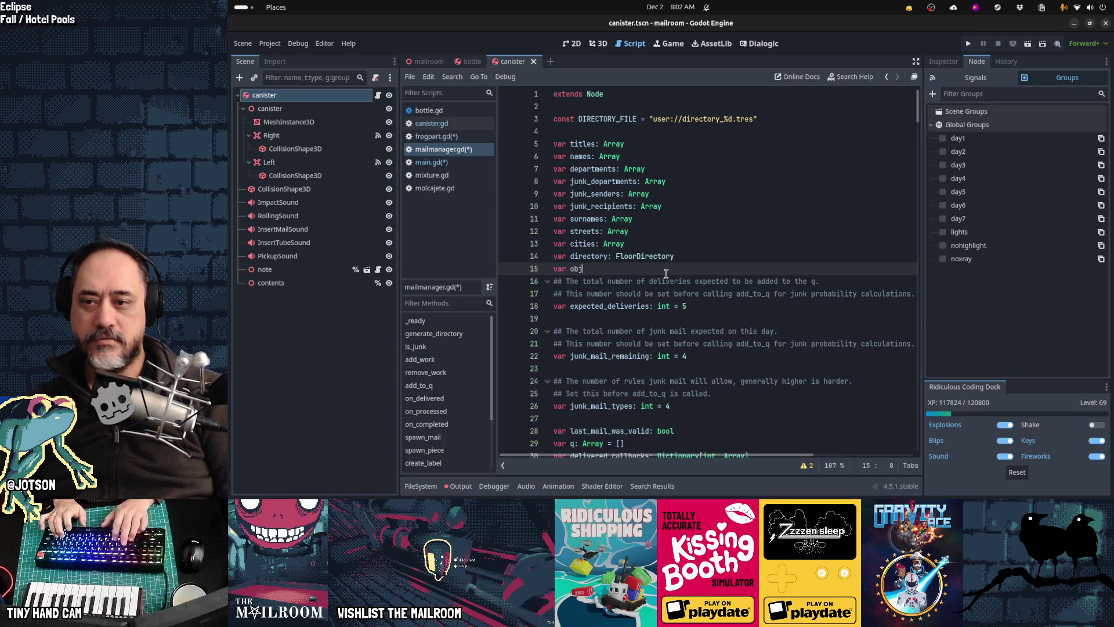
type(": Dictiona")
key("Return")
type("= ")
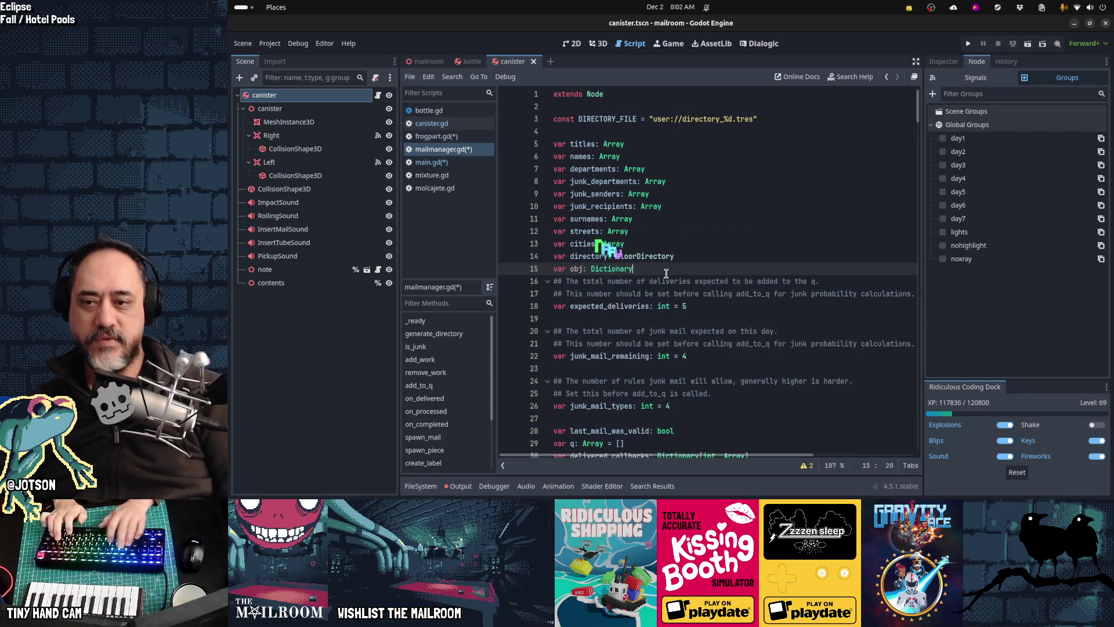
type("{")
key("Return")
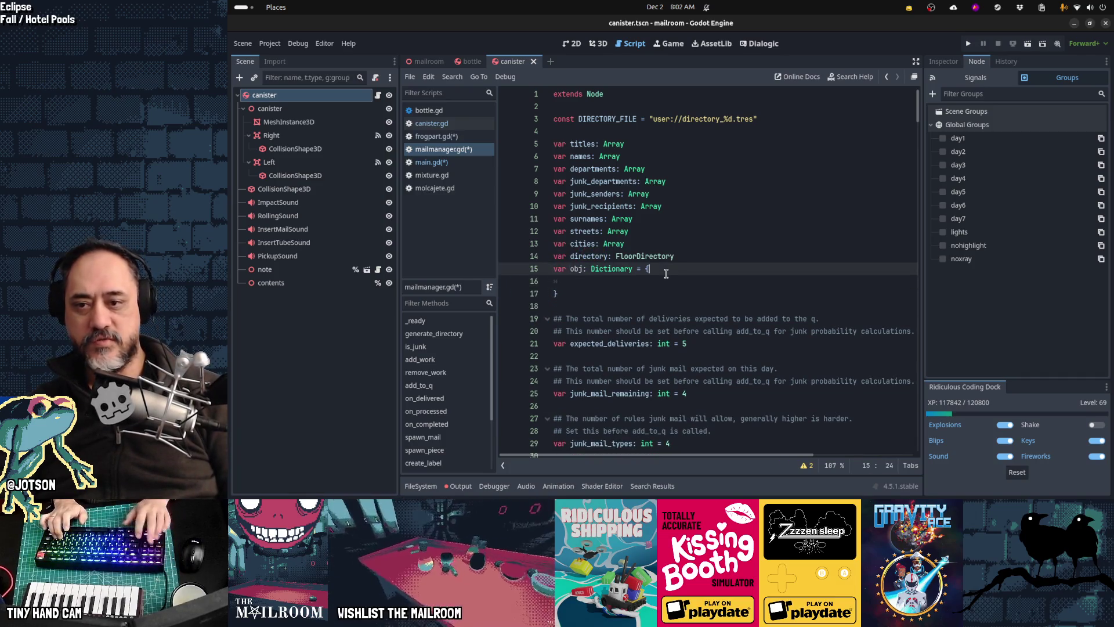
type("\"")
type("name\": \"")
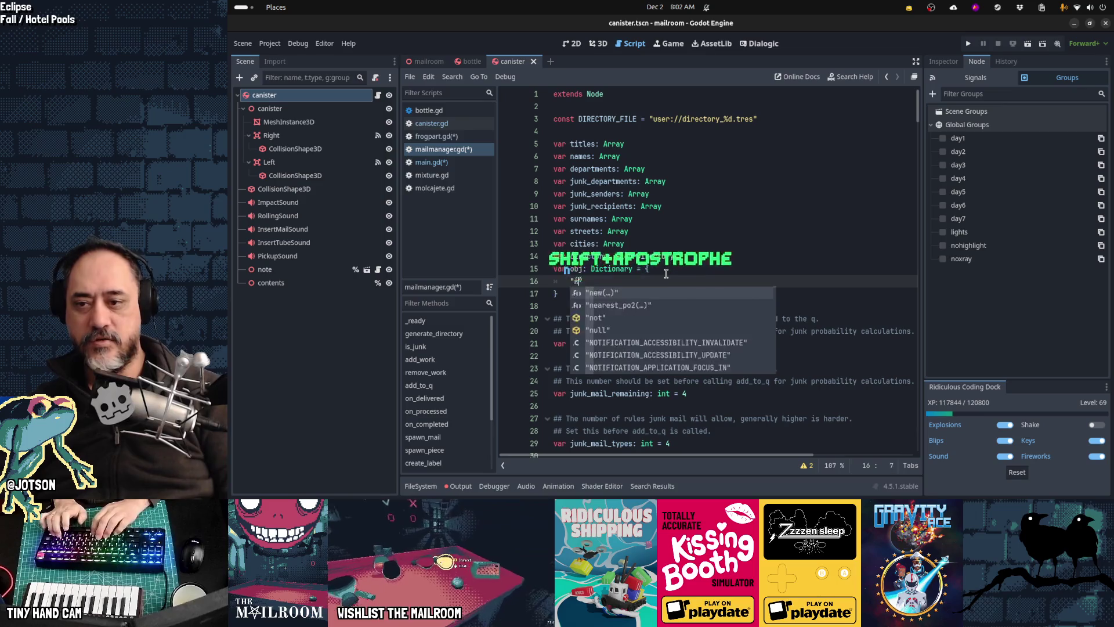
type("fred\",")
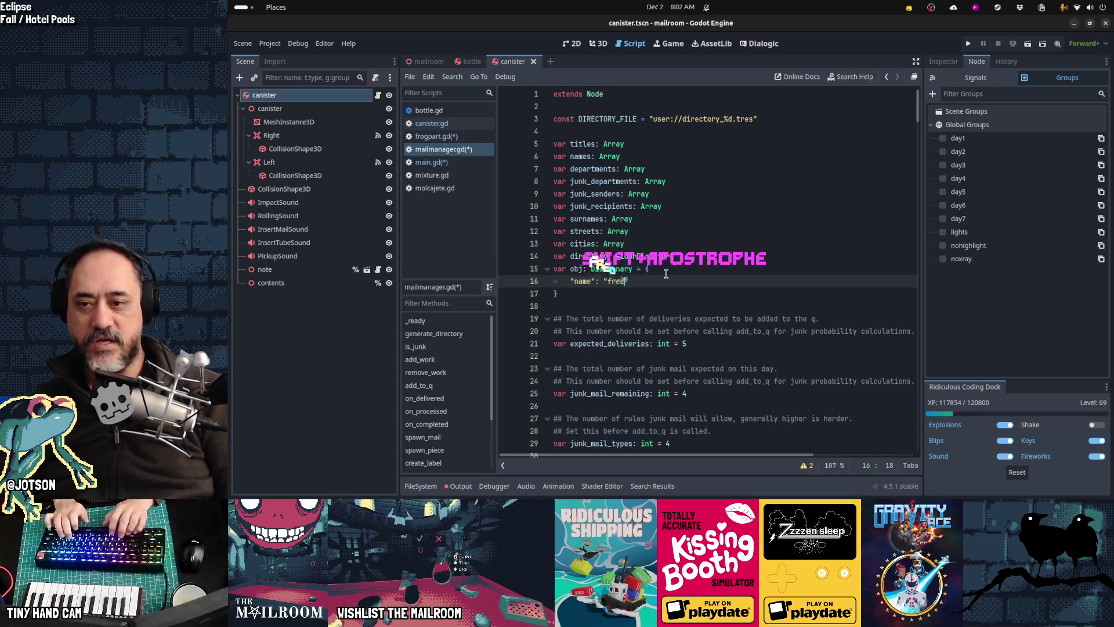
key("Return")
type("\"age\": 47,")
key("Return")
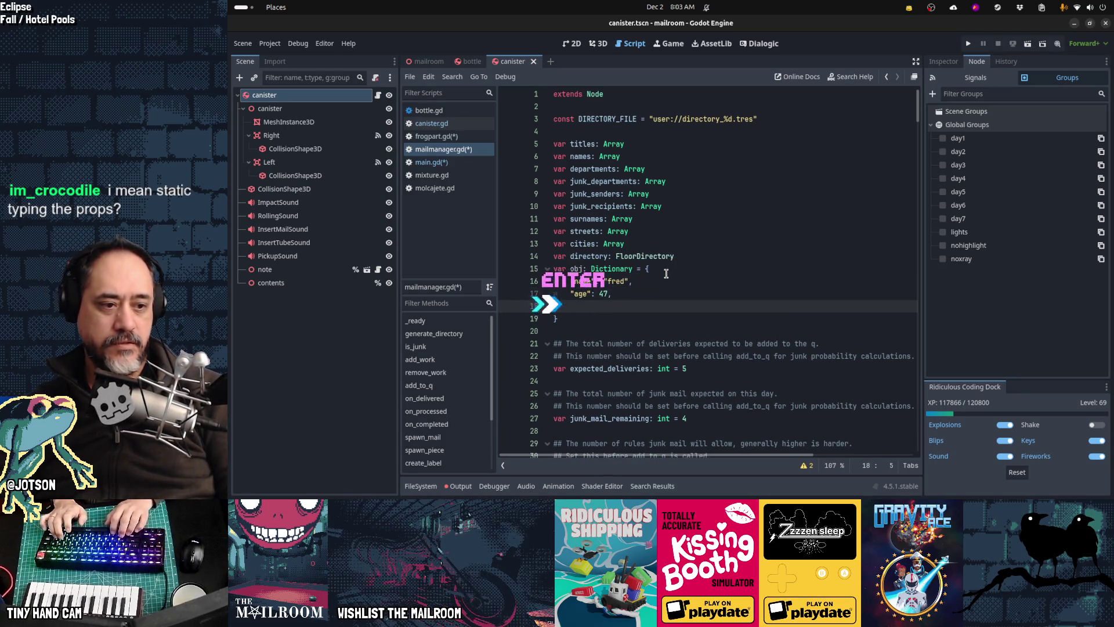
type("\"")
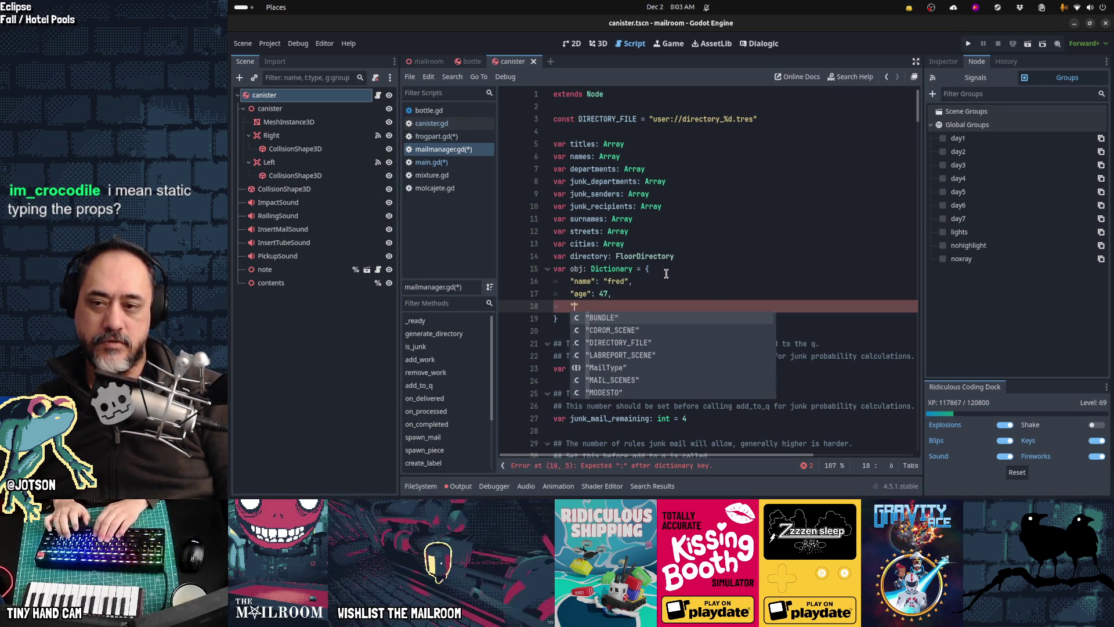
Delete the obj dictionary lines and save all modified scripts with Ctrl+S.
key("ctrl+shift+k")
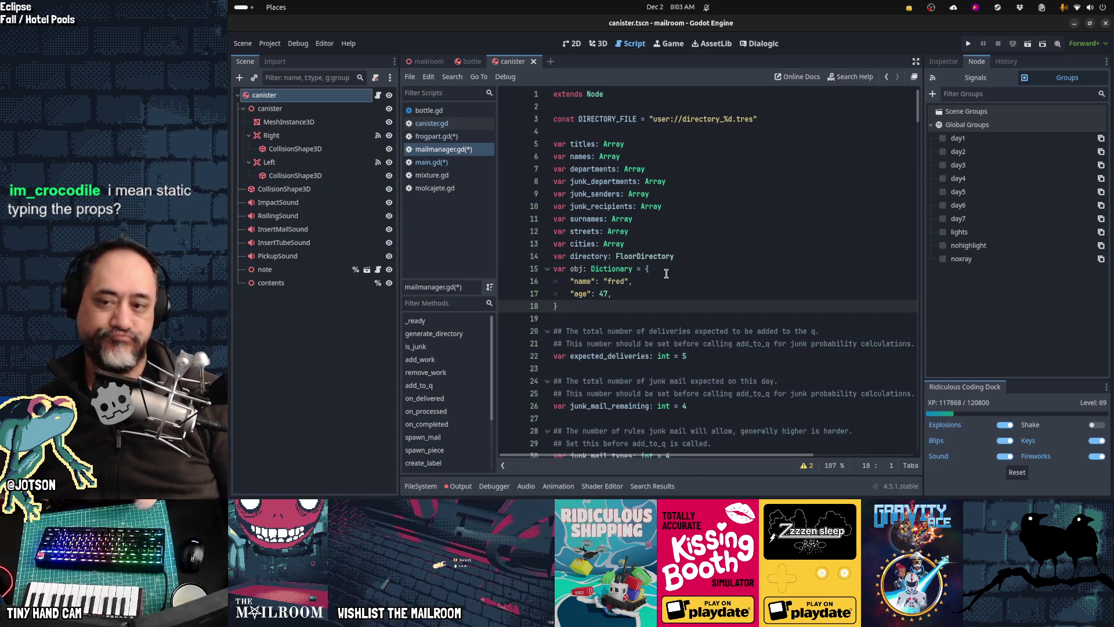
key("shift+Up")
key("shift+Up")
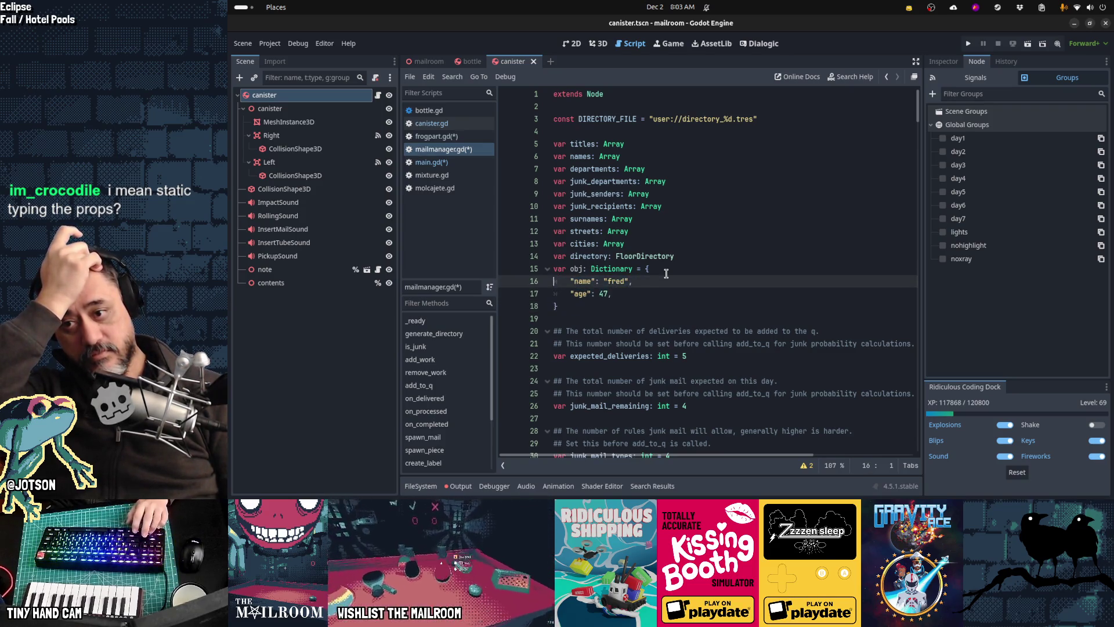
key("shift+Up")
key("shift+Up")
key("shift+Up")
key("Delete")
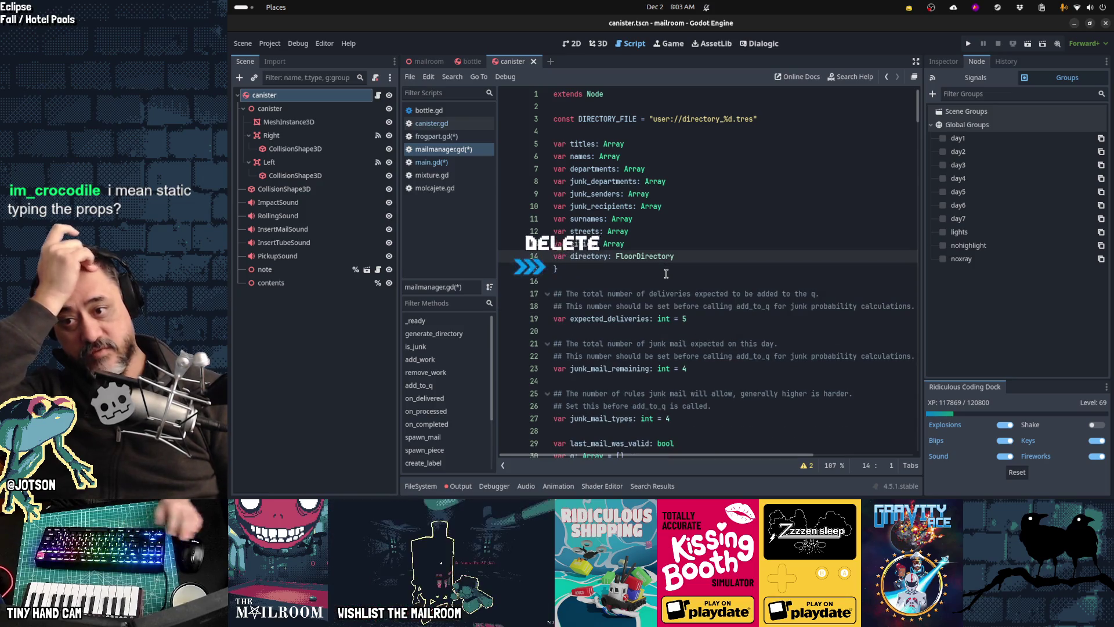
key("shift+Down")
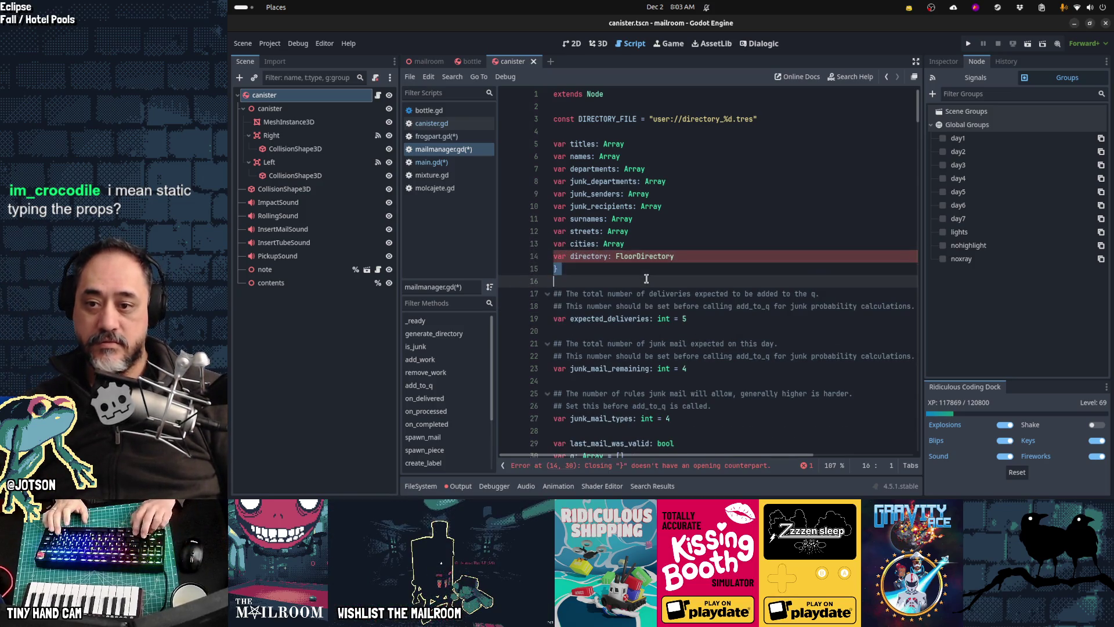
key("Delete")
key("ctrl+s")
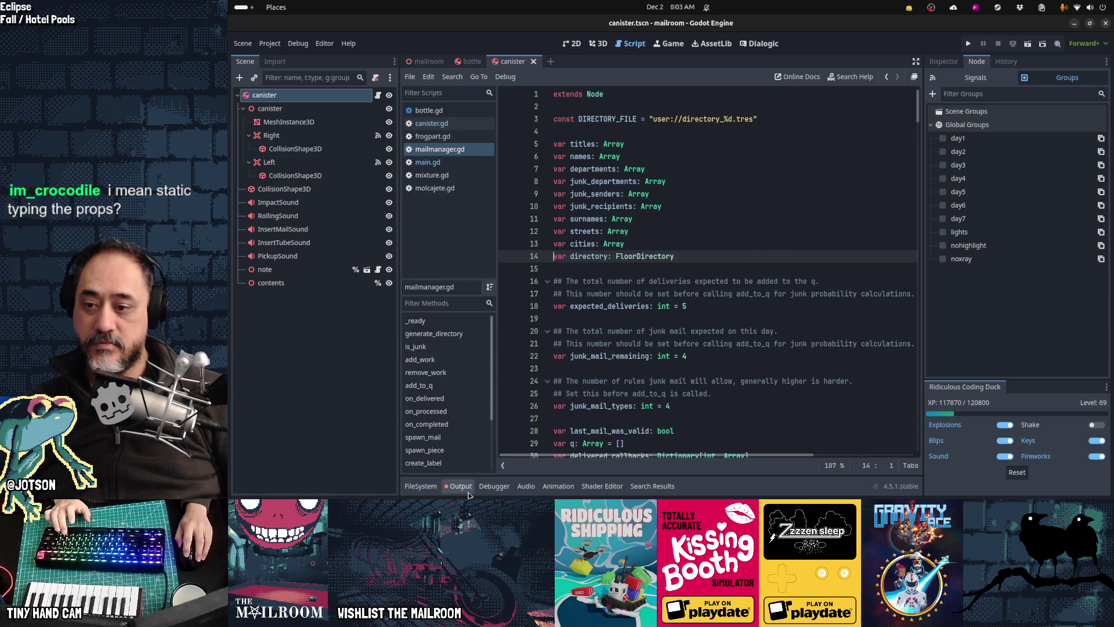
left_click(431, 489)
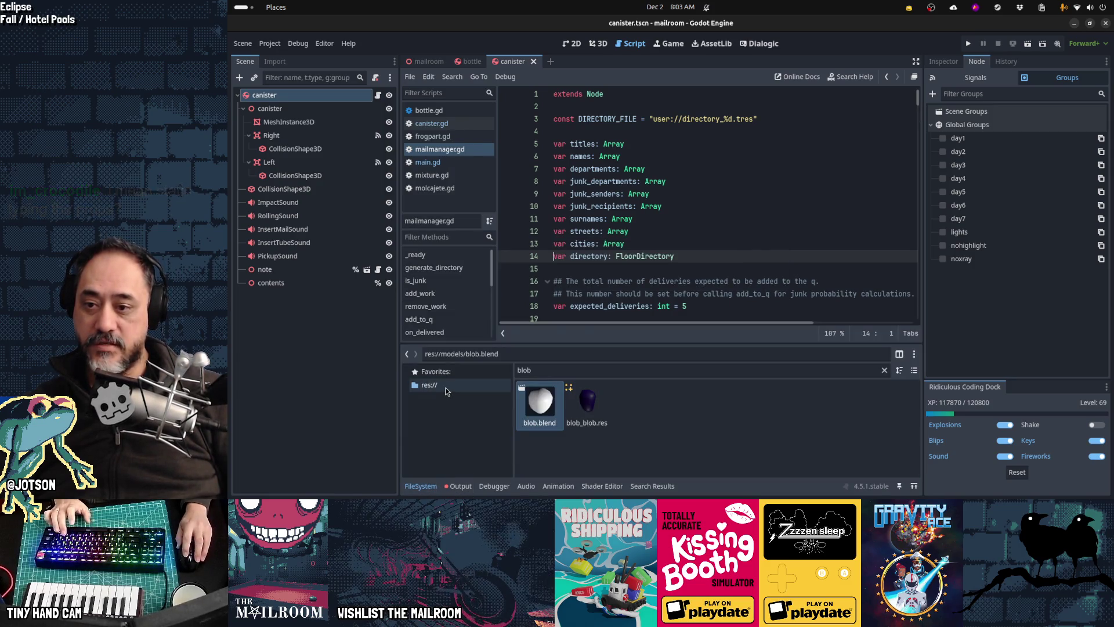
Clear the blob file filter in FileSystem and open the data folder.
left_click(883, 371)
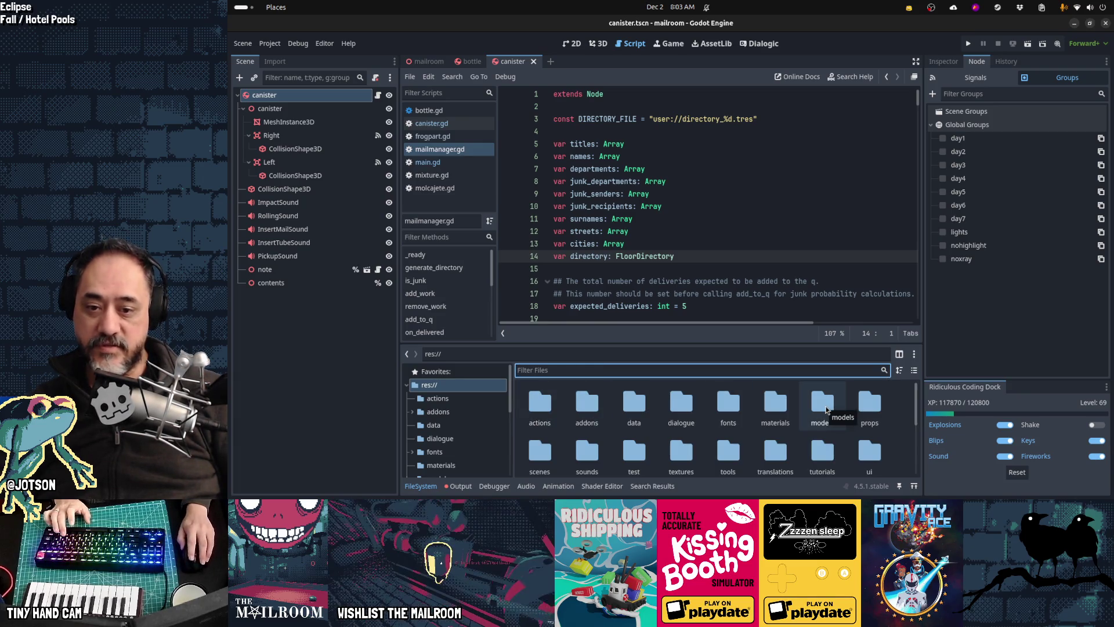
double_click(655, 413)
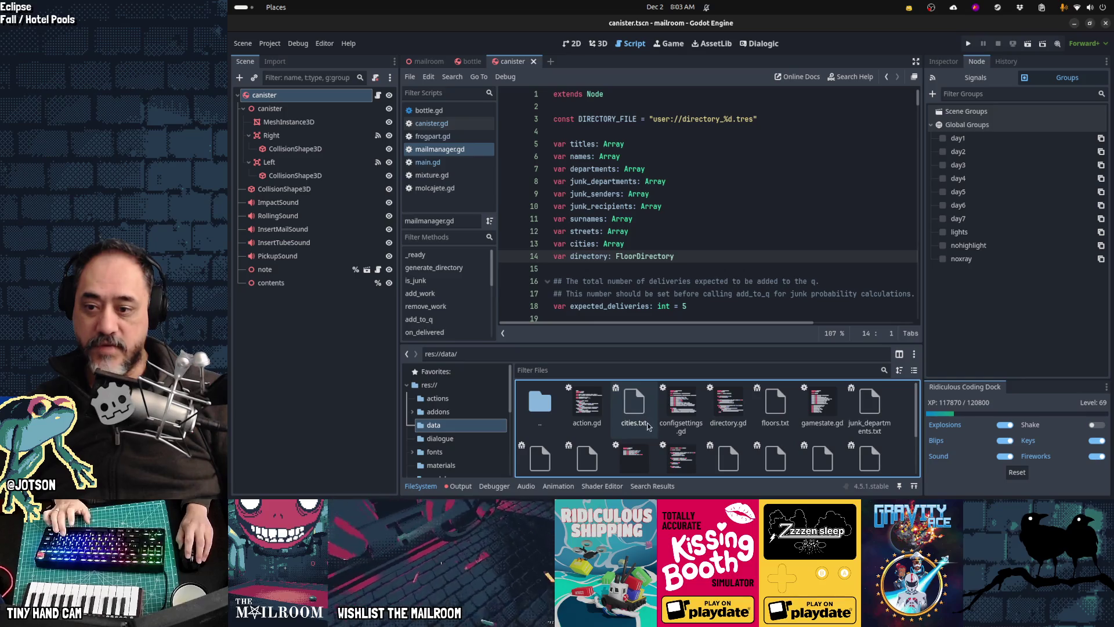
scroll(782, 438, "down", 1)
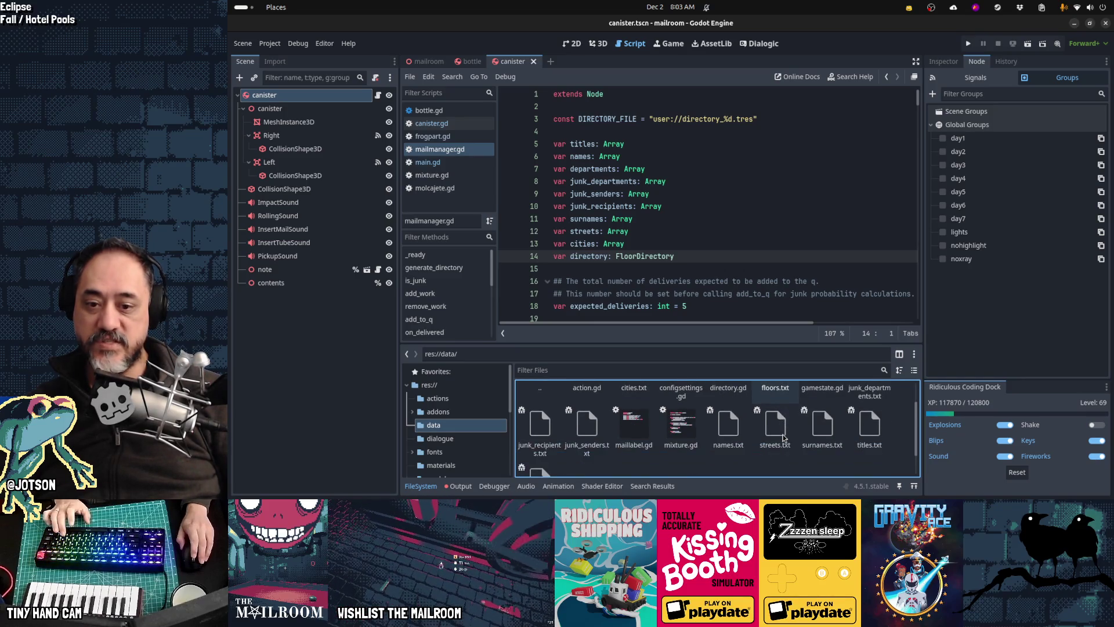
scroll(783, 438, "down", 1)
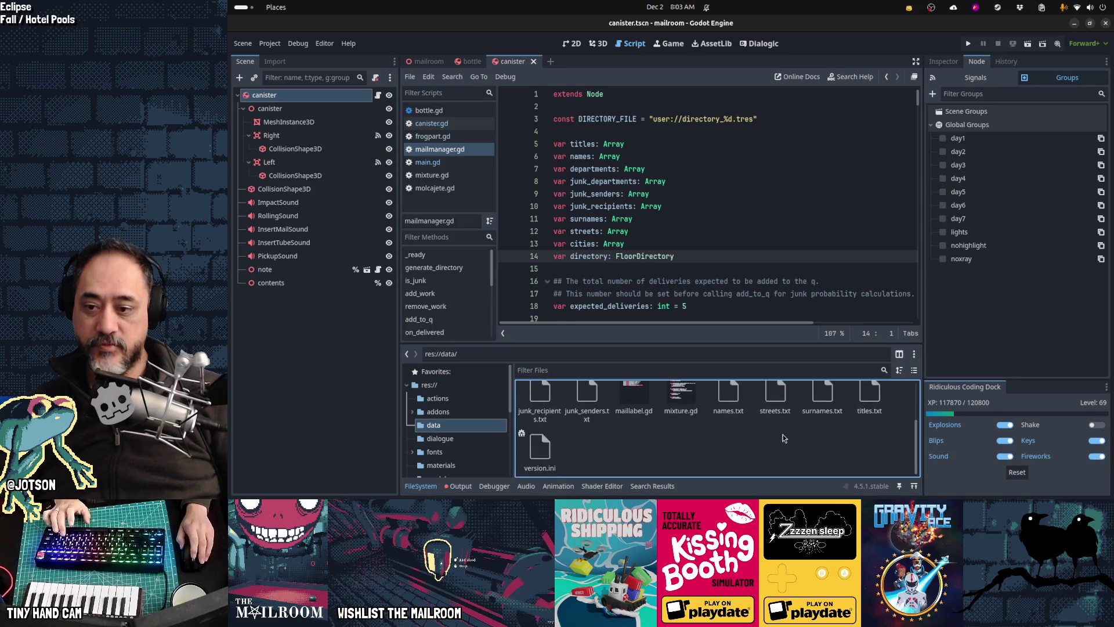
scroll(748, 445, "up", 1)
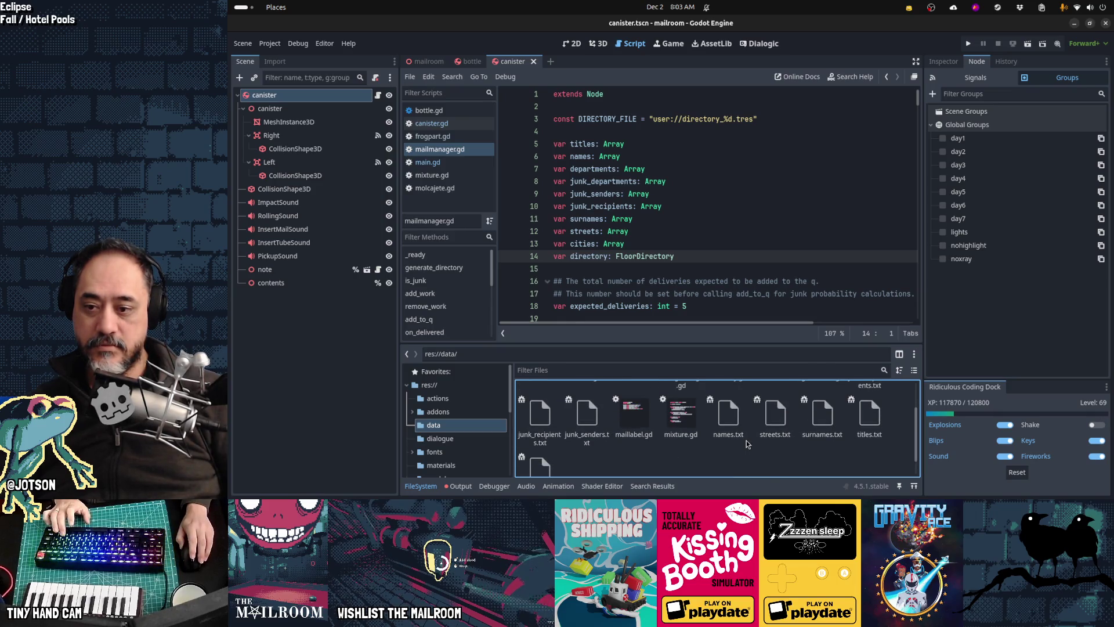
Rename mixture.gd to recipe.gd and open it in the script editor.
left_click(682, 415)
key("F2")
type("recip")
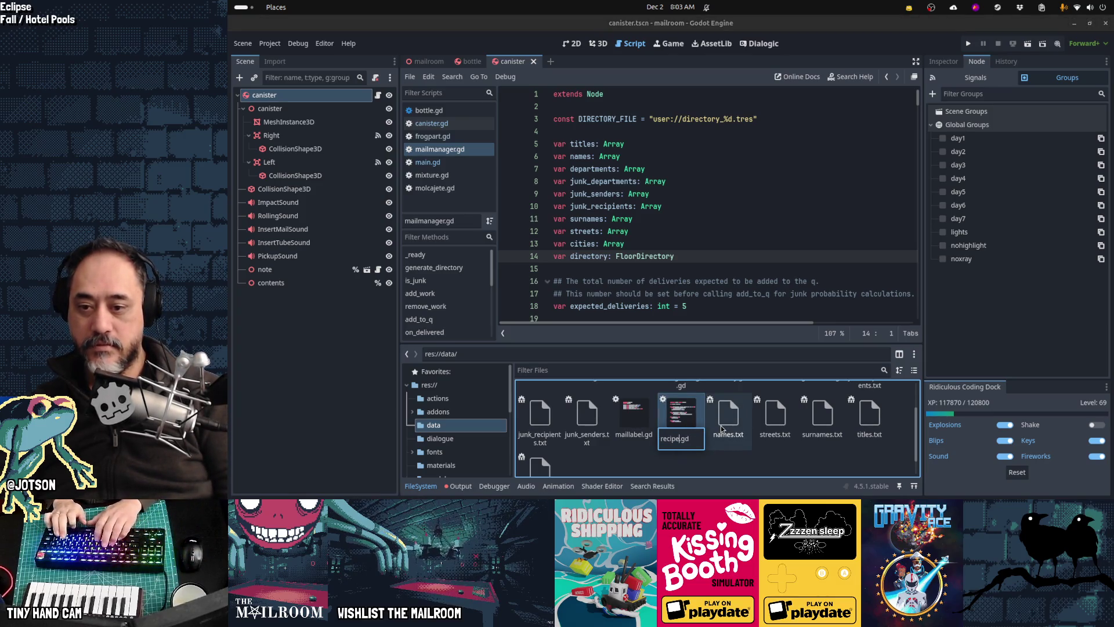
key("Return")
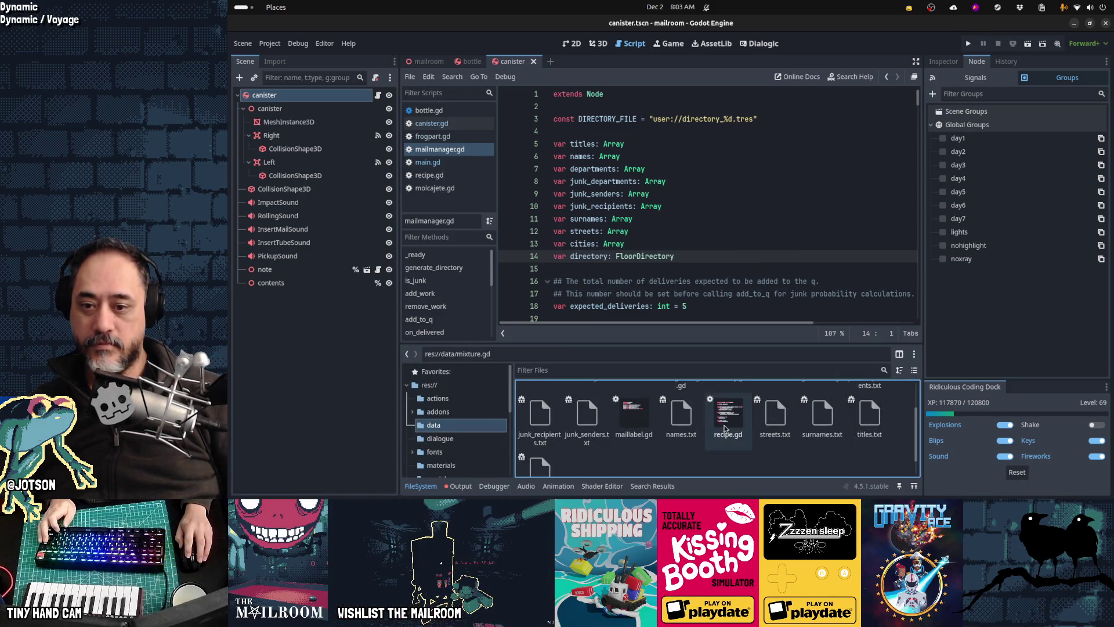
double_click(721, 429)
left_click(671, 256)
key("alt+Tab")
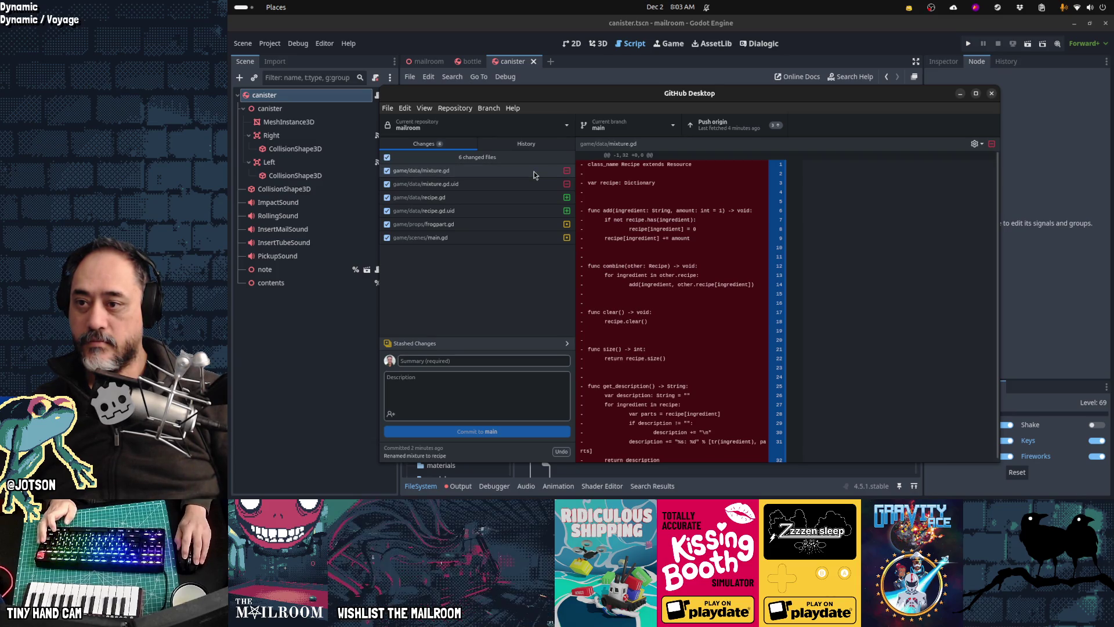
Review the diffs for mixture.gd, recipe.gd, their .uid files, frogpart.gd and main.gd.
left_click(520, 184)
left_click(517, 175)
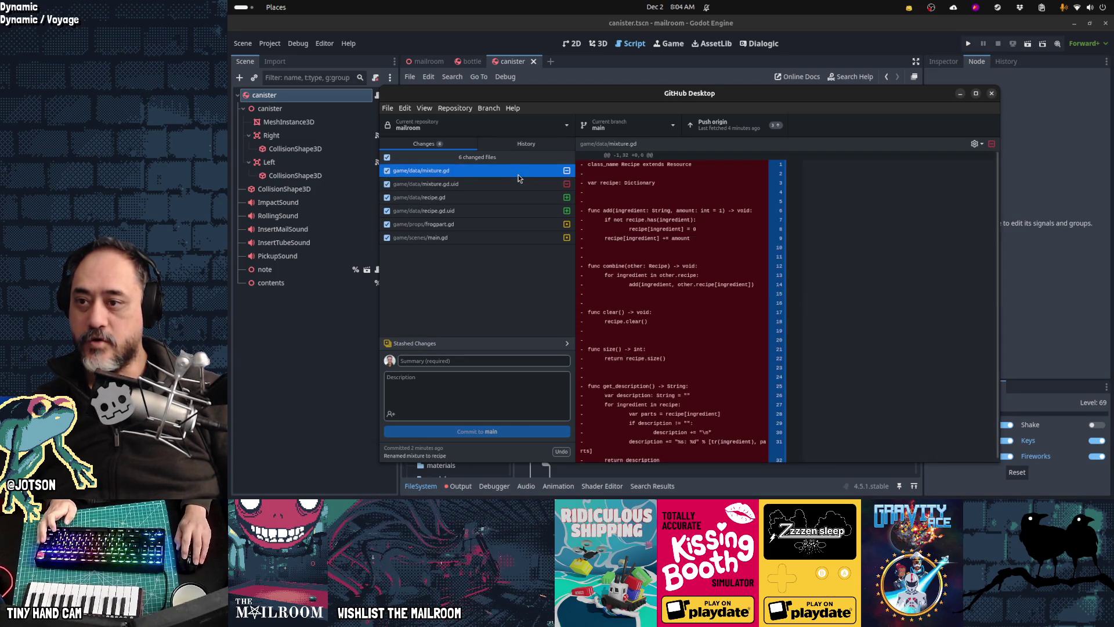
left_click(514, 183)
left_click(514, 202)
left_click(513, 208)
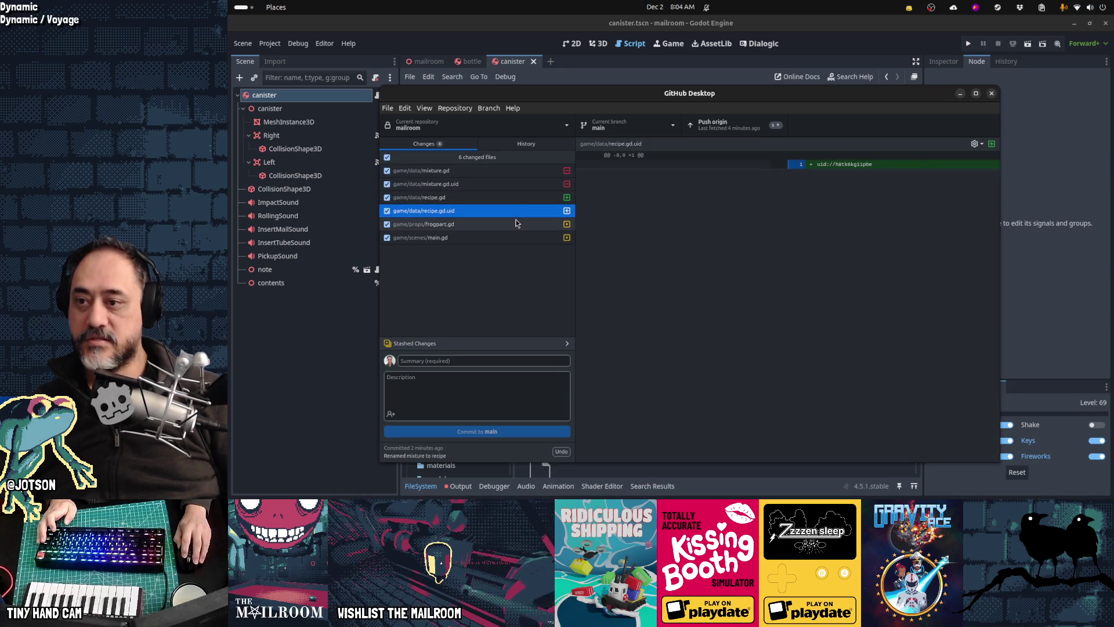
left_click(516, 224)
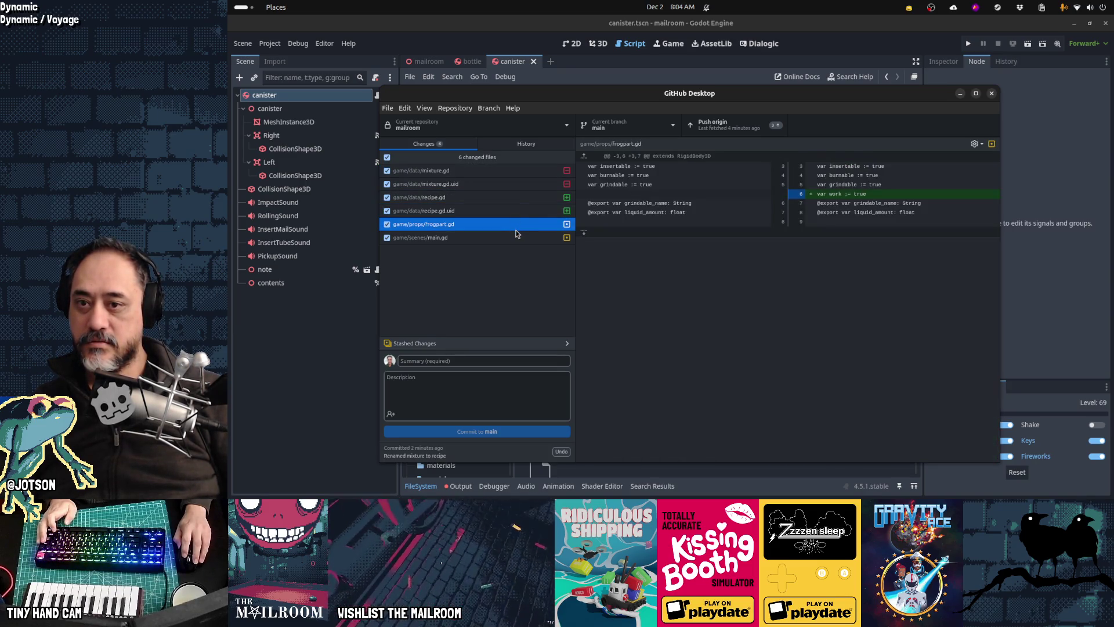
left_click(514, 235)
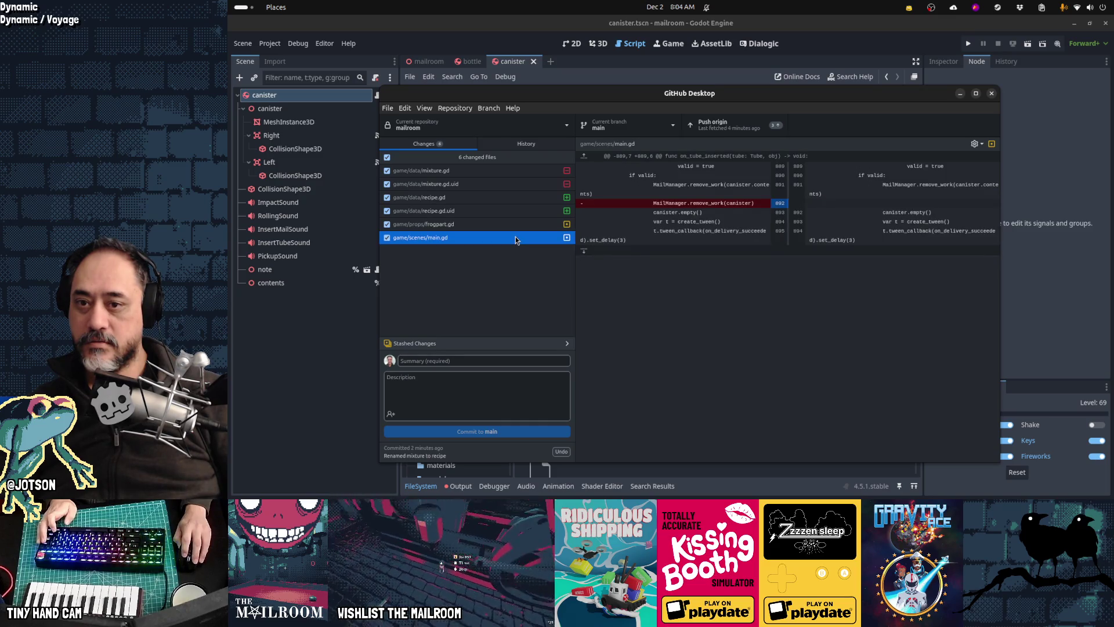
Discard the unrelated changes to main.gd and frogpart.gd.
right_click(515, 236)
left_click(520, 244)
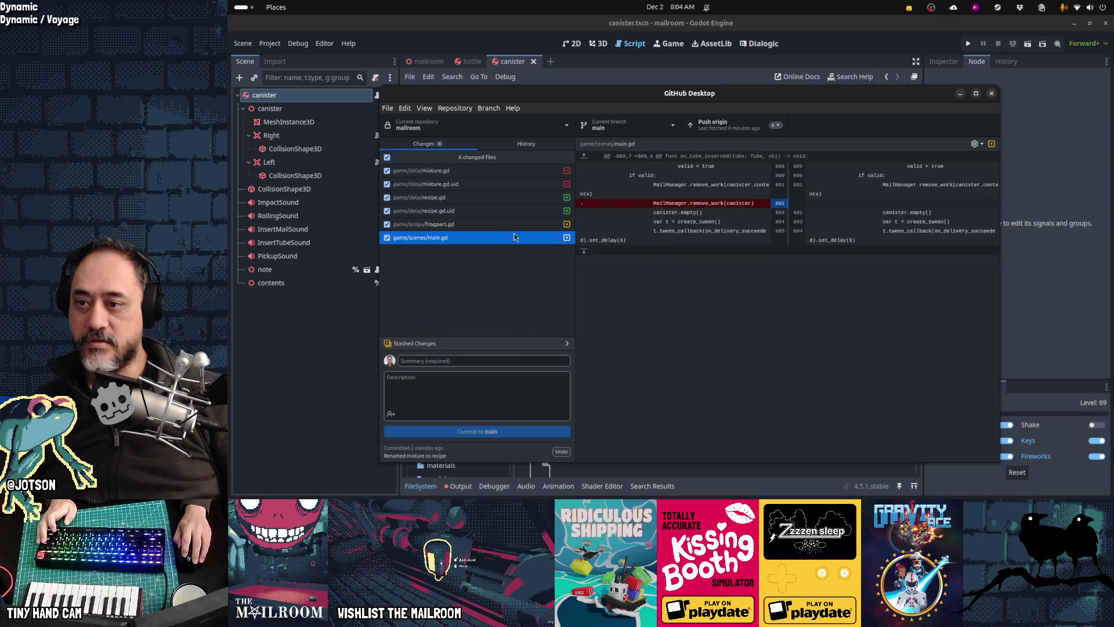
right_click(507, 224)
left_click(519, 232)
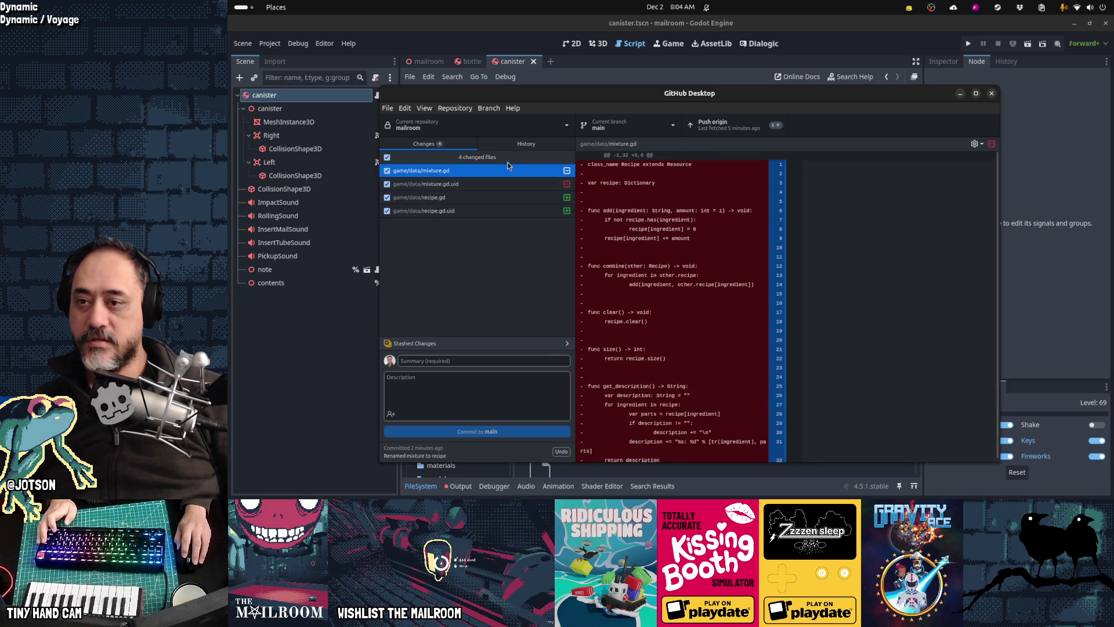
Amend the 'Renamed mixture to recipe' commit with the rename changes, then return to Godot.
left_click(514, 149)
right_click(496, 179)
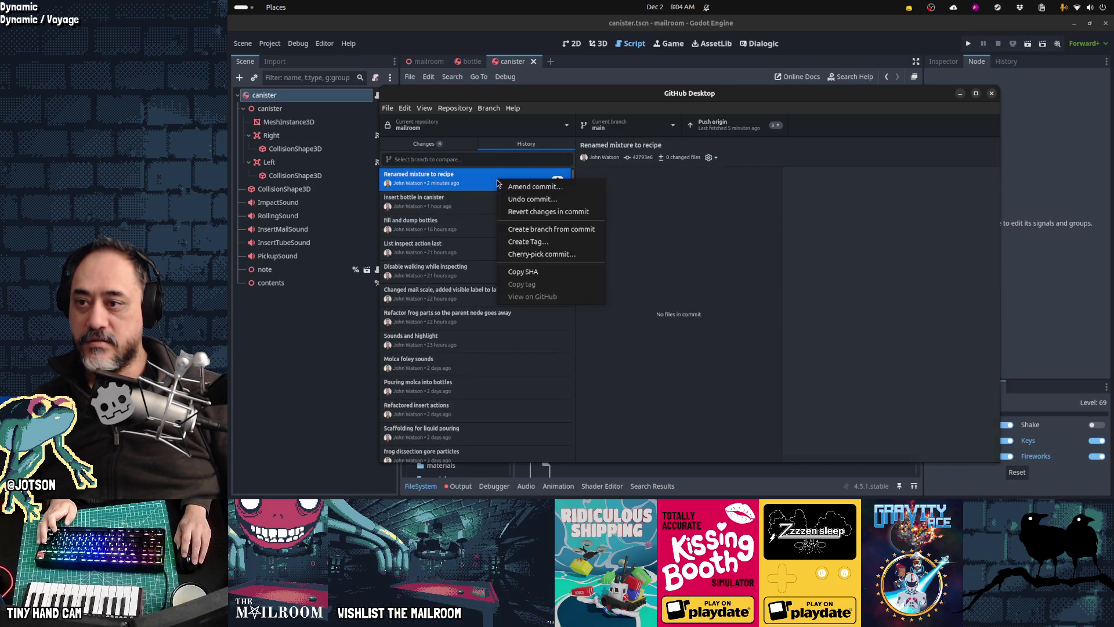
left_click(505, 187)
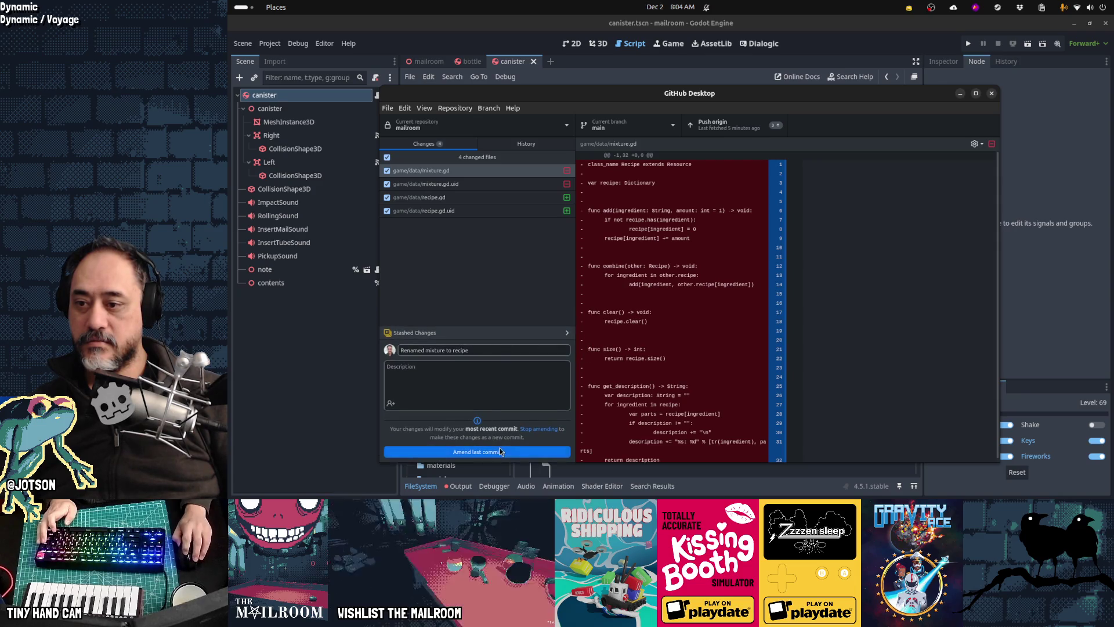
left_click(522, 451)
left_click(670, 68)
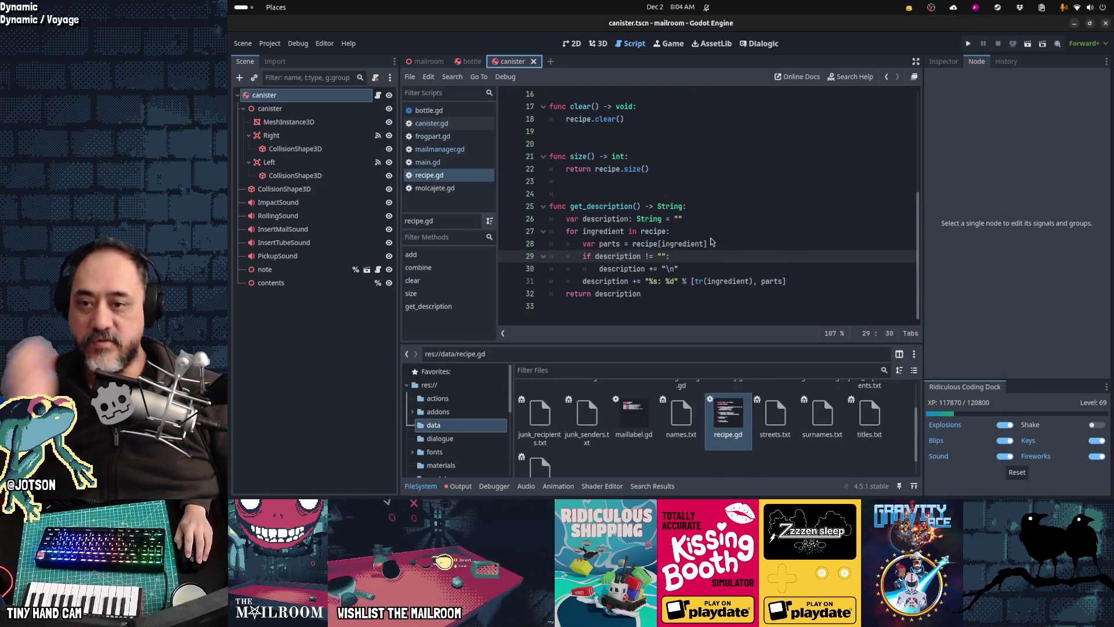
Look over recipe.gd's Resource base type and its recipe Dictionary declaration.
scroll(701, 204, "up", 5)
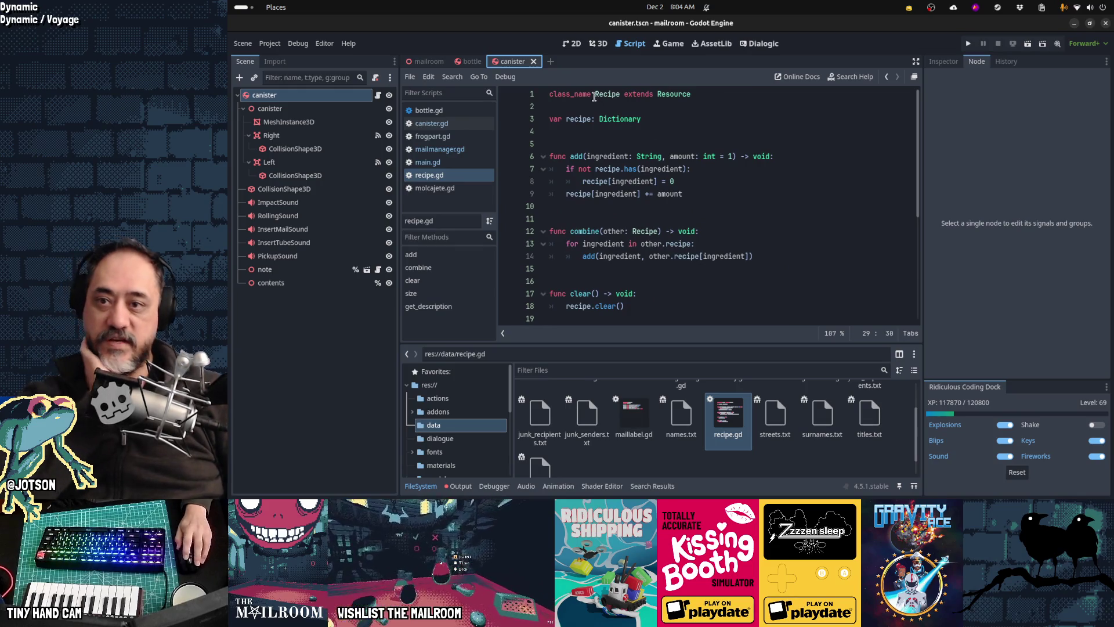
double_click(674, 94)
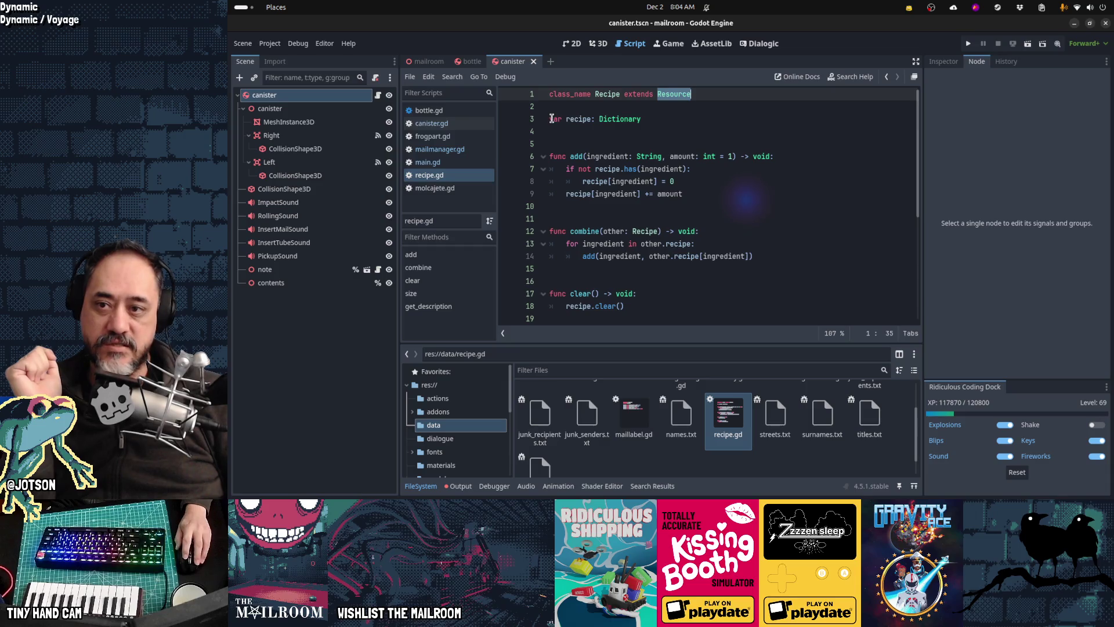
left_click_drag(550, 118, 659, 118)
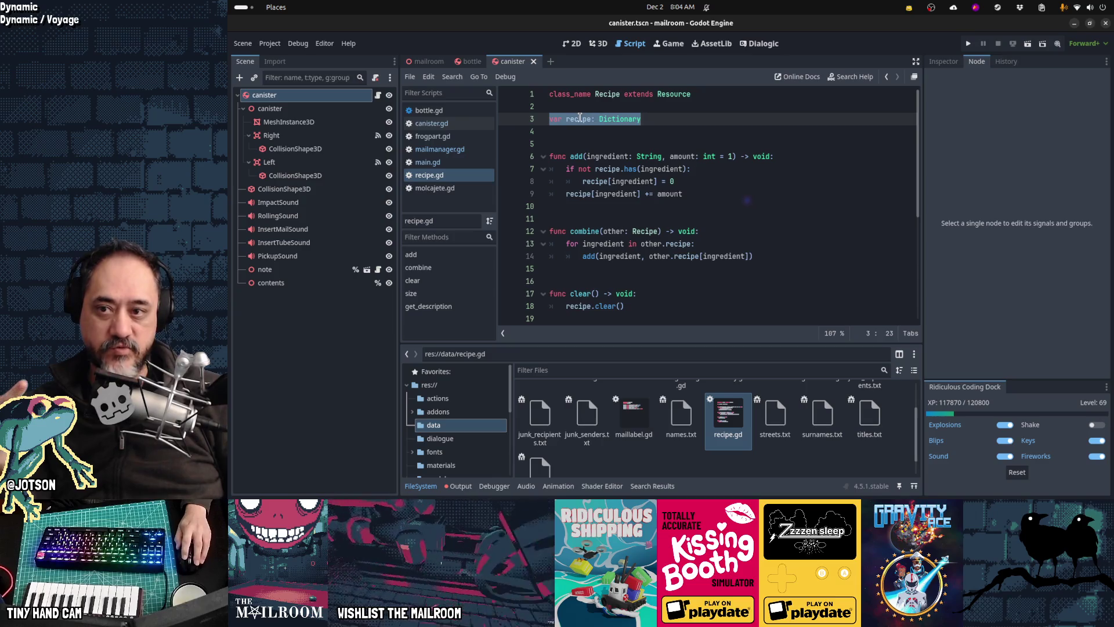
left_click(575, 152)
scroll(580, 148, "down", 2)
scroll(582, 146, "up", 2)
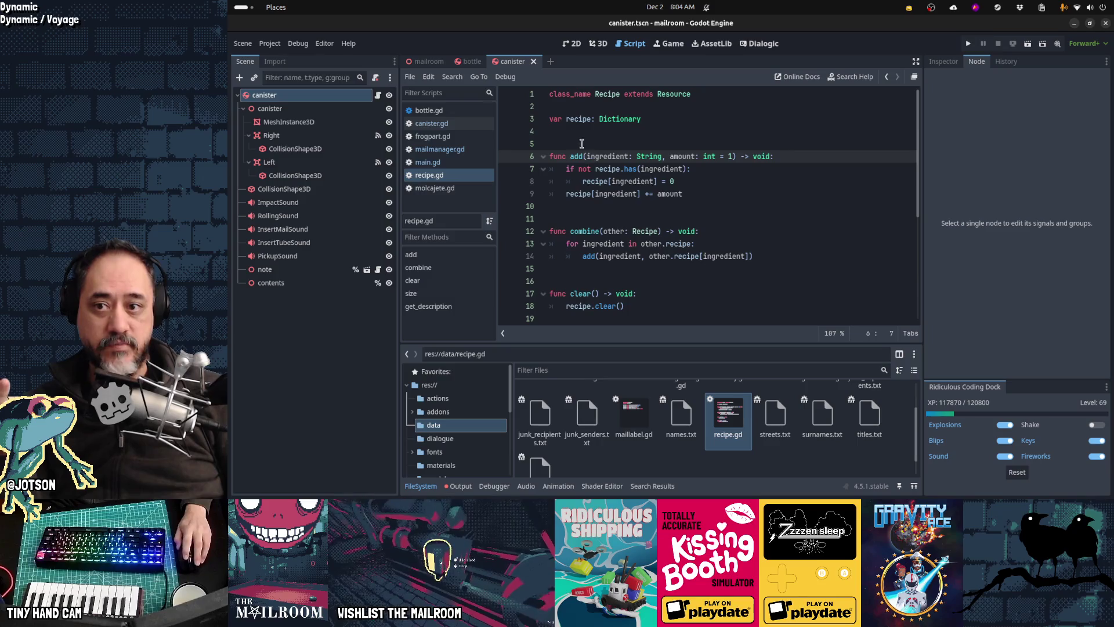
left_click(600, 129)
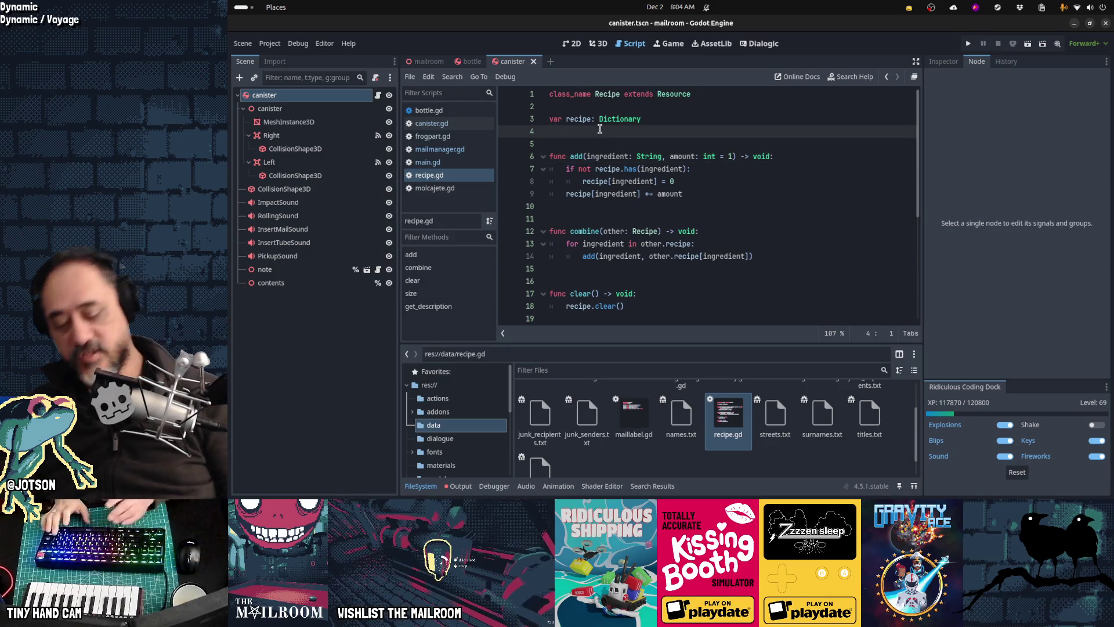
Quick-open gamestate.gd and highlight its exported variables on lines 8–15.
key("ctrl+alt+o")
type("gamest")
key("Return")
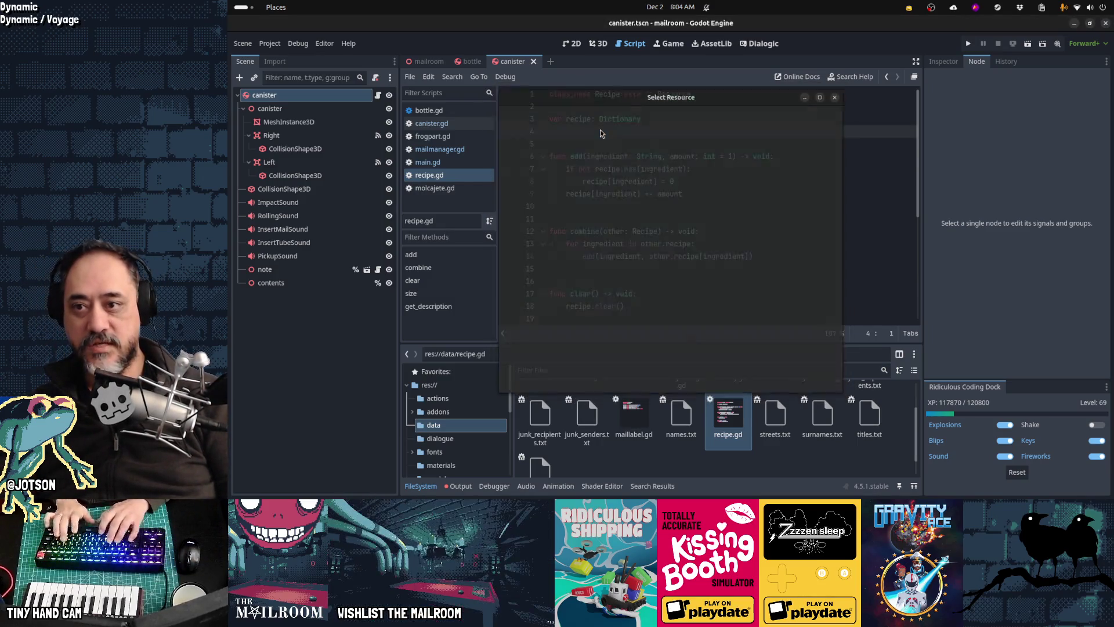
key("ctrl+Home")
scroll(606, 116, "down", 2)
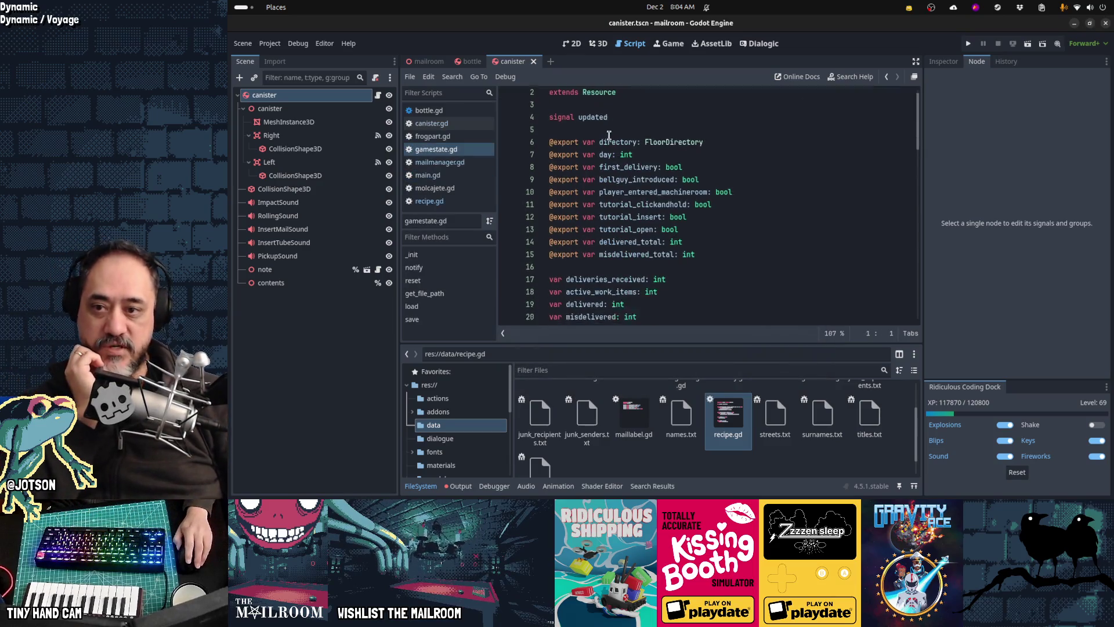
left_click_drag(609, 111, 696, 194)
Highlight gamestate.gd's plain variables on lines 17–23, then go back to main.gd.
left_click_drag(583, 219, 668, 293)
scroll(683, 275, "up", 2)
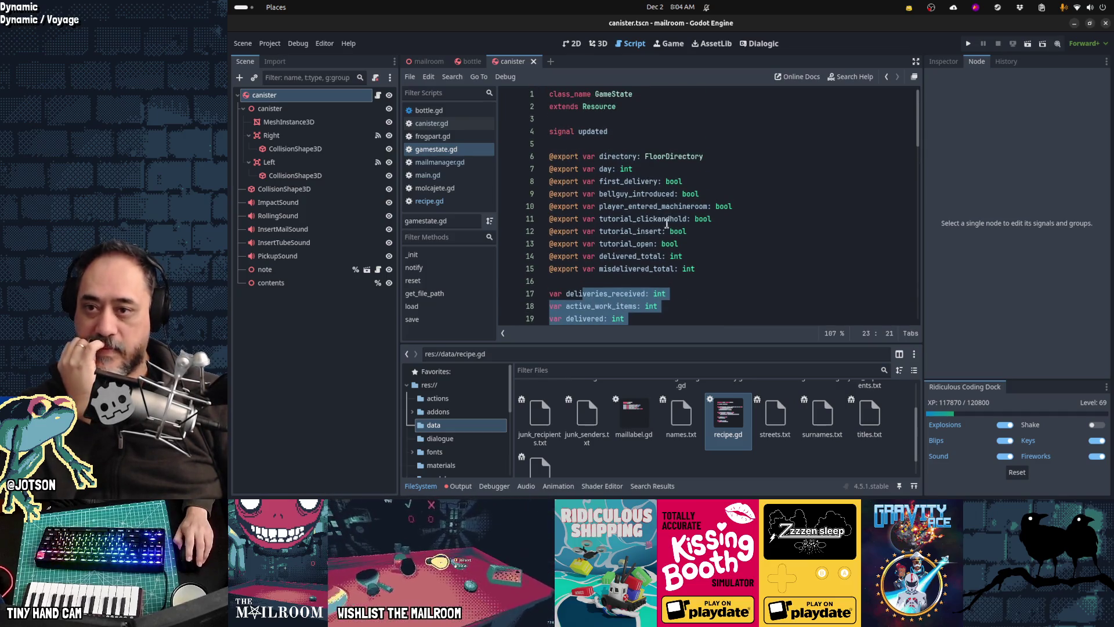
left_click(583, 106)
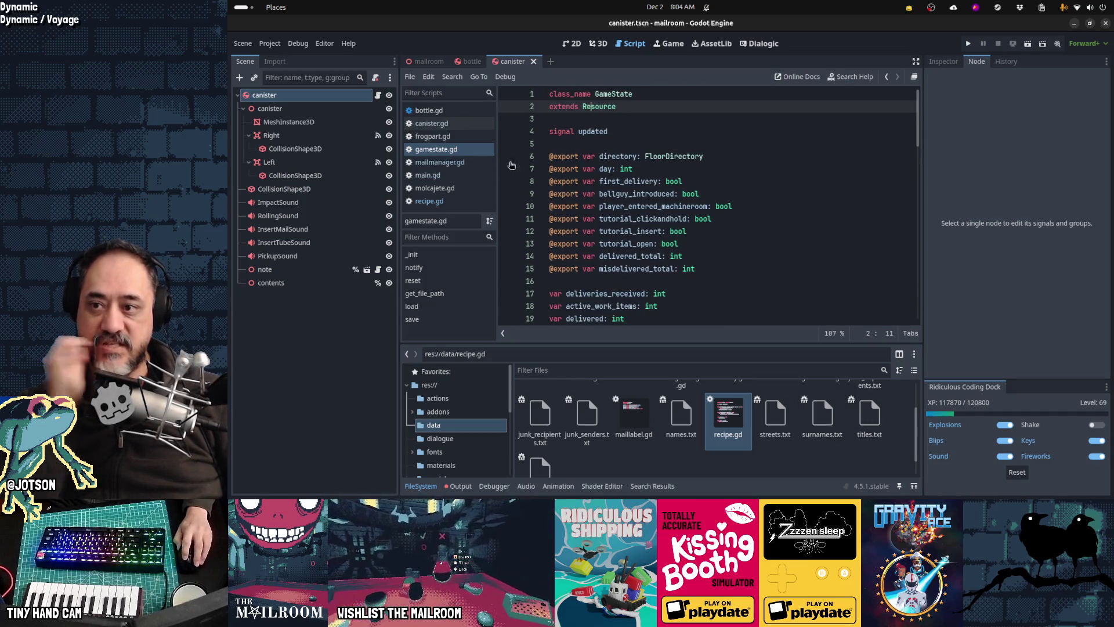
key("alt+Left")
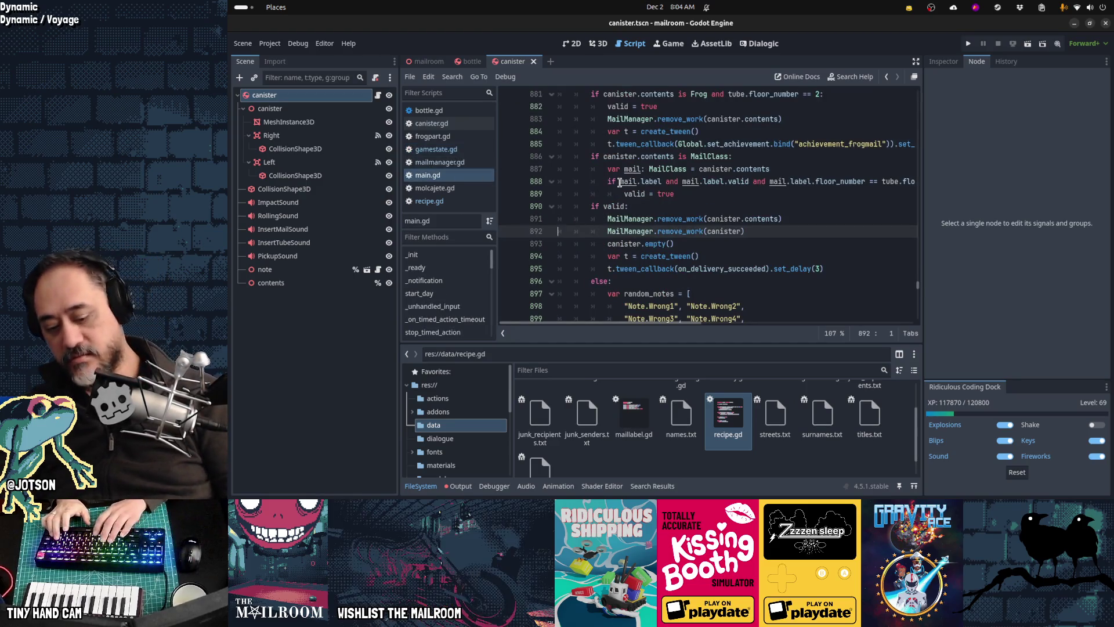
Quick-open global.gd and find the 'gamestat' declaration.
key("shift+alt+o")
type("global.gd")
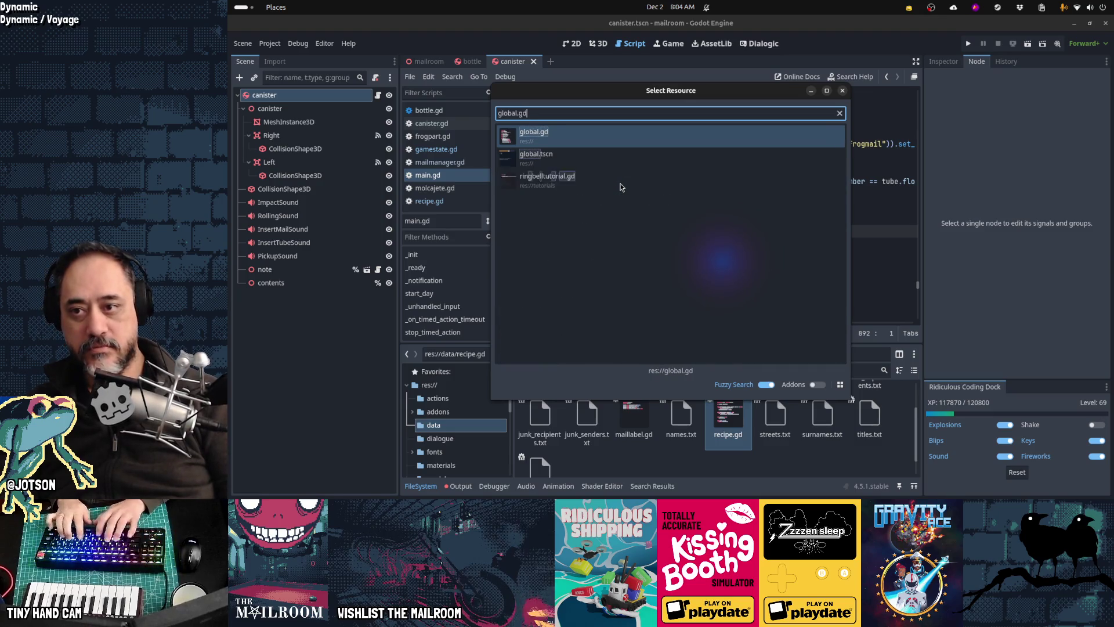
key("Return")
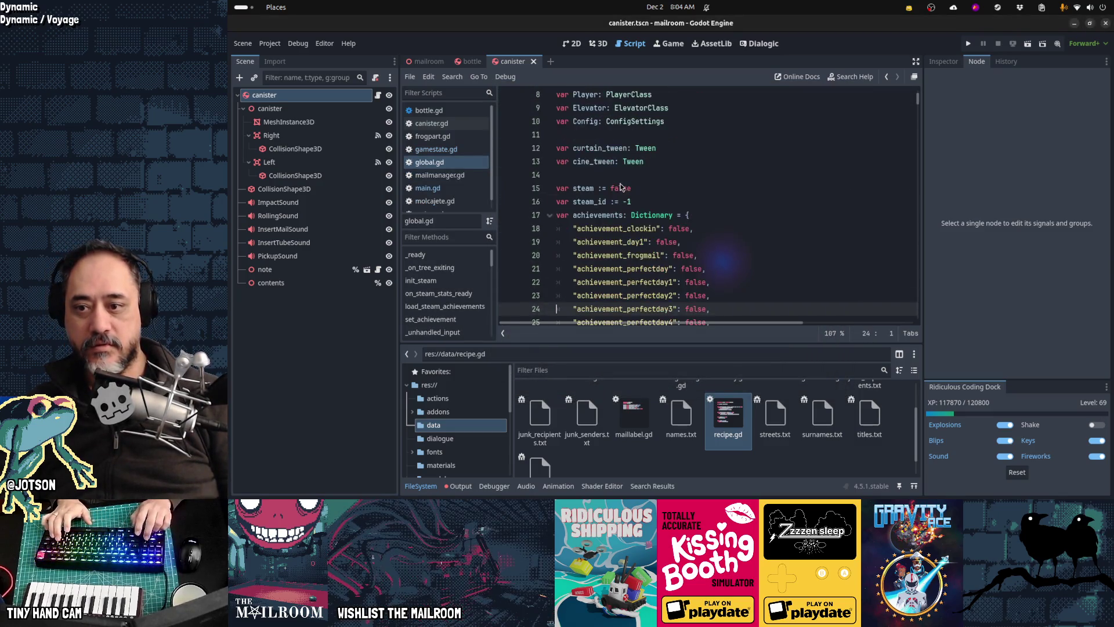
key("ctrl+f")
type("gamestat")
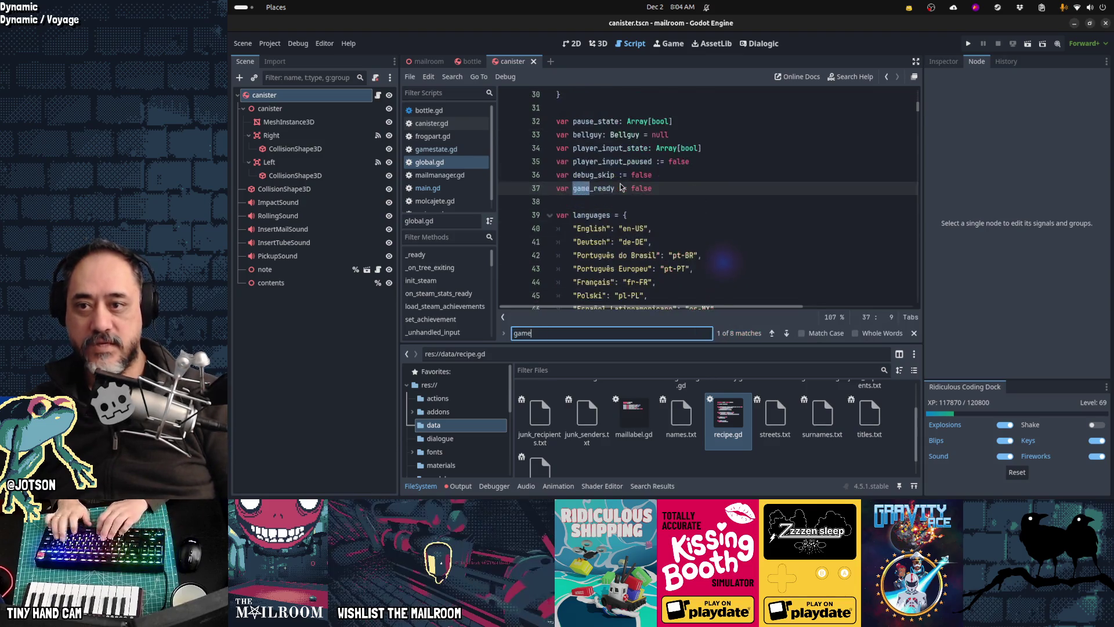
key("Escape")
Add a test 'gamestate.bellguy_introduced = true' line in _ready, then delete it.
key("Home")
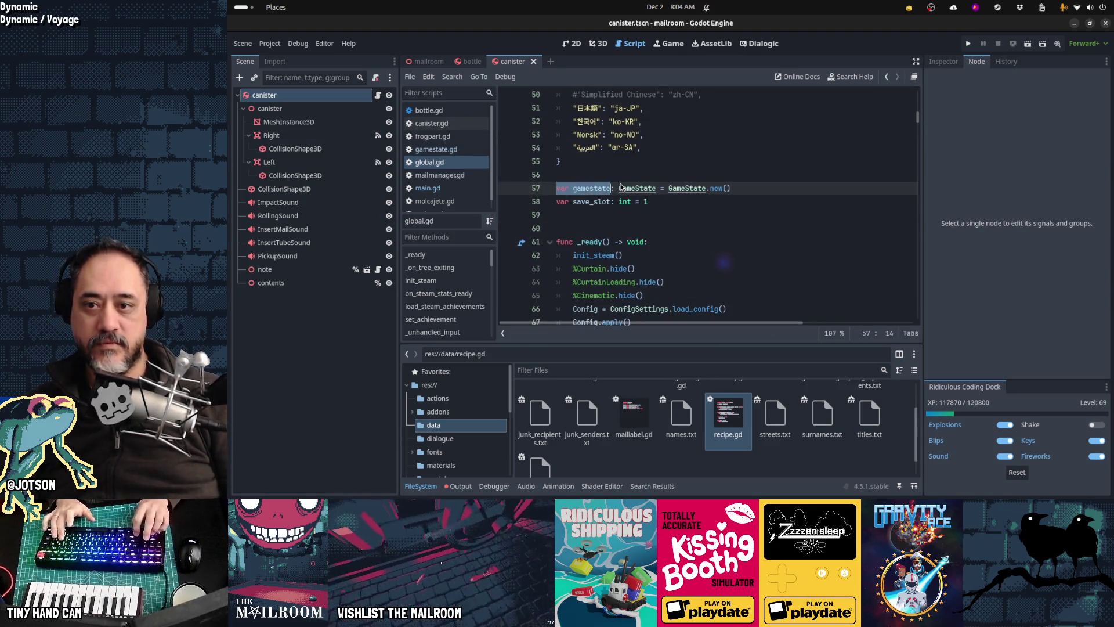
key("shift+End")
key("Down")
key("Down")
key("Down")
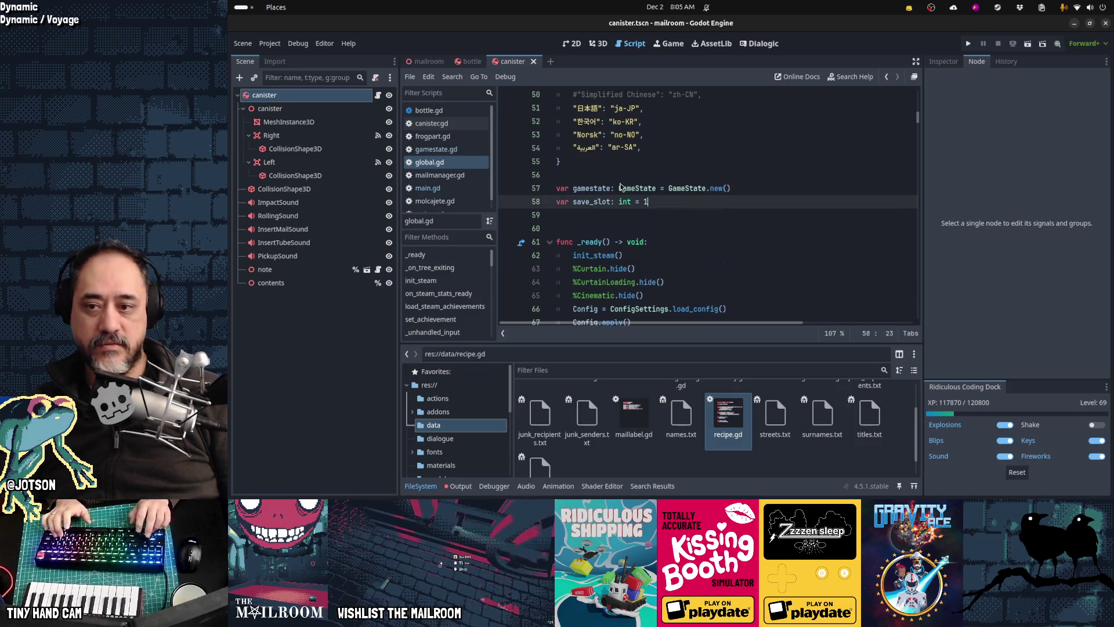
key("Return")
type("gamestate.")
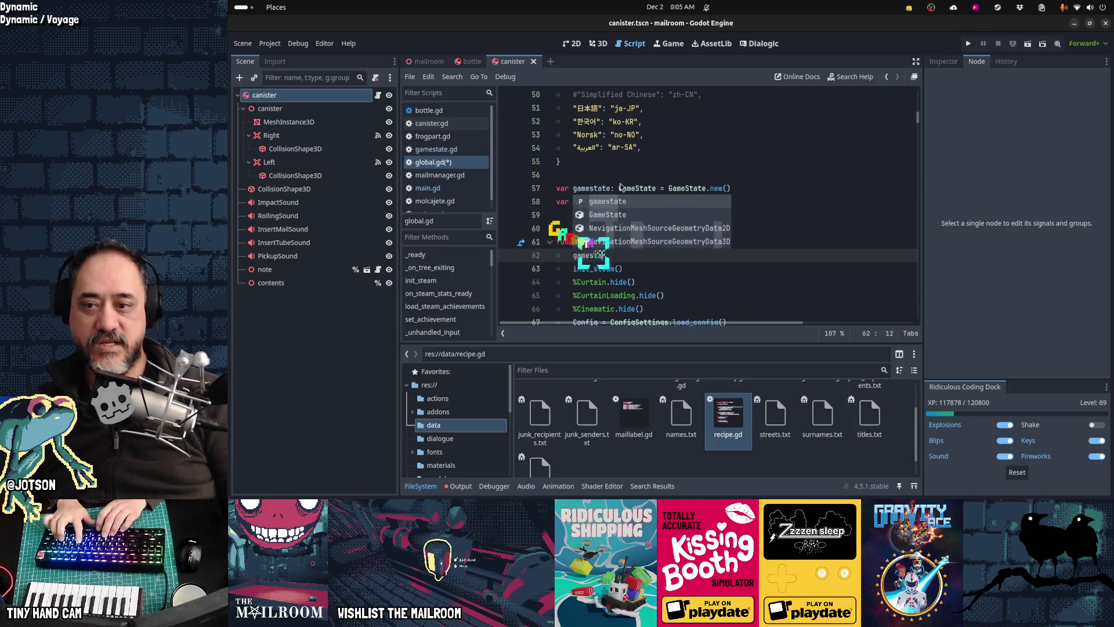
key("Down")
key("Down")
key("Down")
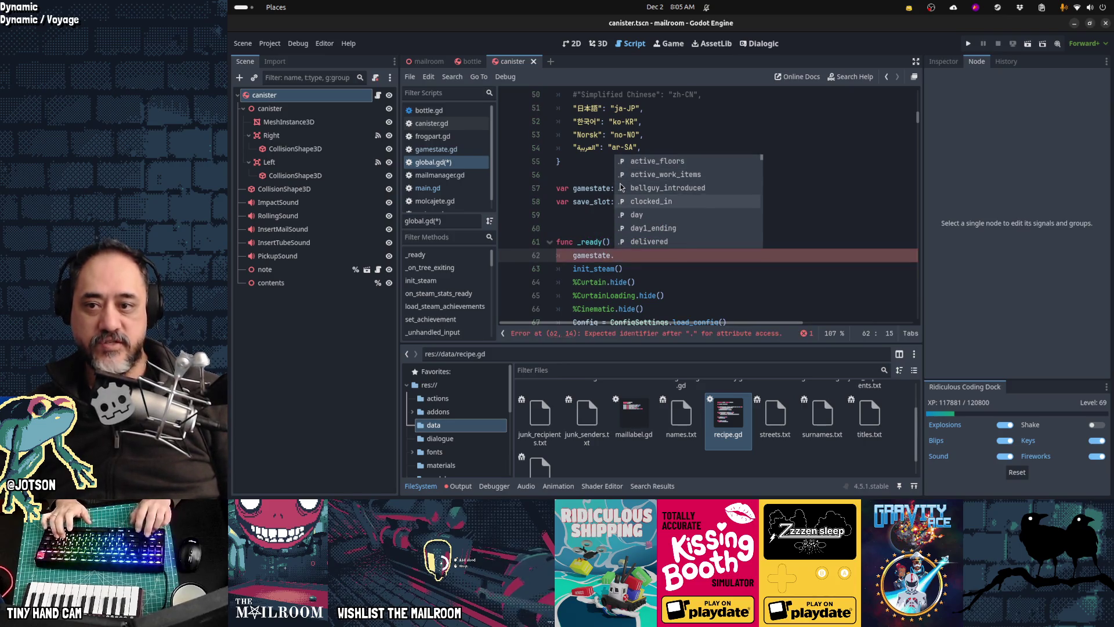
key("Down")
key("Down")
key("Down")
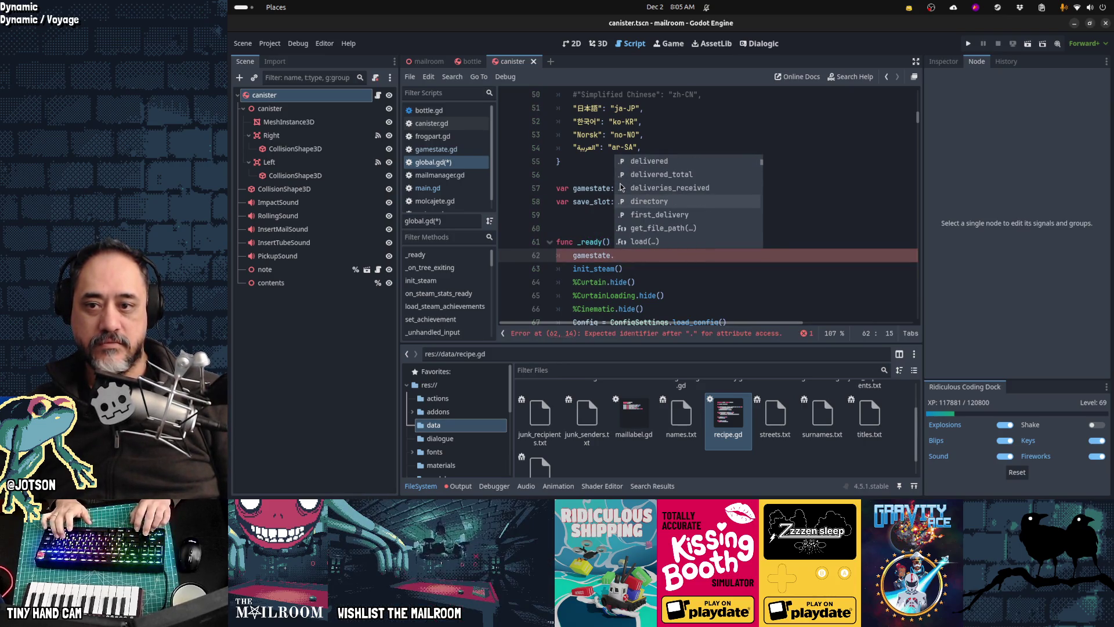
key("Up")
key("Up")
key("Up")
key("Up")
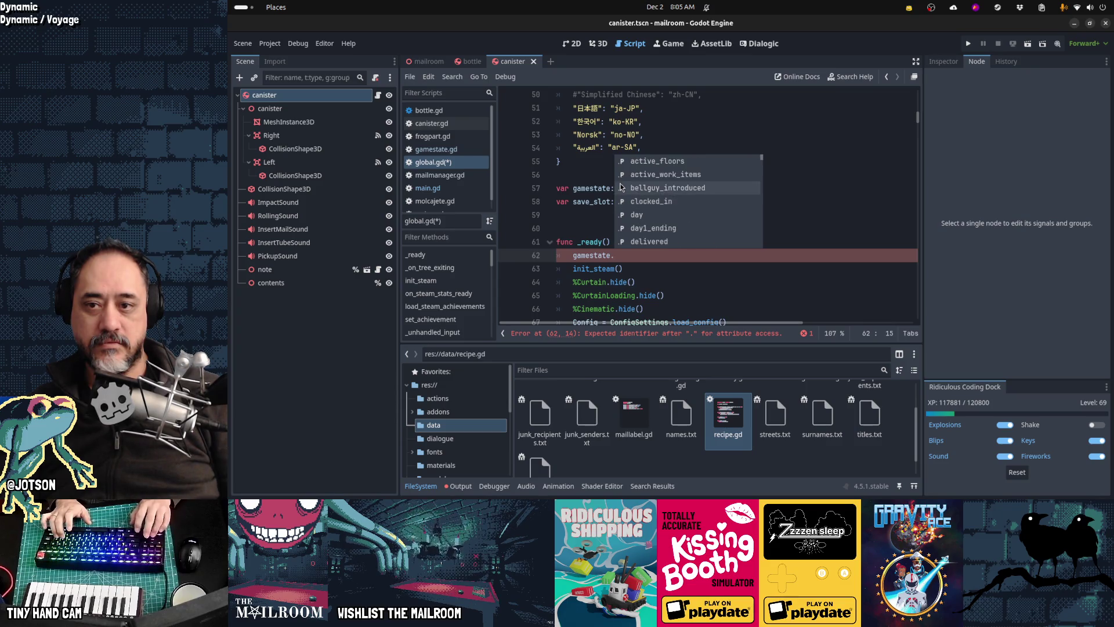
key("Return")
type("= true")
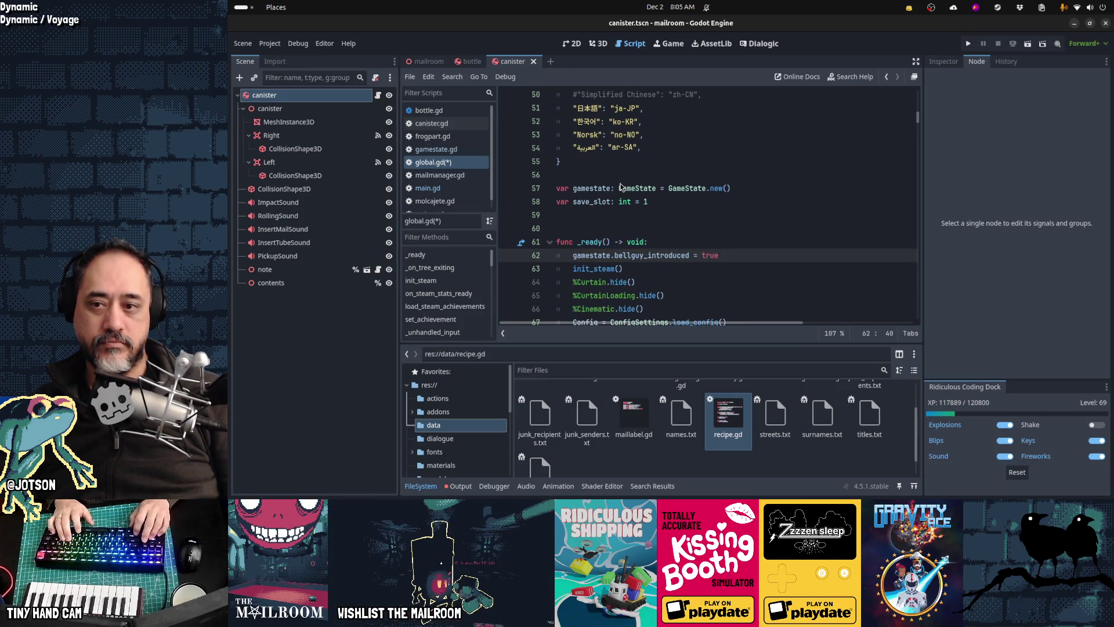
key("shift+Home")
key("BackSpace")
key("BackSpace")
key("BackSpace")
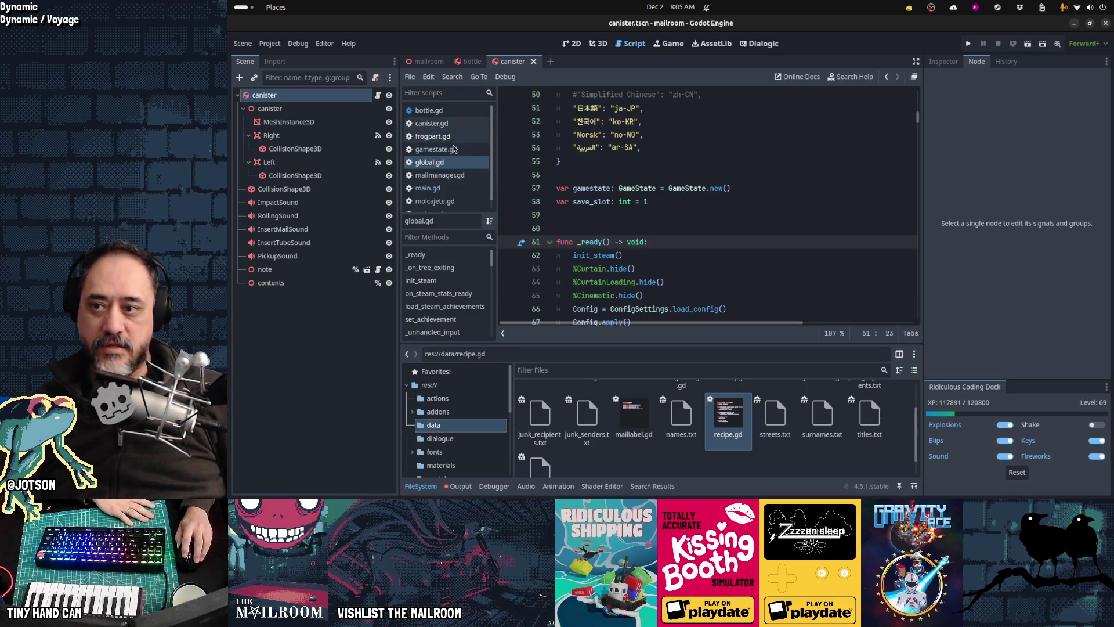
left_click(454, 149)
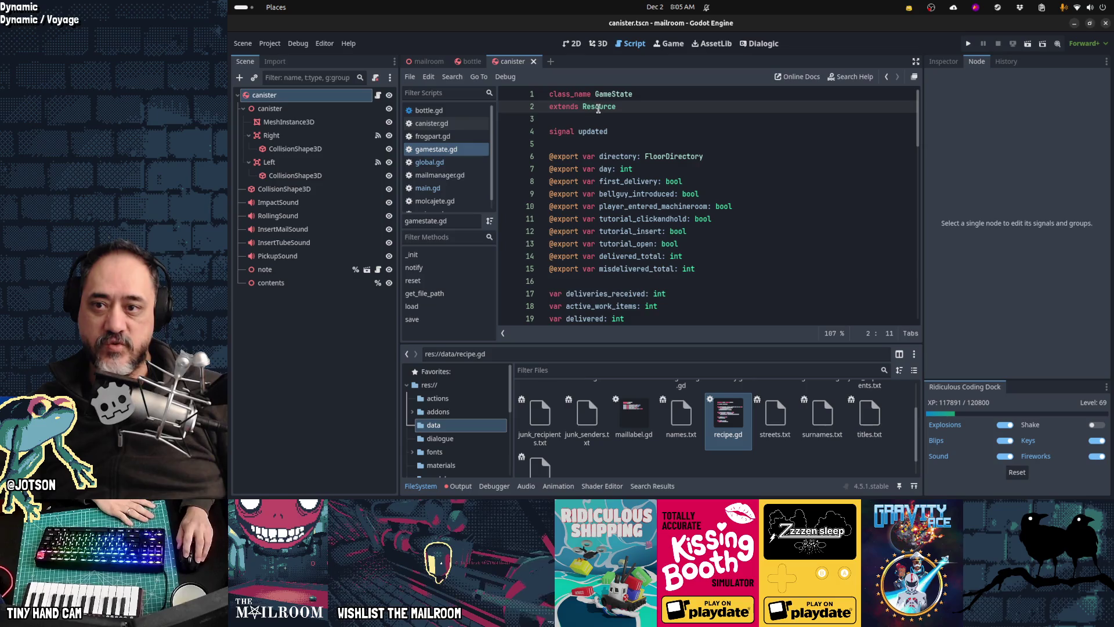
mouse_move(592, 109)
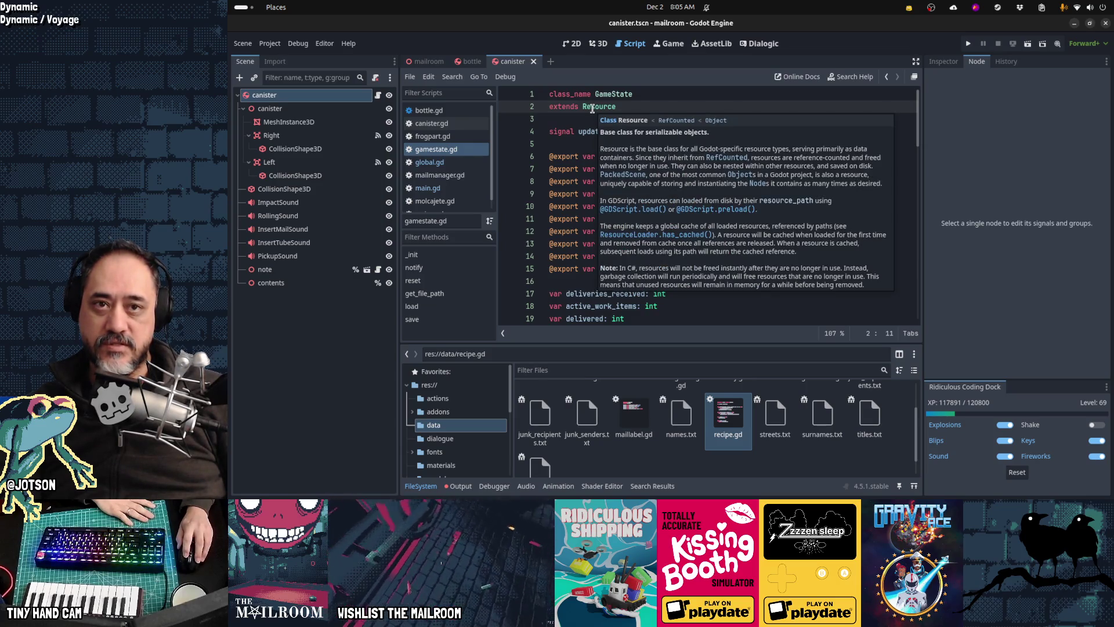
left_click(550, 156)
left_click_drag(549, 156, 578, 155)
double_click(592, 109)
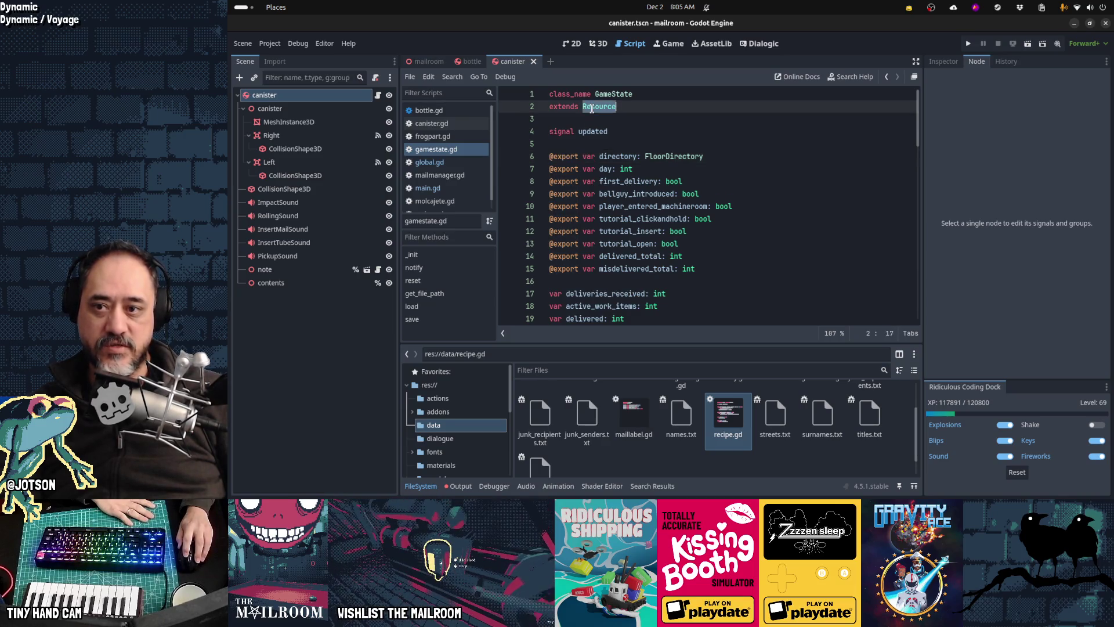
double_click(565, 155)
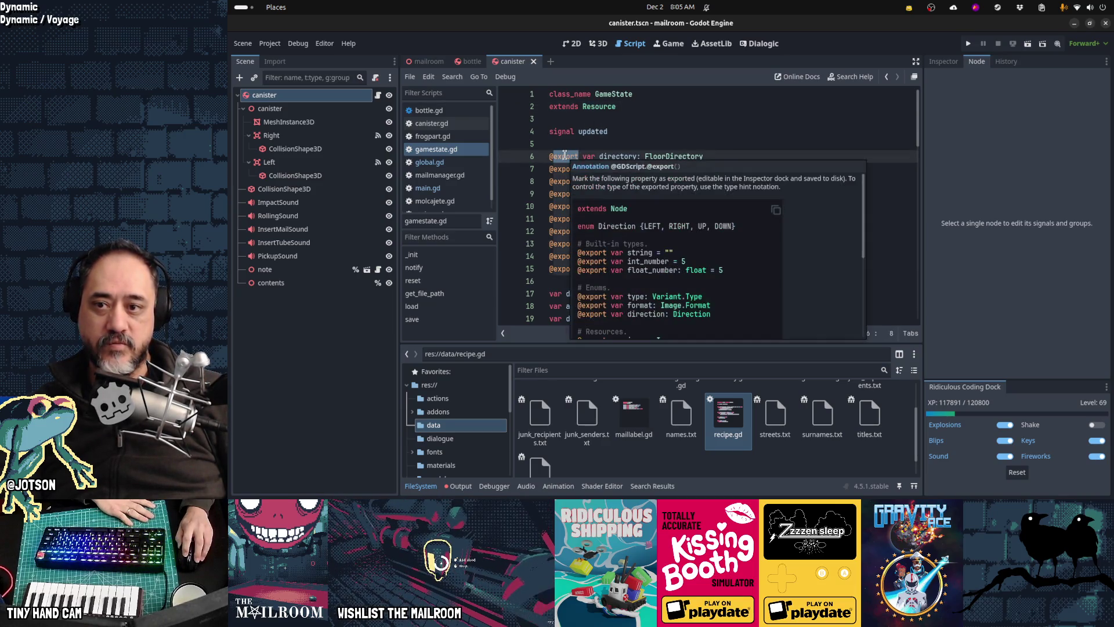
left_click(709, 154)
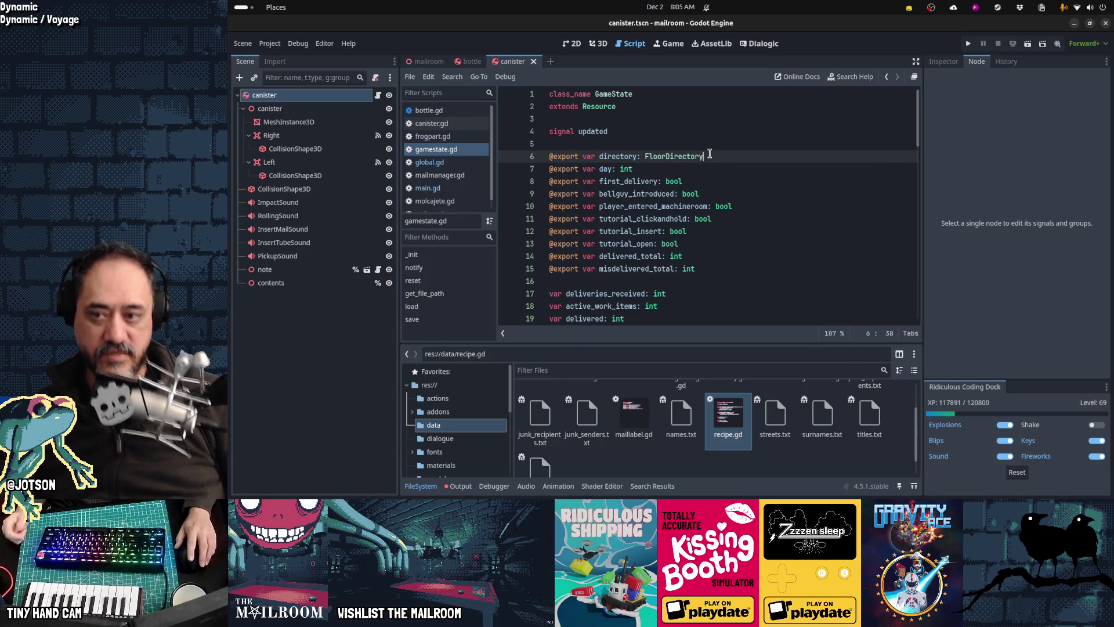
mouse_move(571, 155)
left_mouse_down()
mouse_move(647, 268)
mouse_move(696, 255)
left_mouse_up()
scroll(825, 252, "down", 15)
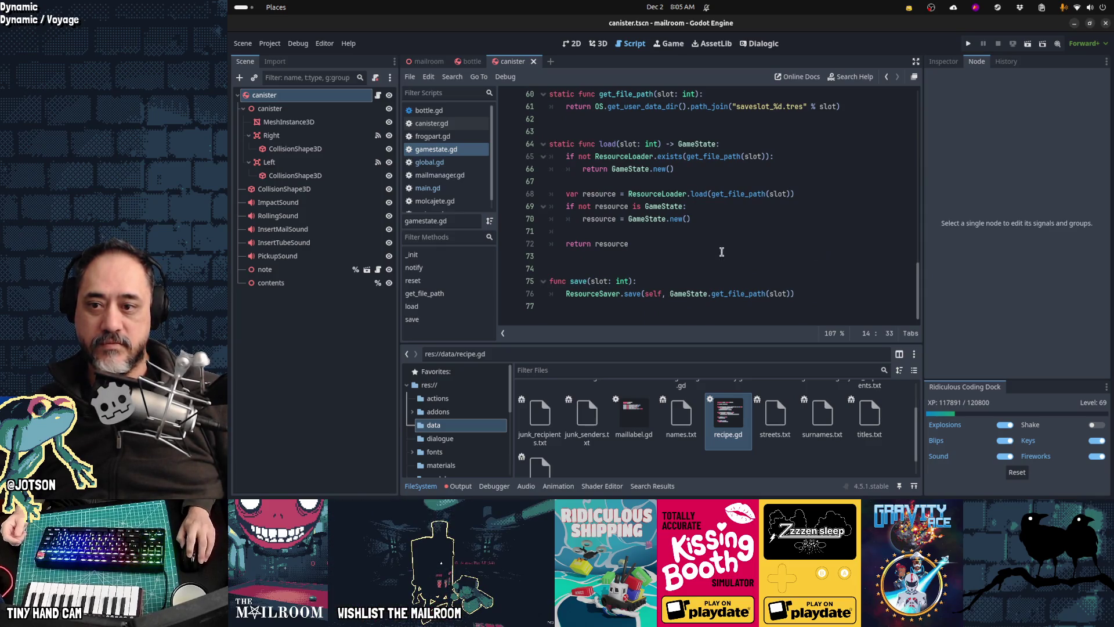
left_click(588, 292)
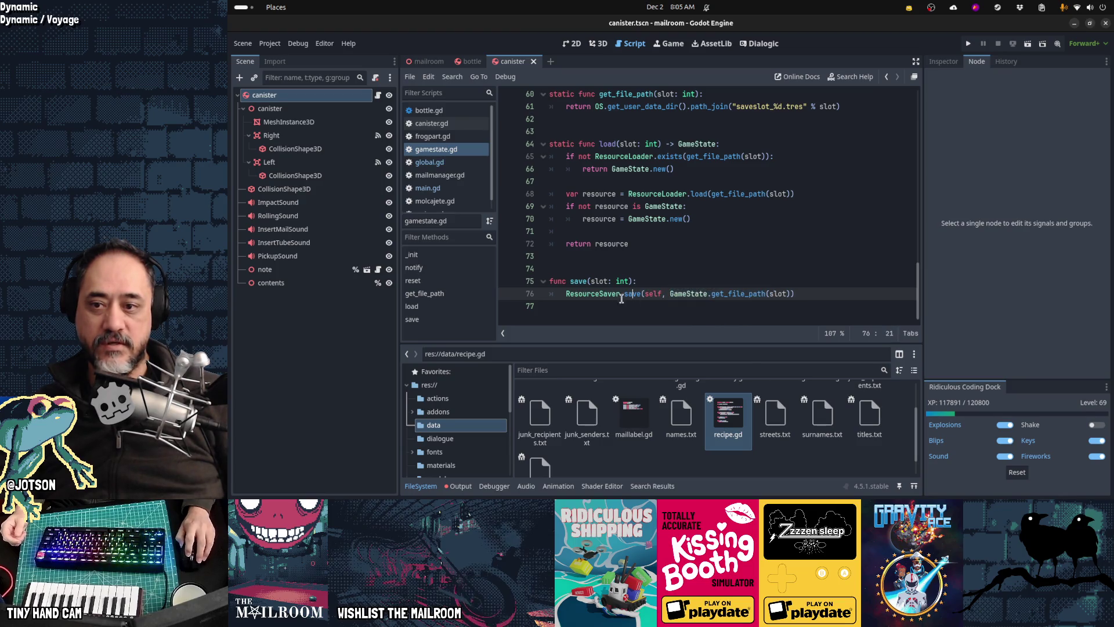
left_click_drag(564, 294, 836, 293)
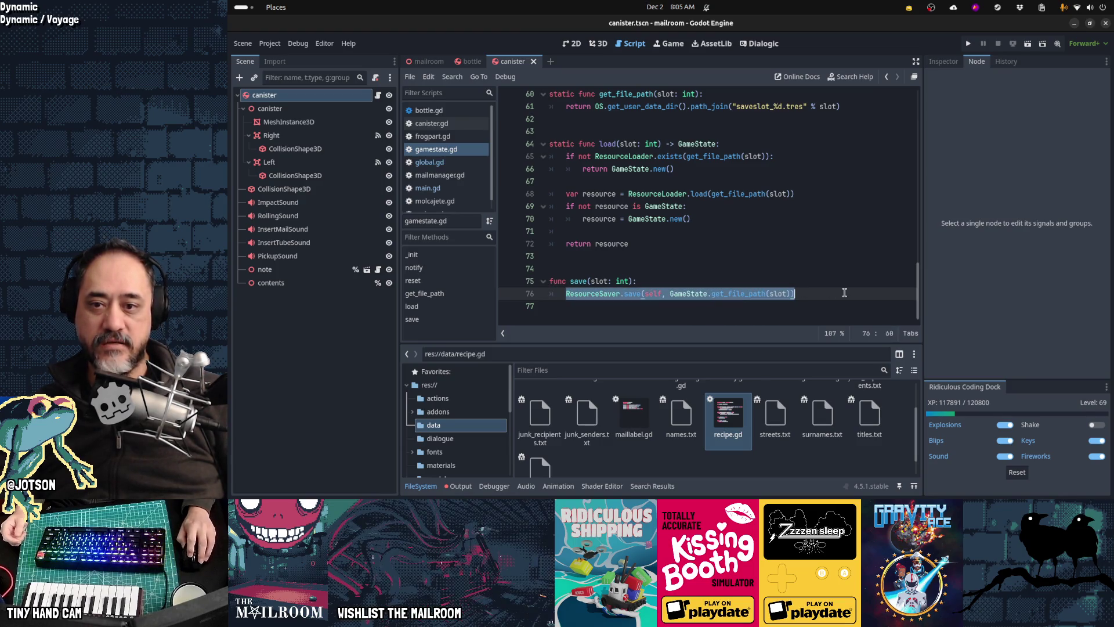
scroll(754, 265, "up", 15)
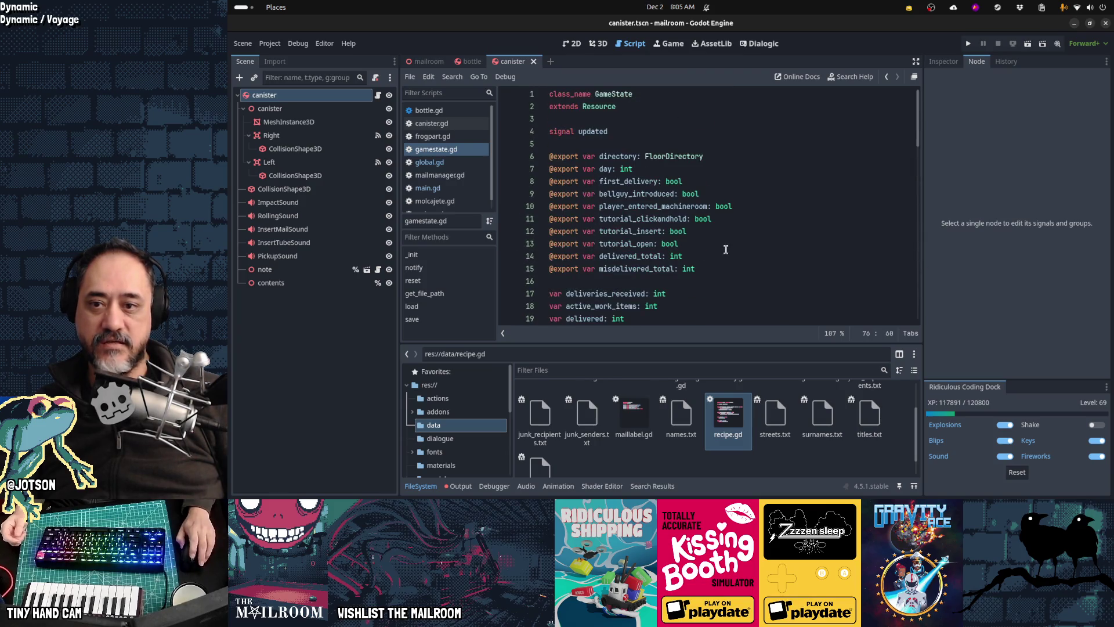
left_click_drag(724, 272, 550, 156)
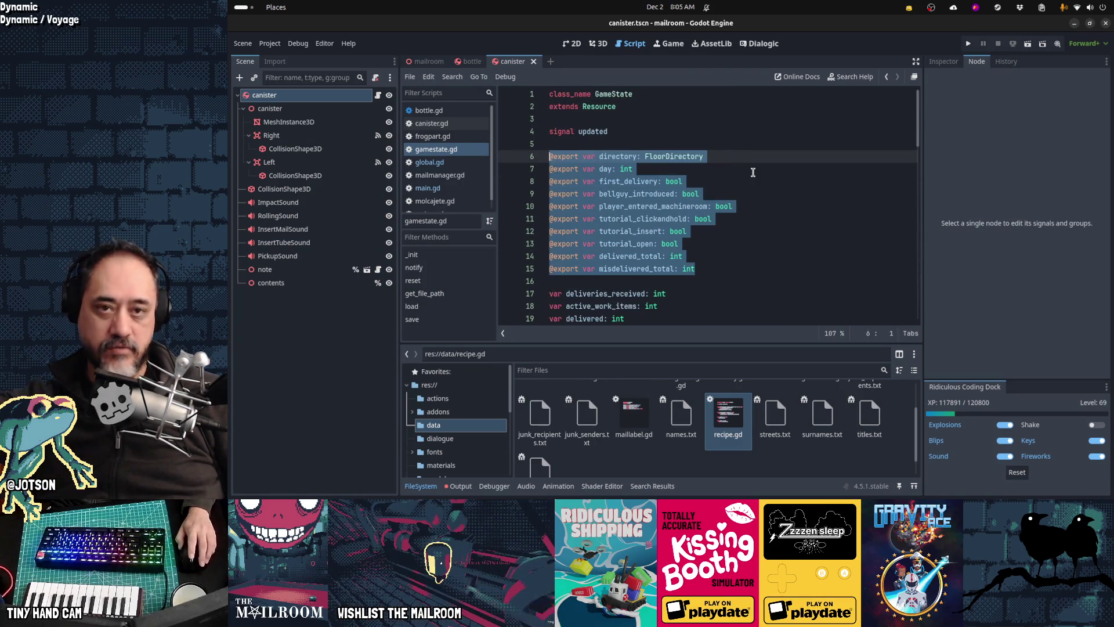
scroll(752, 172, "down", 11)
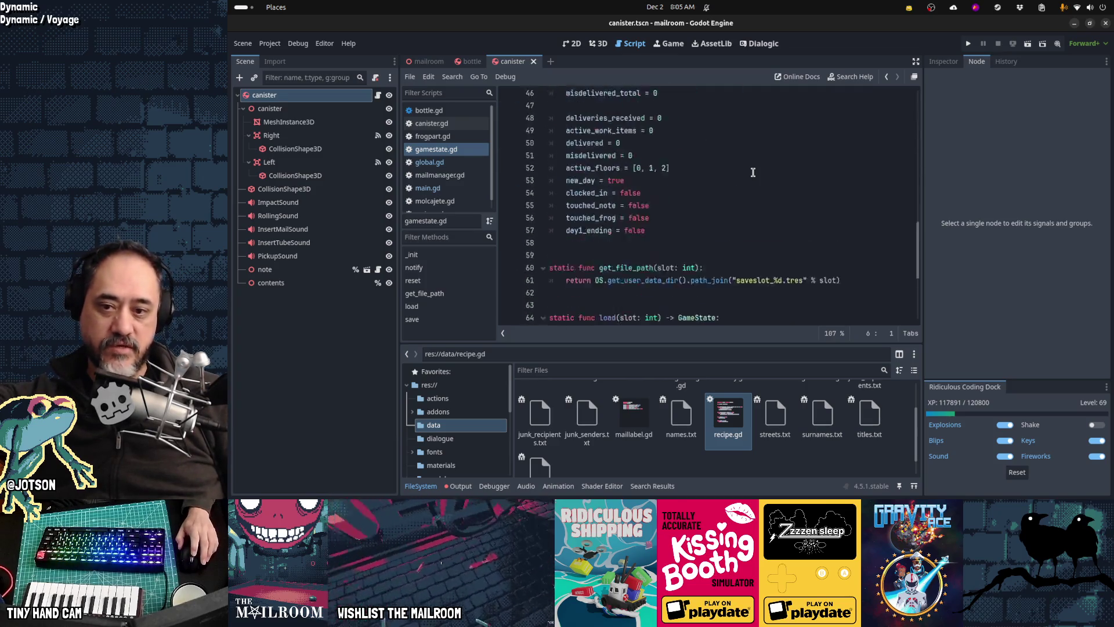
scroll(752, 172, "down", 4)
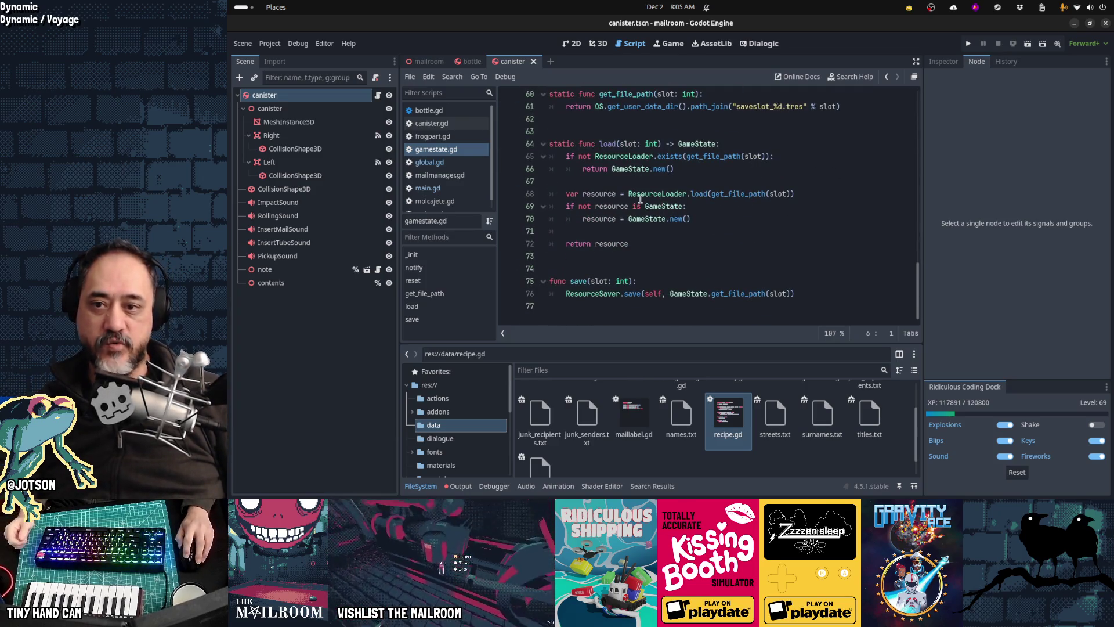
left_click_drag(564, 193, 687, 193)
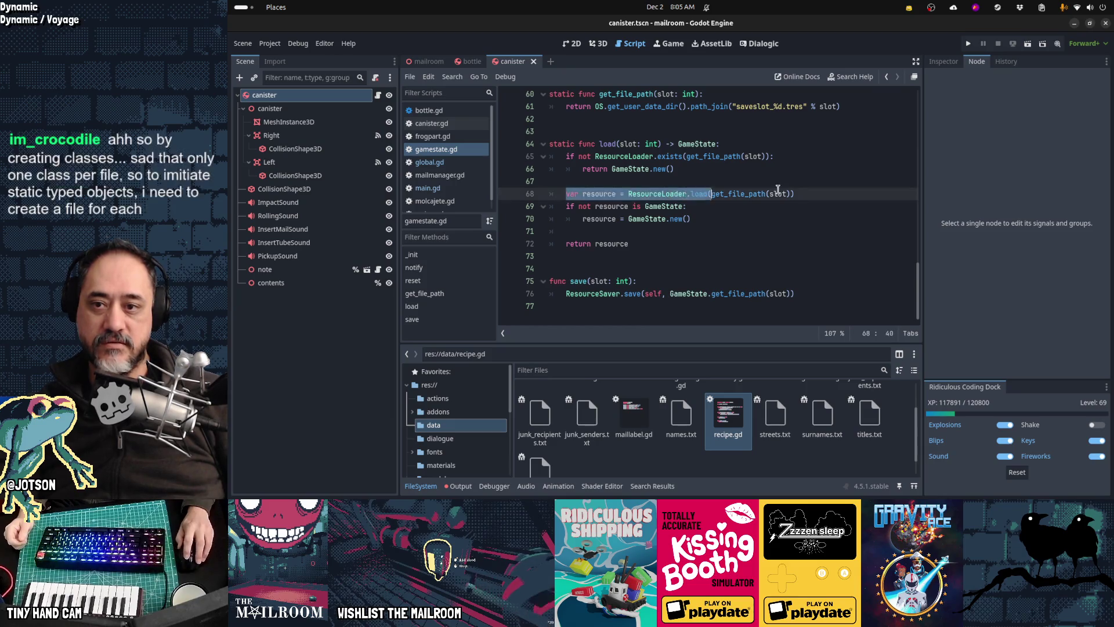
left_click(788, 216)
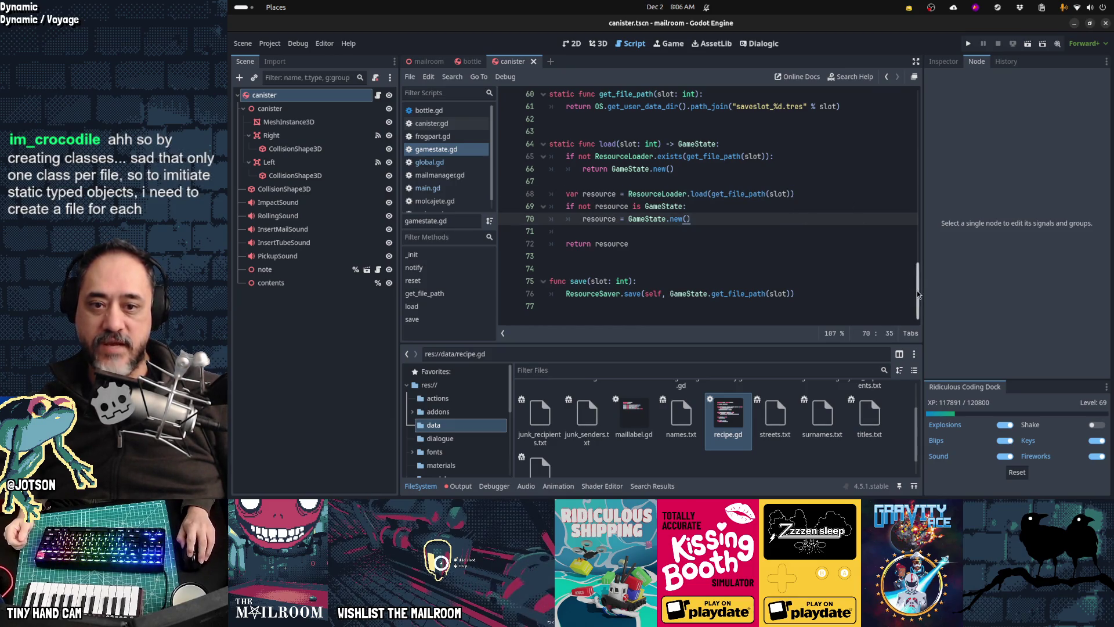
left_click_drag(917, 293, 925, 76)
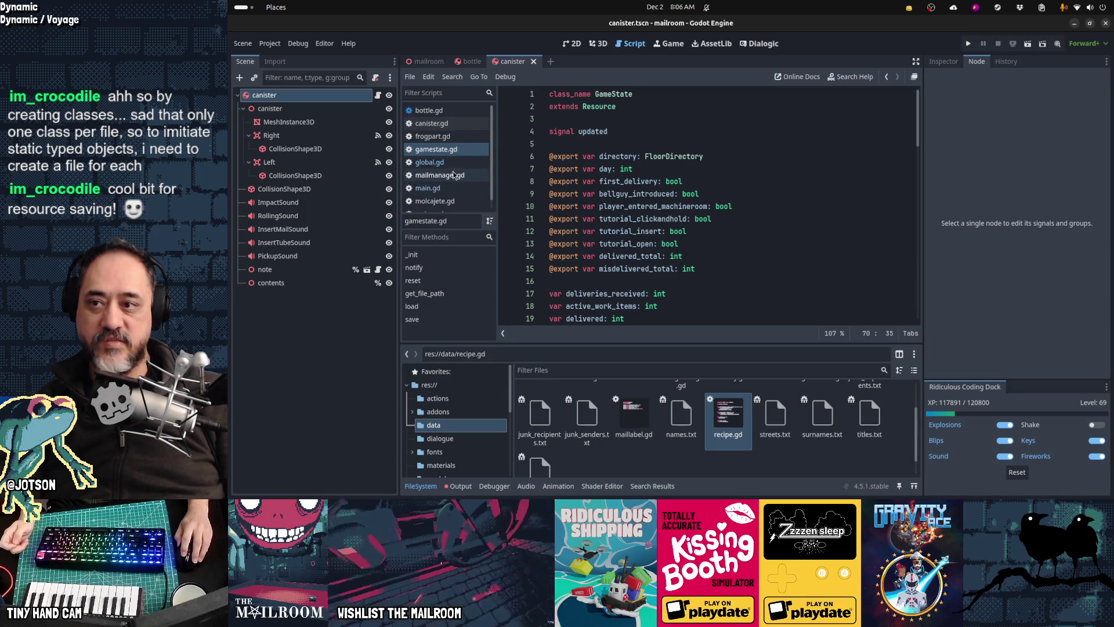
Open mailmanager.gd and find the recipe_q: Array[Recipe] declaration.
scroll(448, 190, "down", 1)
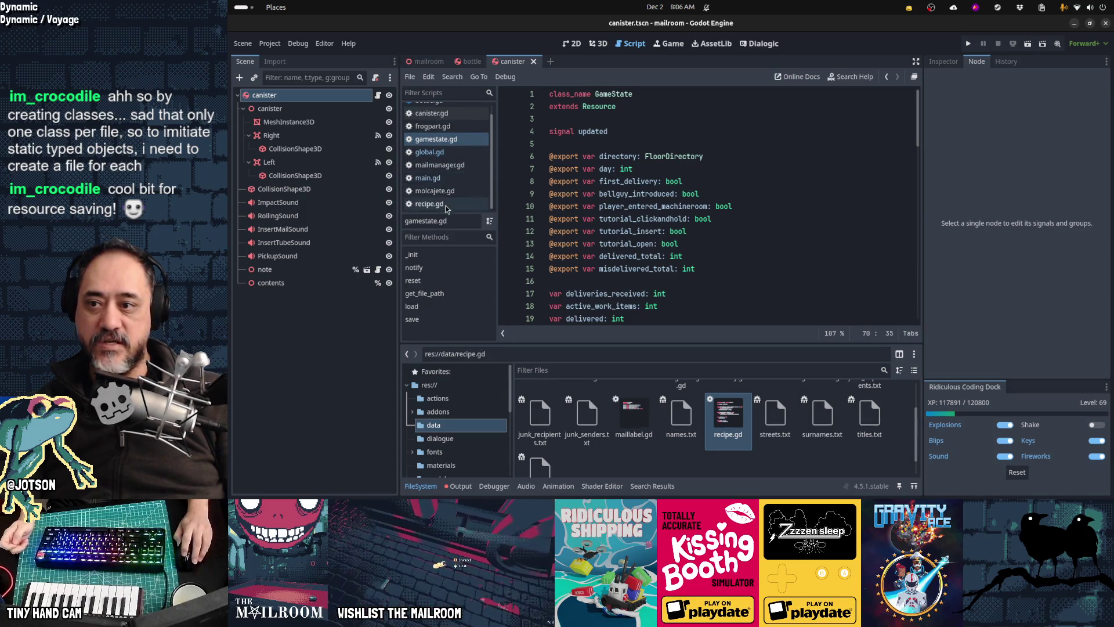
left_click(432, 204)
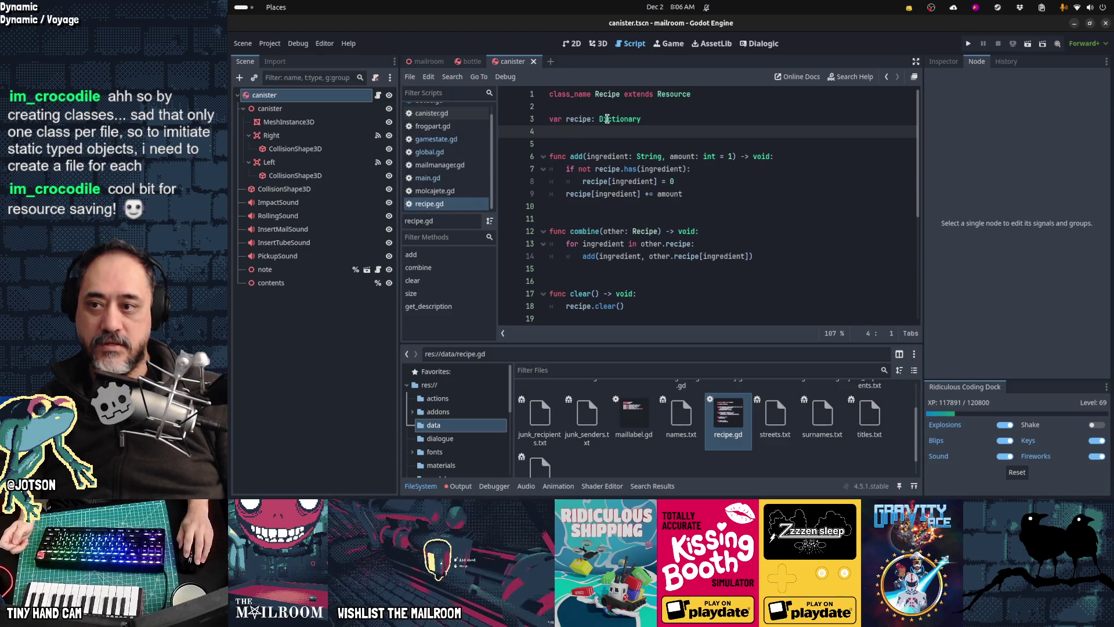
left_click(462, 168)
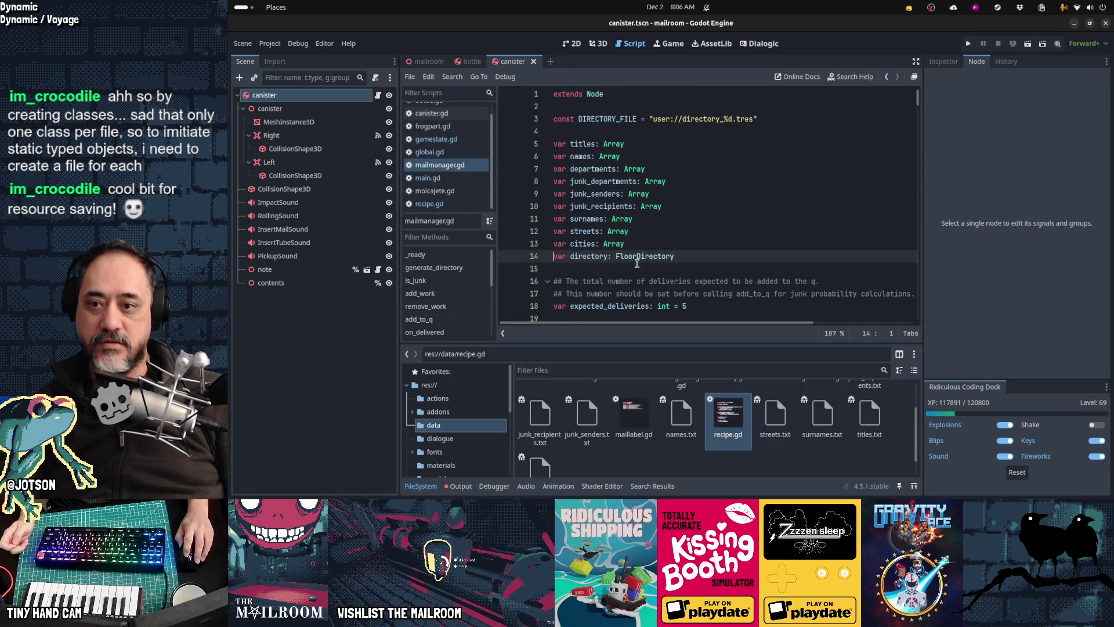
scroll(633, 260, "down", 2)
scroll(665, 256, "down", 4)
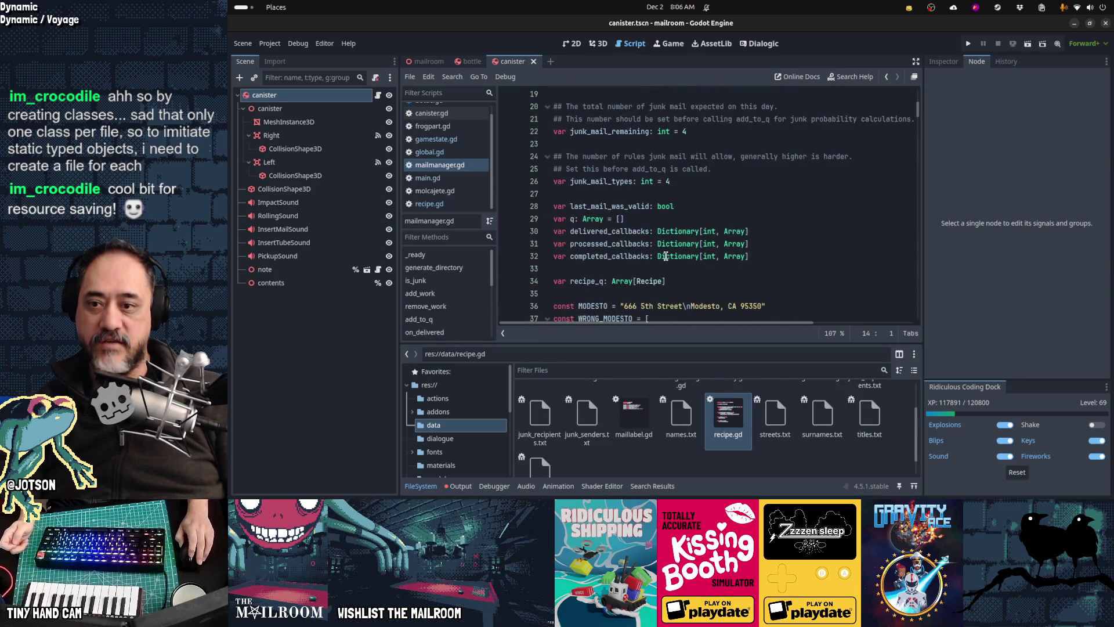
scroll(666, 255, "down", 2)
left_click(616, 203)
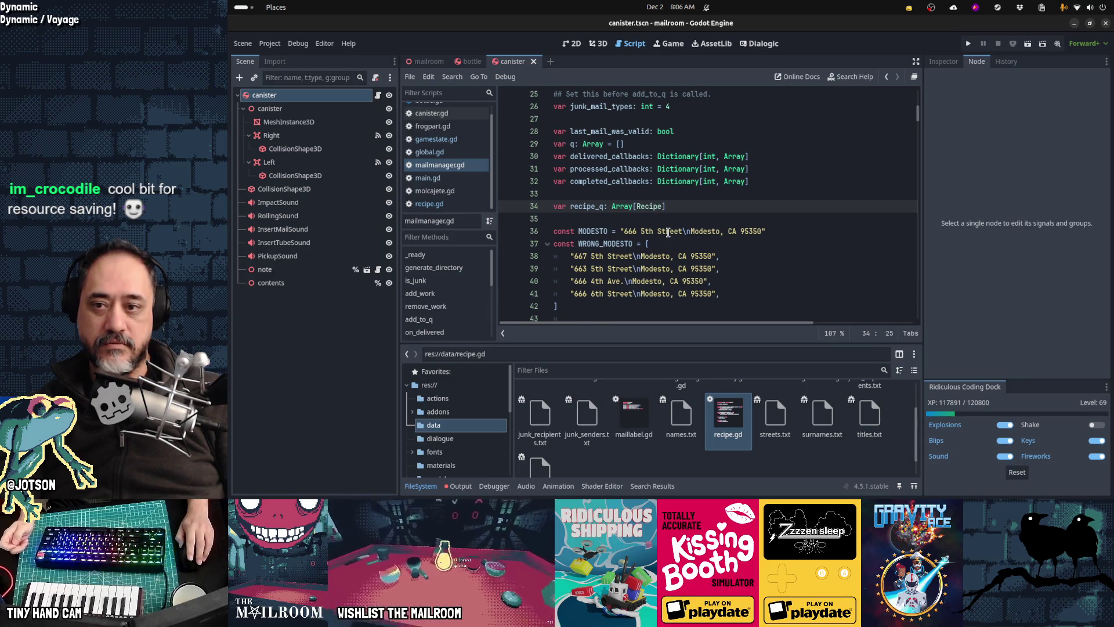
Scroll on to the _ready function that loads the res://data lists.
scroll(668, 232, "down", 4)
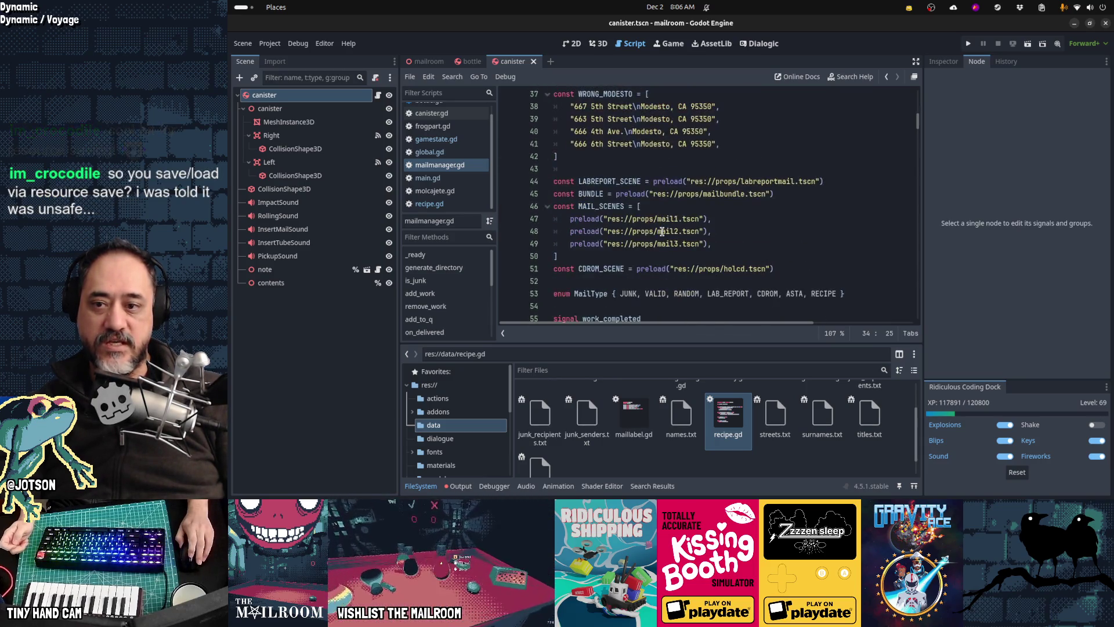
scroll(671, 239, "down", 6)
left_click(675, 156)
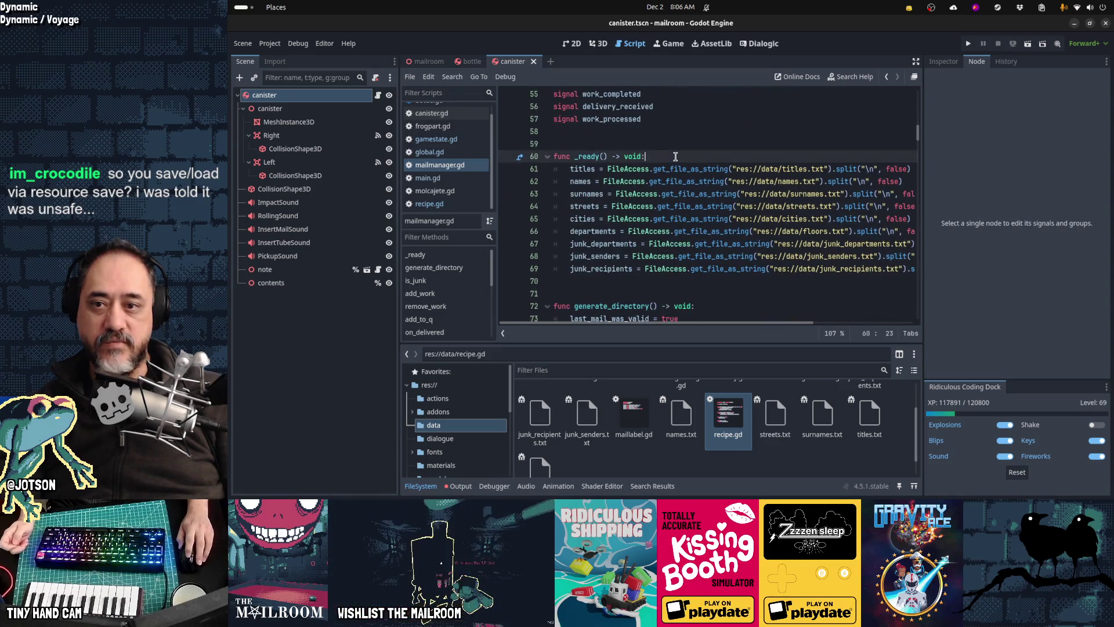
key("Return")
type("recipe")
key("Return")
type("recipe_q[0].")
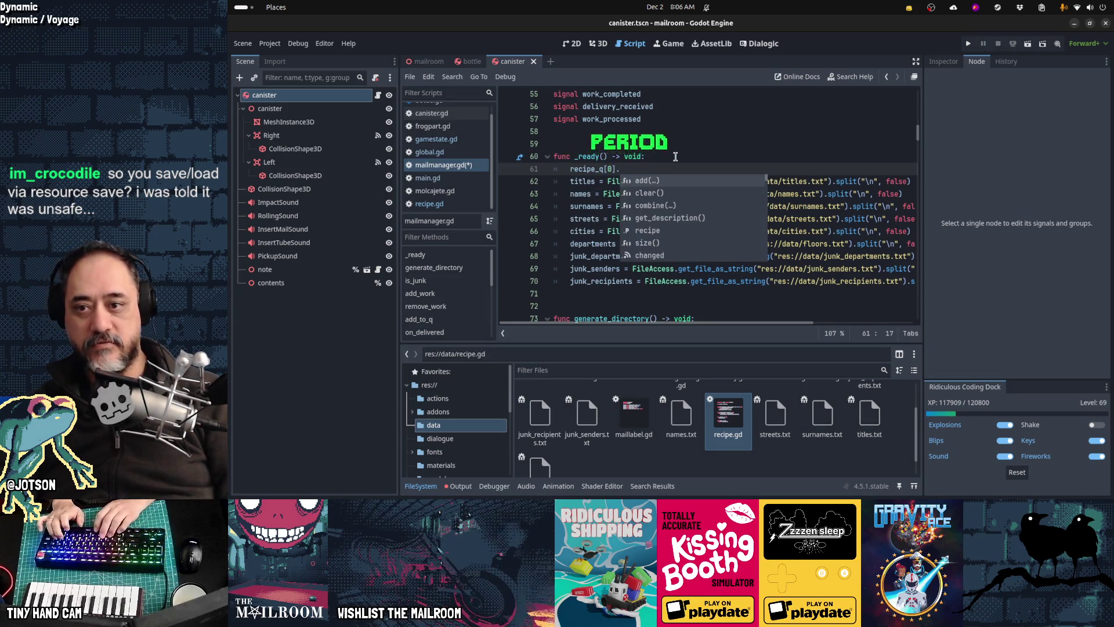
key("Down")
key("Down")
key("Down")
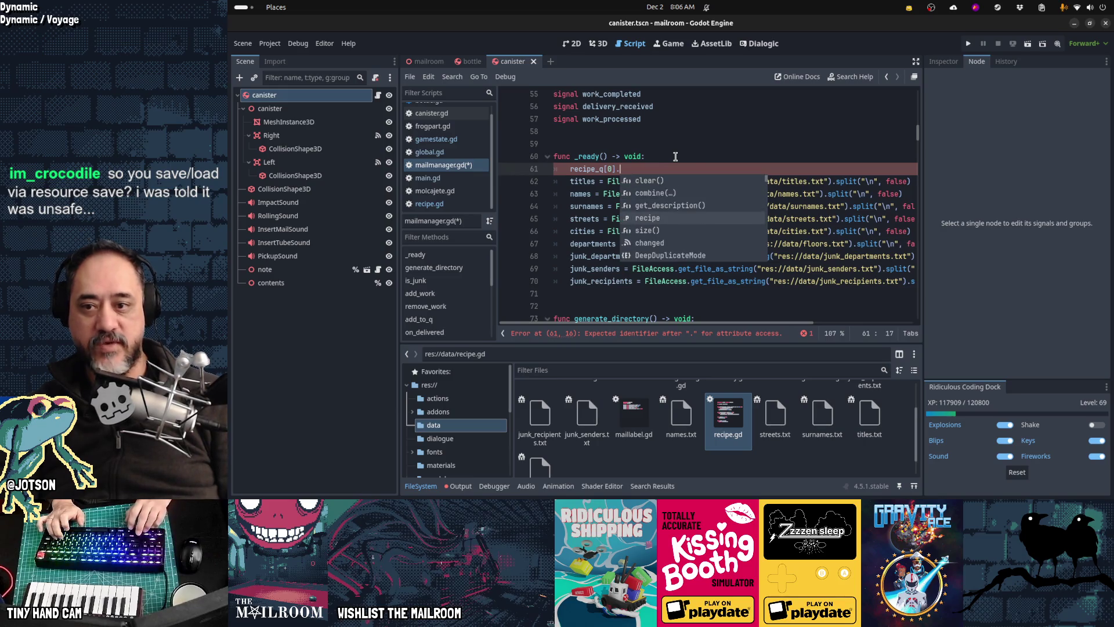
key("Up")
key("Up")
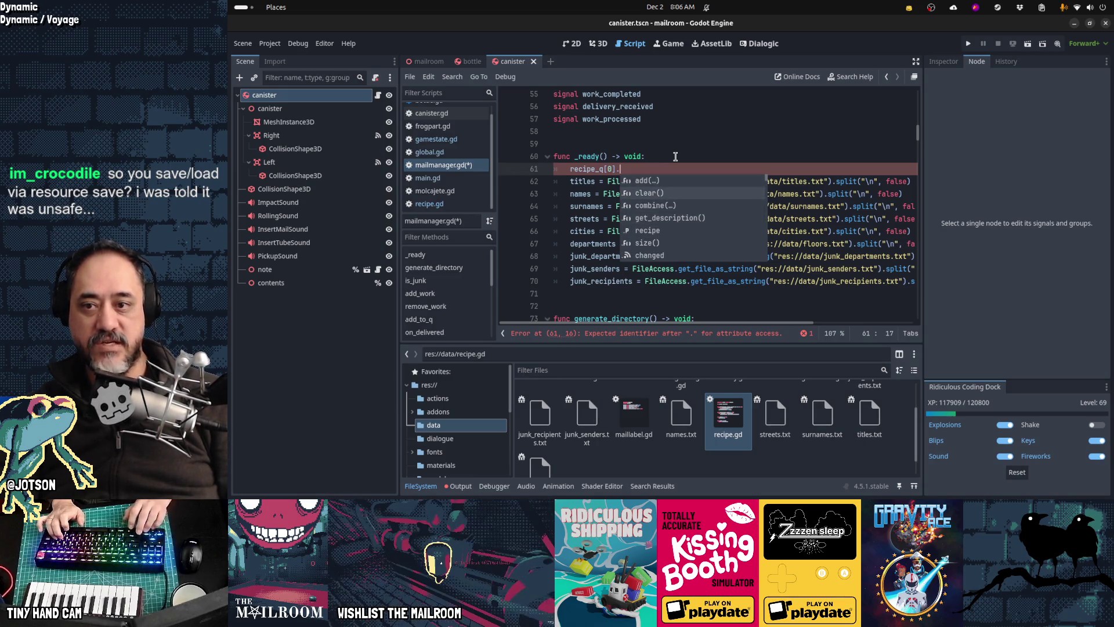
key("Down")
key("Down")
key("Down")
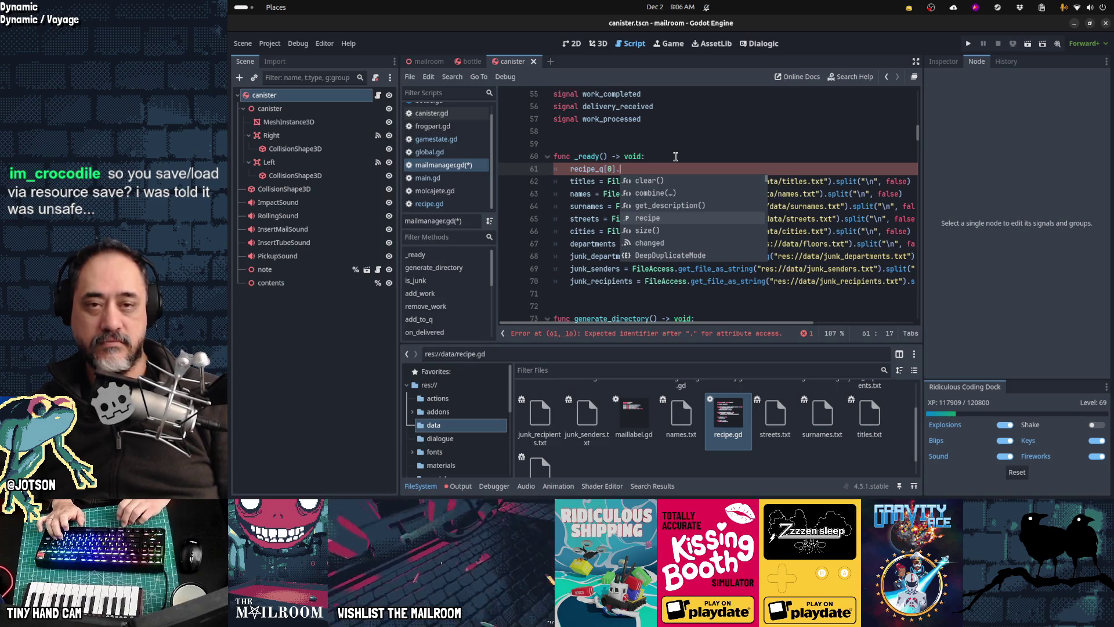
key("shift+Home")
key("shift+Home")
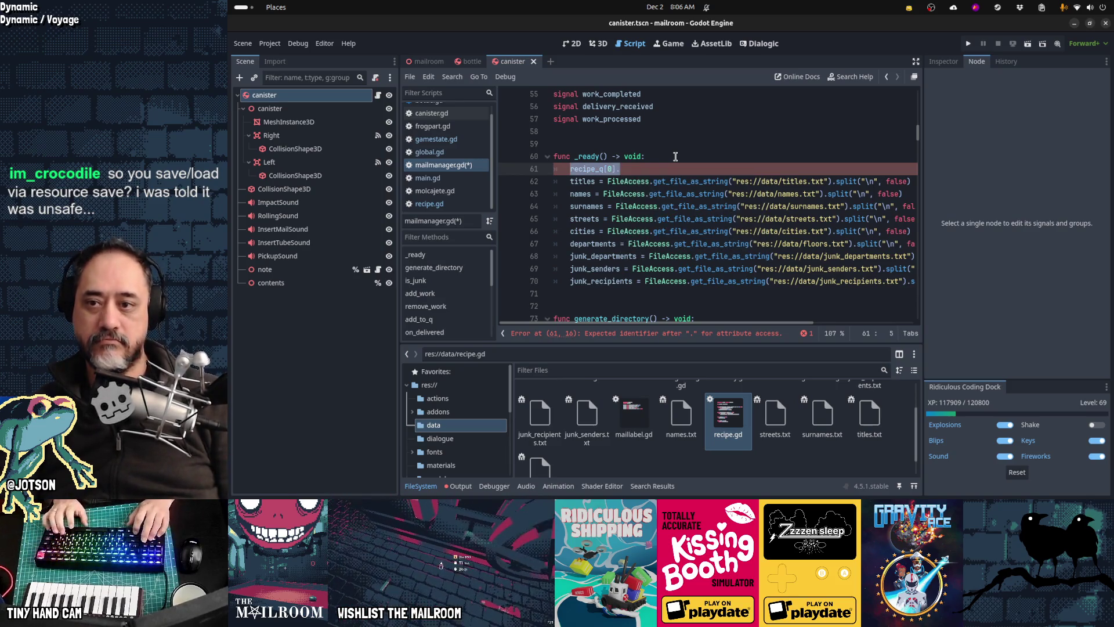
key("Delete")
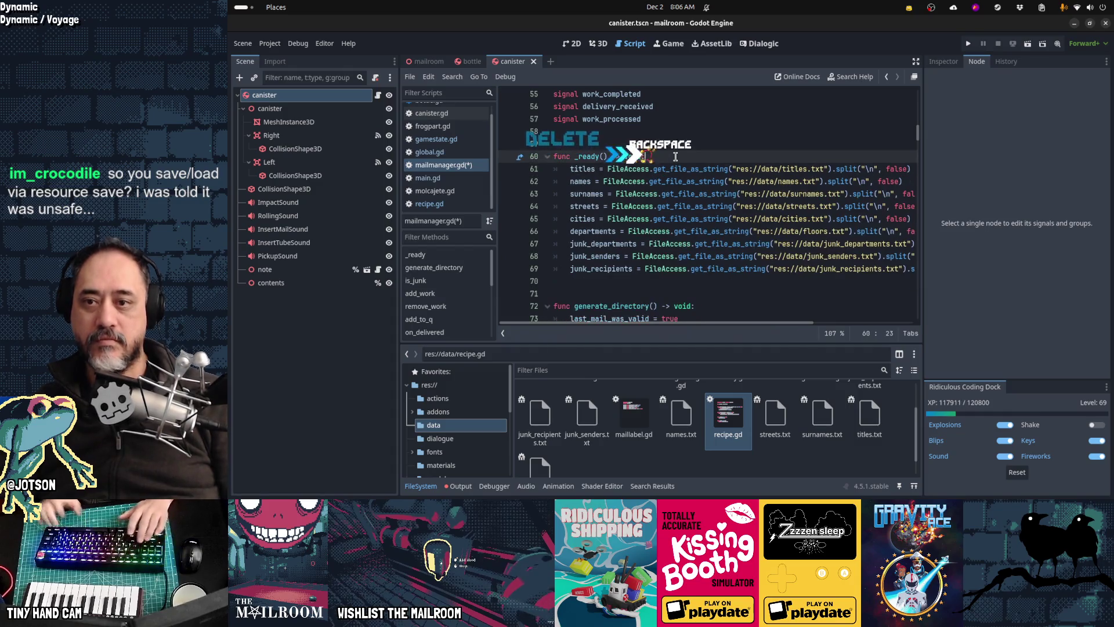
key("BackSpace")
key("Page_Up")
key("Up")
key("Up")
key("Up")
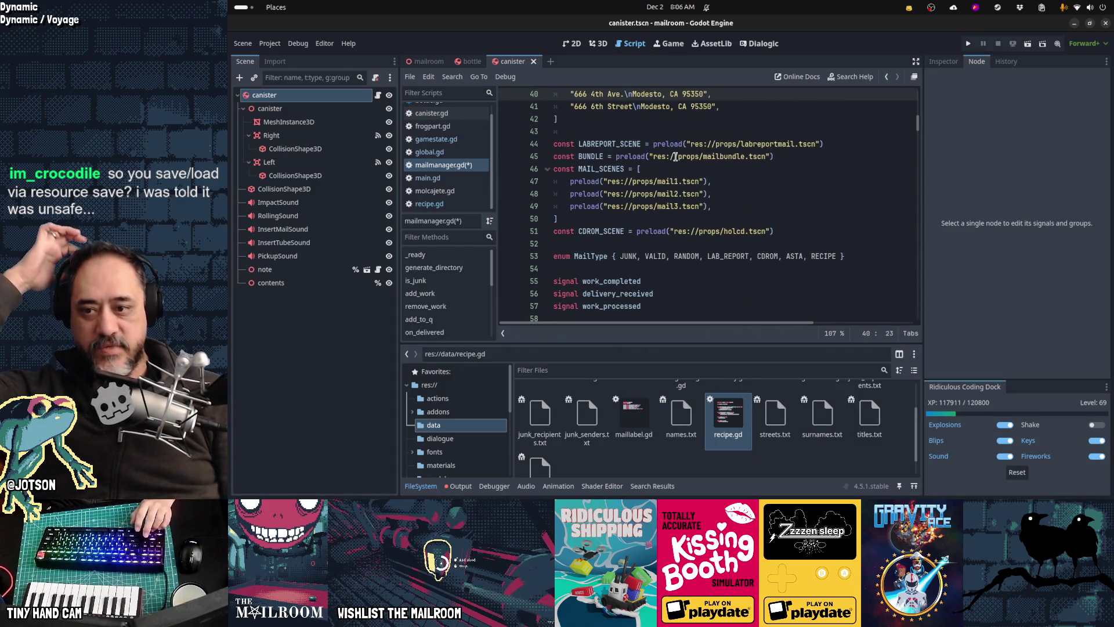
key("Down")
key("Down")
key("Down")
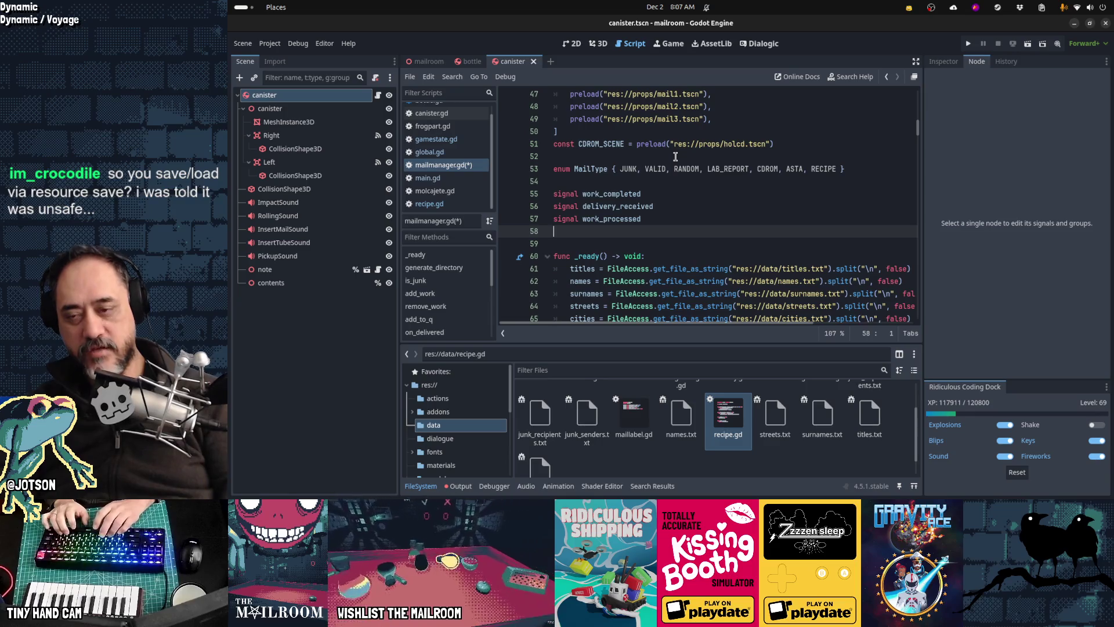
Declare var d: Dictionary[String, int] = { with a "string" entry, removing the stray colon.
type("var ")
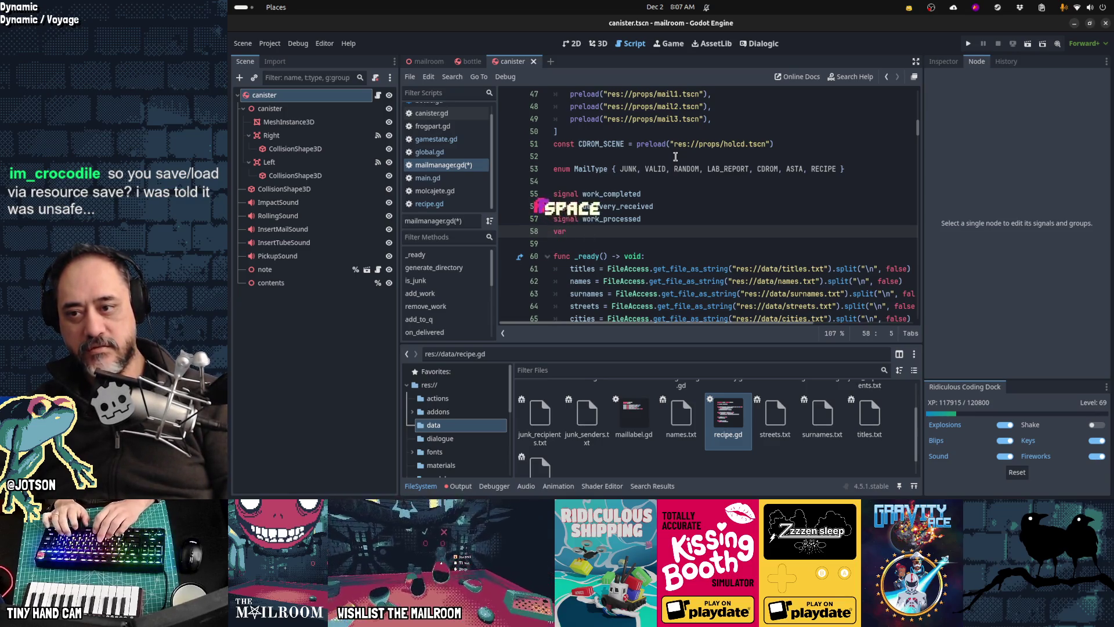
type("d: Dictionary[")
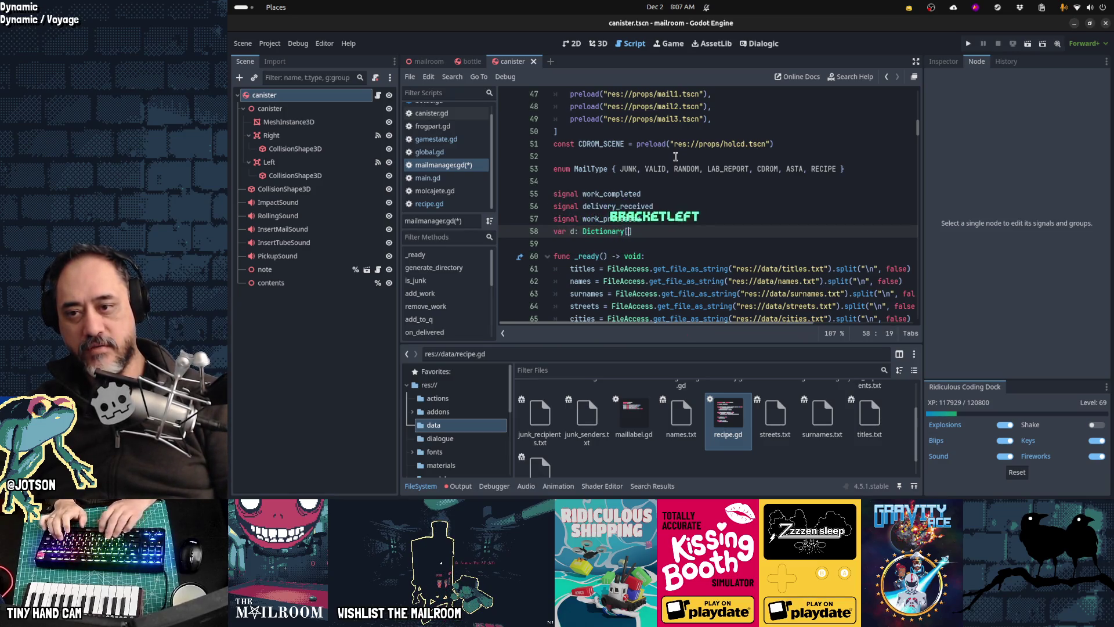
type("str")
key("BackSpace")
key("BackSpace")
key("BackSpace")
type("String, ")
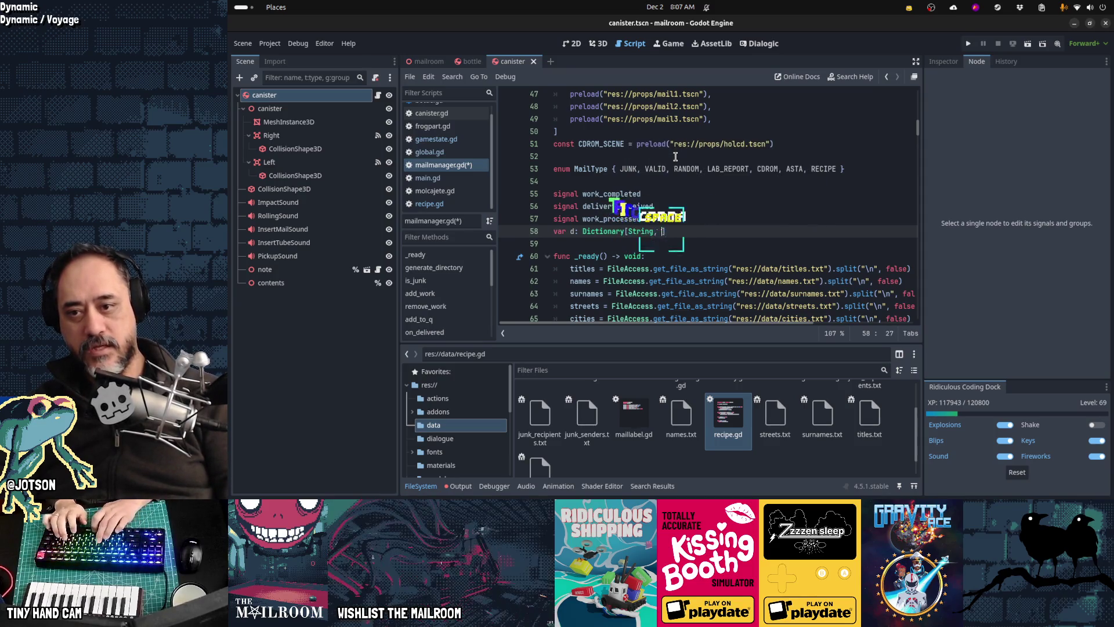
type("int")
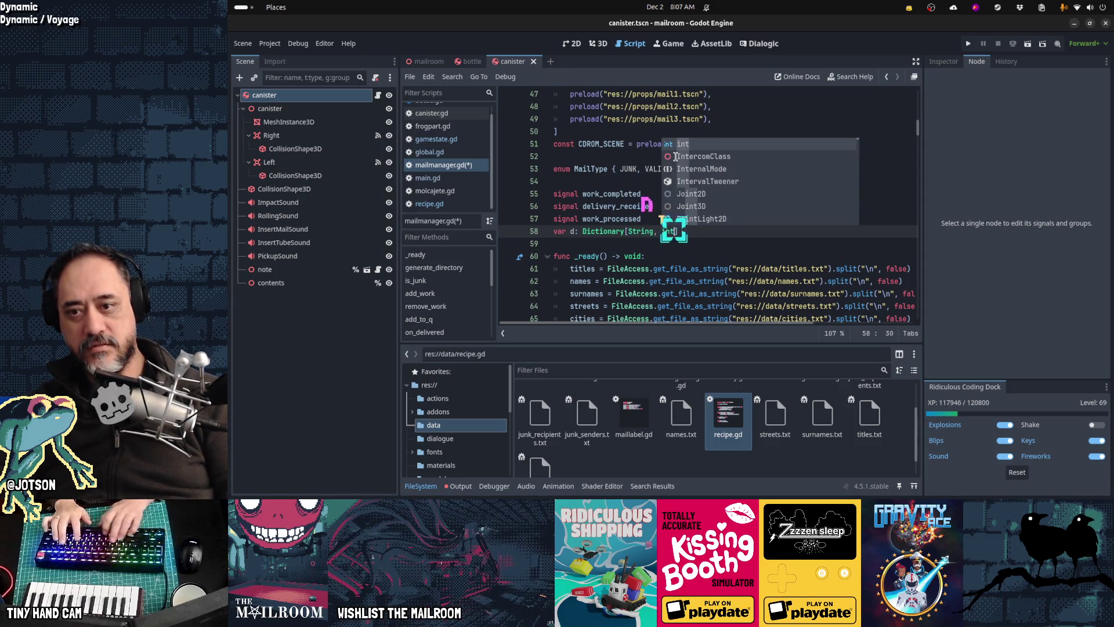
type("]")
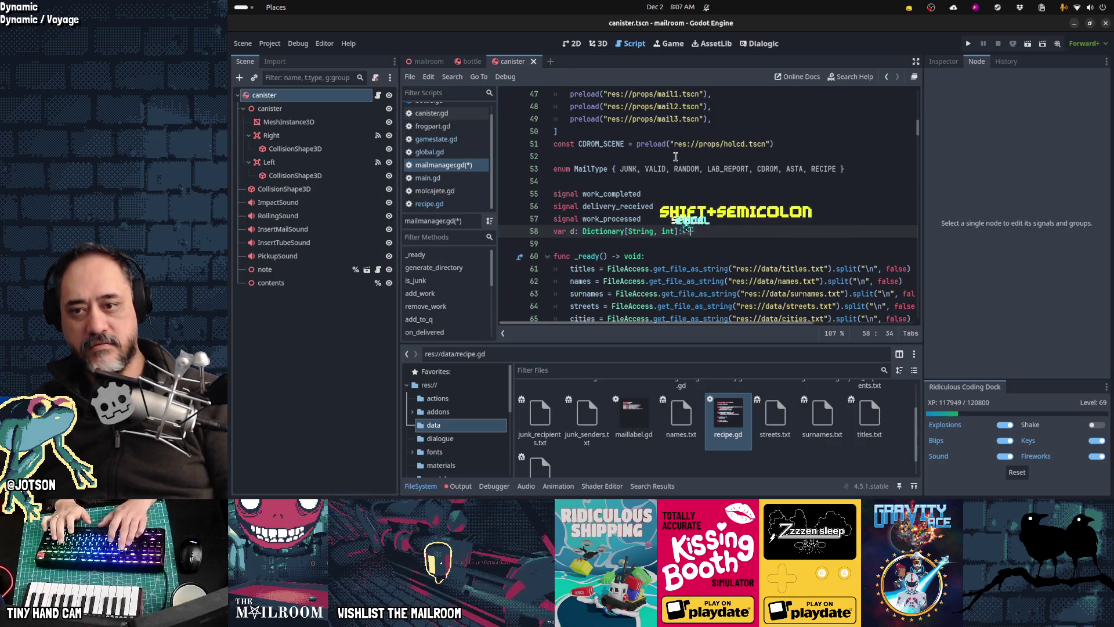
type(" = {")
key("Return")
type("\"string")
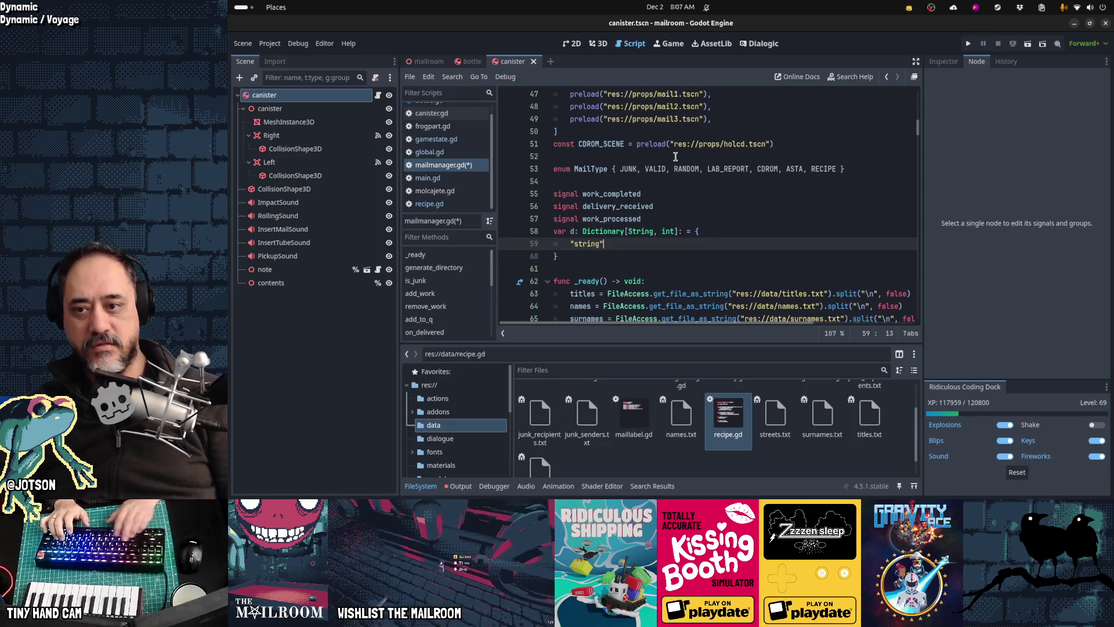
type(": {")
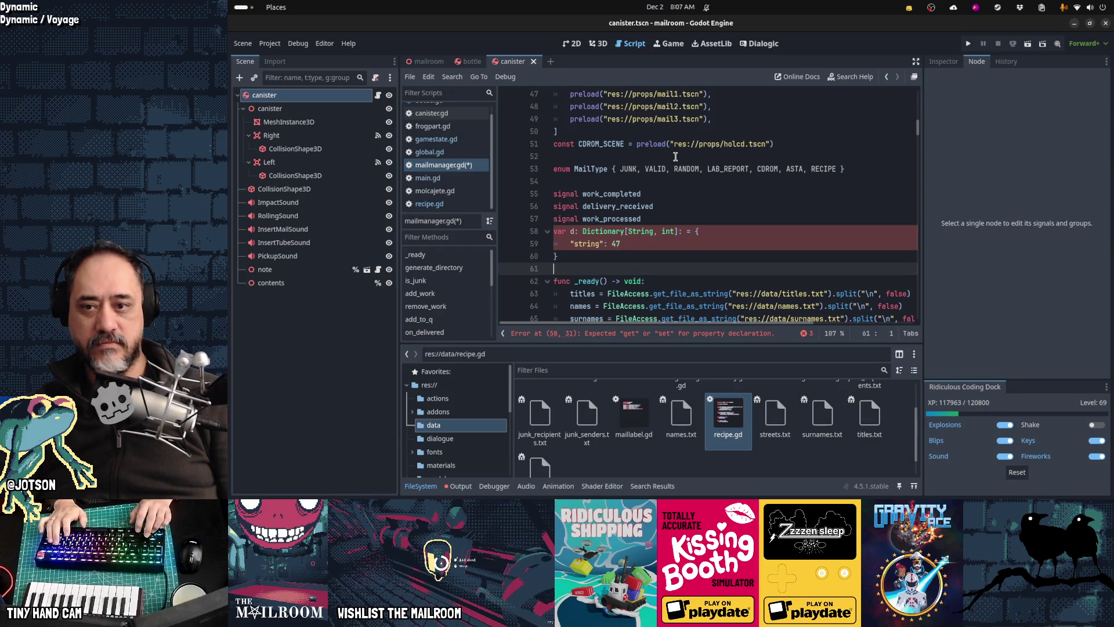
key("Up")
key("End")
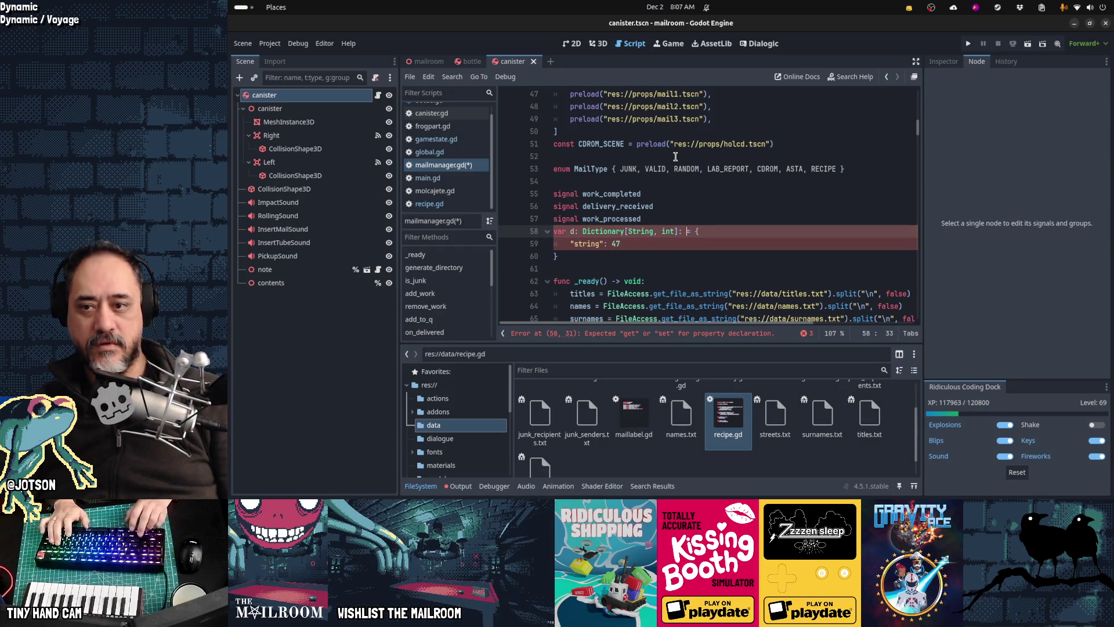
key("Delete")
key("Down")
key("Down")
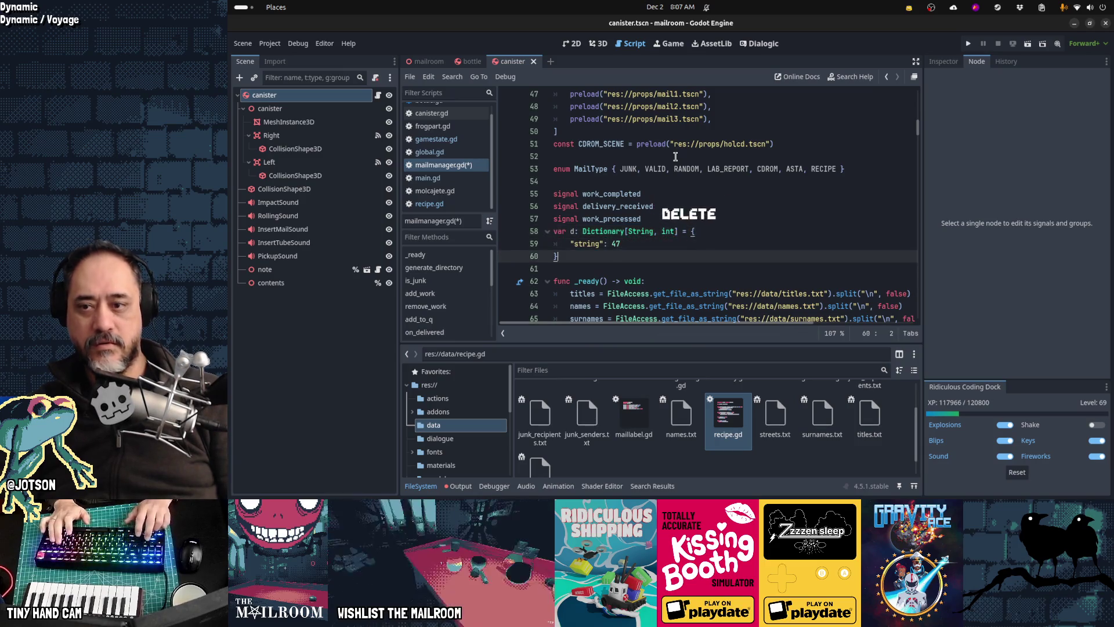
Set the first dictionary entry's value to 46.
key("Up")
key("End")
key("ctrl+shift+Left")
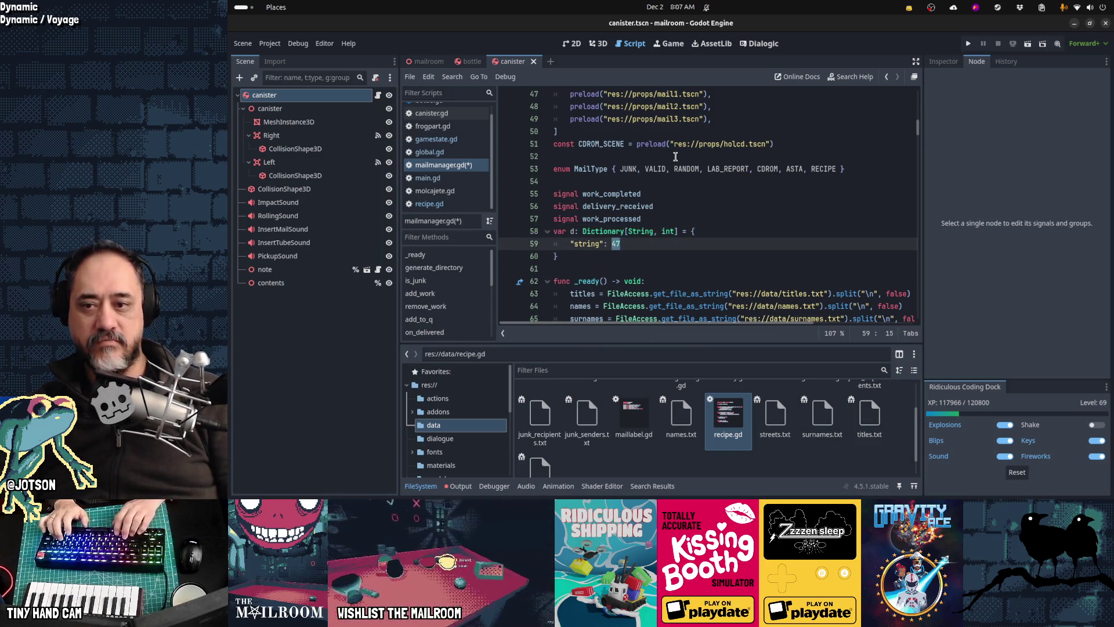
type("\"47fre\"")
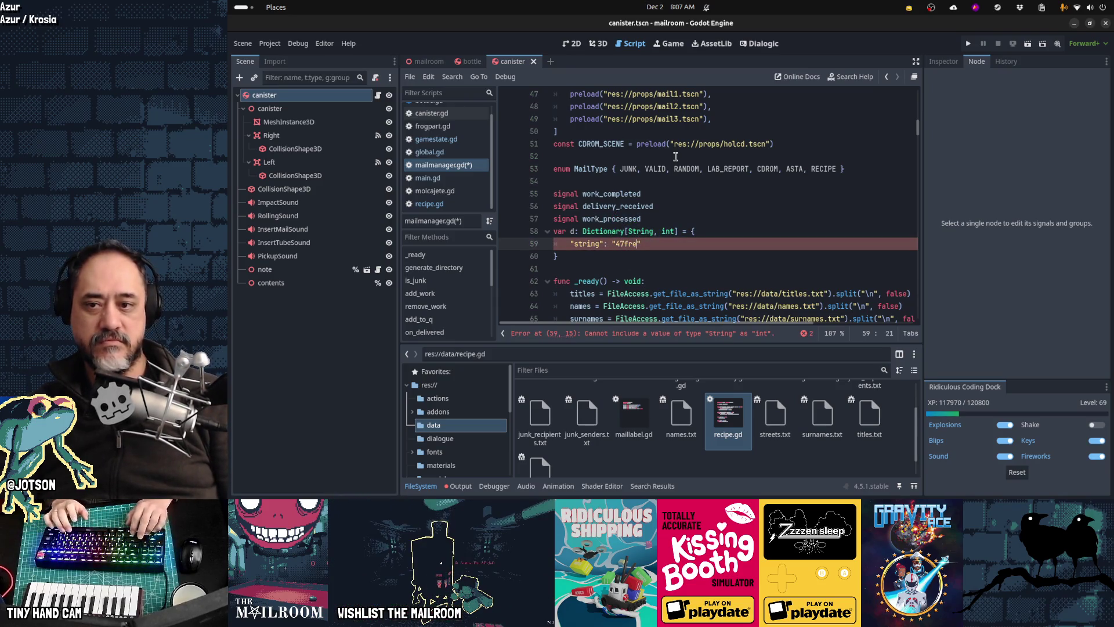
key("BackSpace")
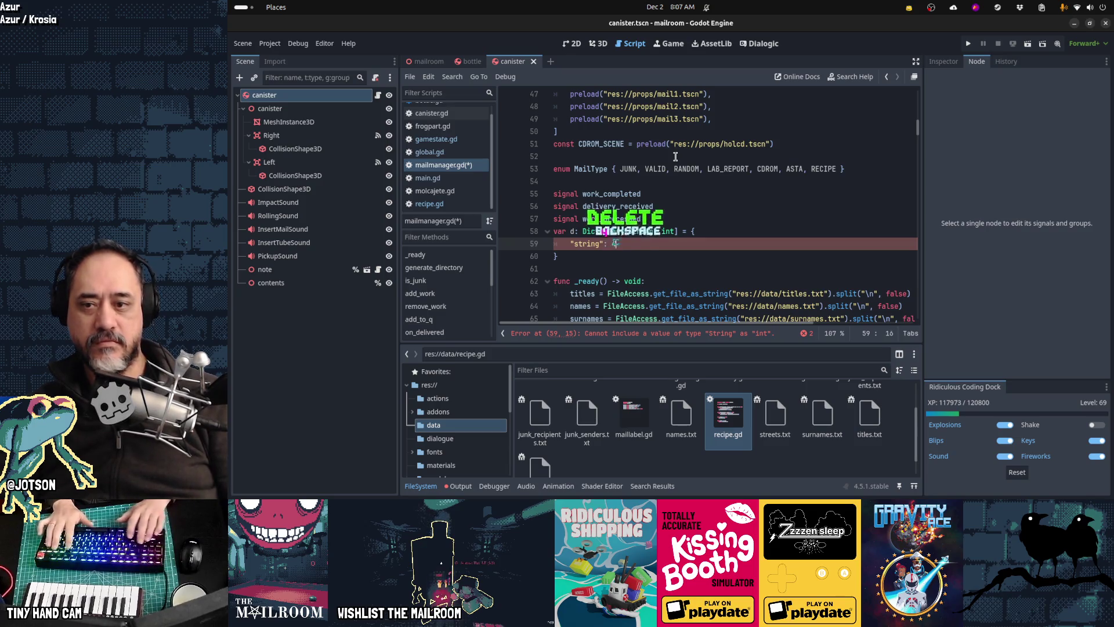
type("46")
Duplicate the entry line twice to make three dictionary entries.
key("Up")
key("Home")
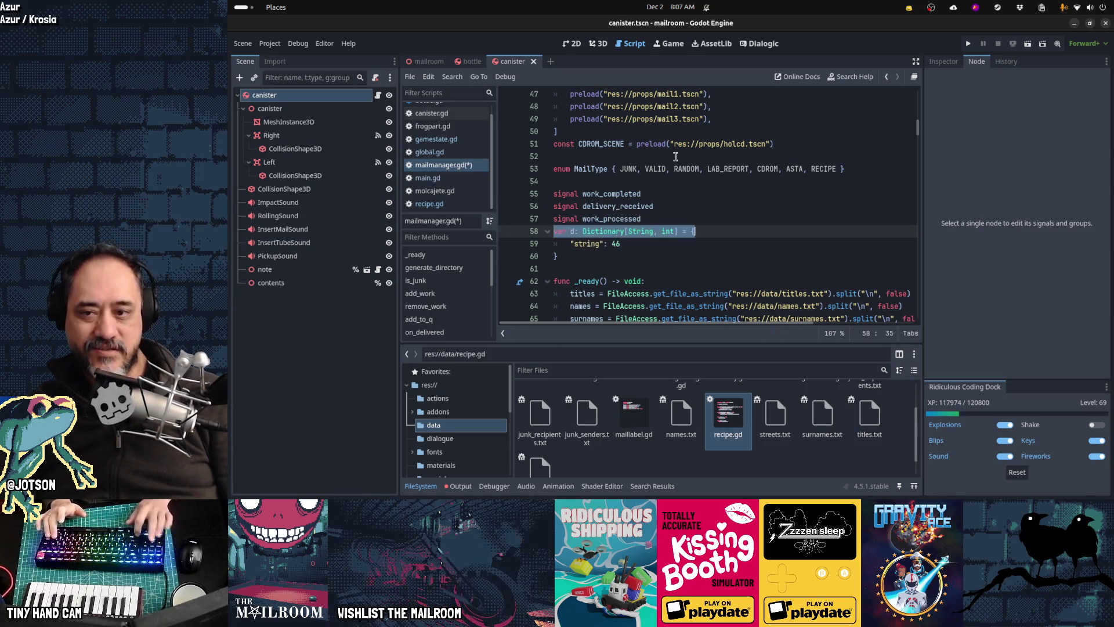
key("Down")
key("shift+End")
key("ctrl+c")
key("End")
key("Return")
key("ctrl+v")
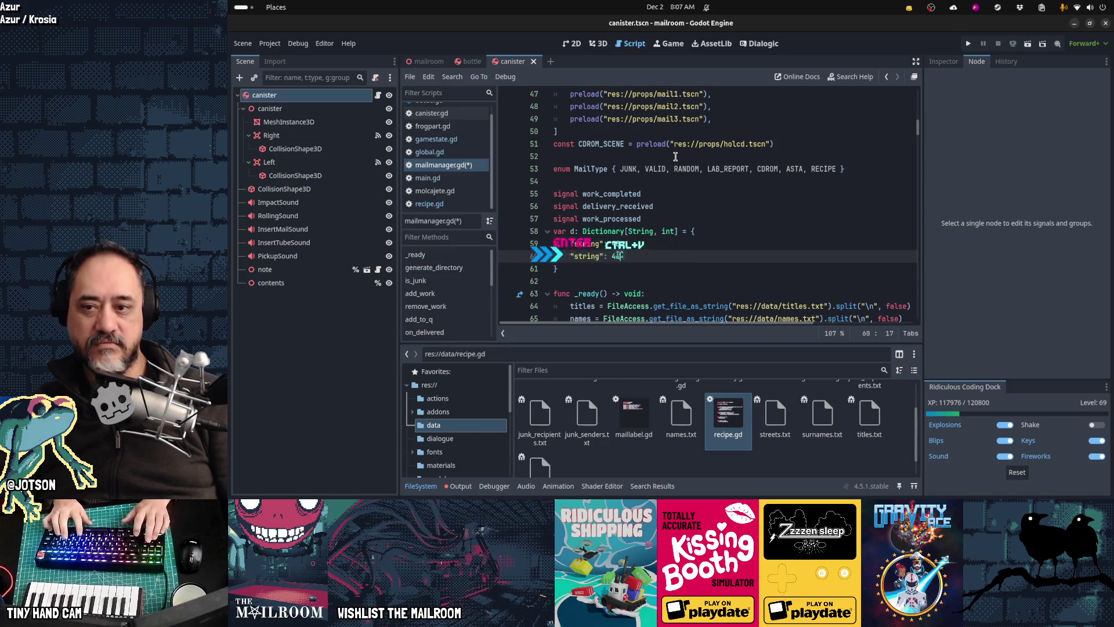
key("Return")
key("ctrl+v")
Add trailing commas to each of the three dictionary entries.
key("Up")
key("Up")
type(",")
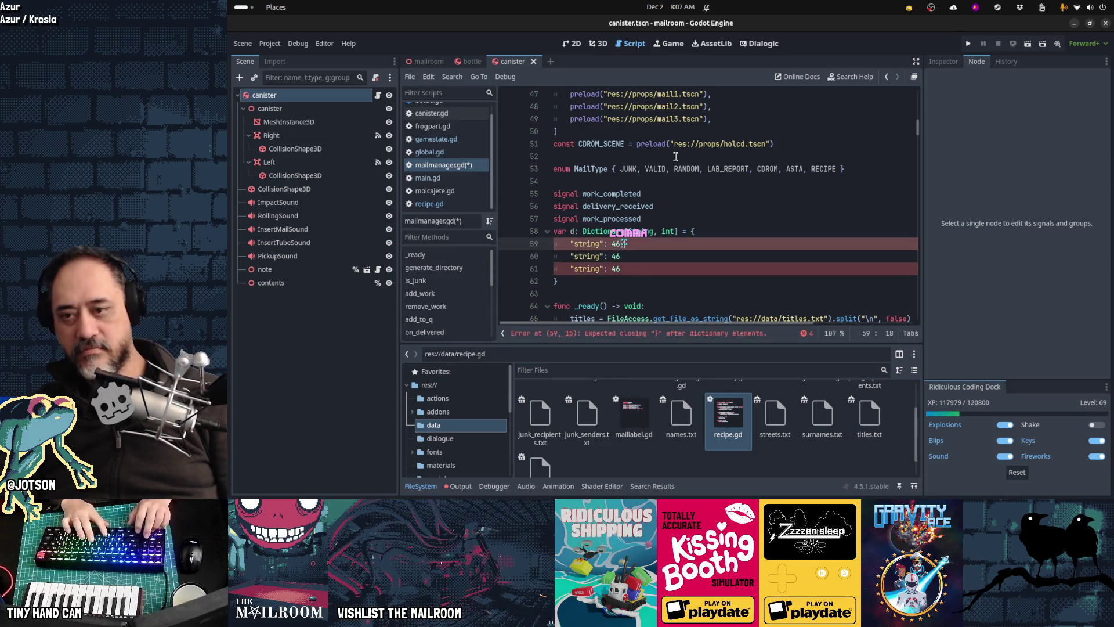
key("Down")
type(",")
key("Down")
type(",")
key("Left")
key("Left")
key("Left")
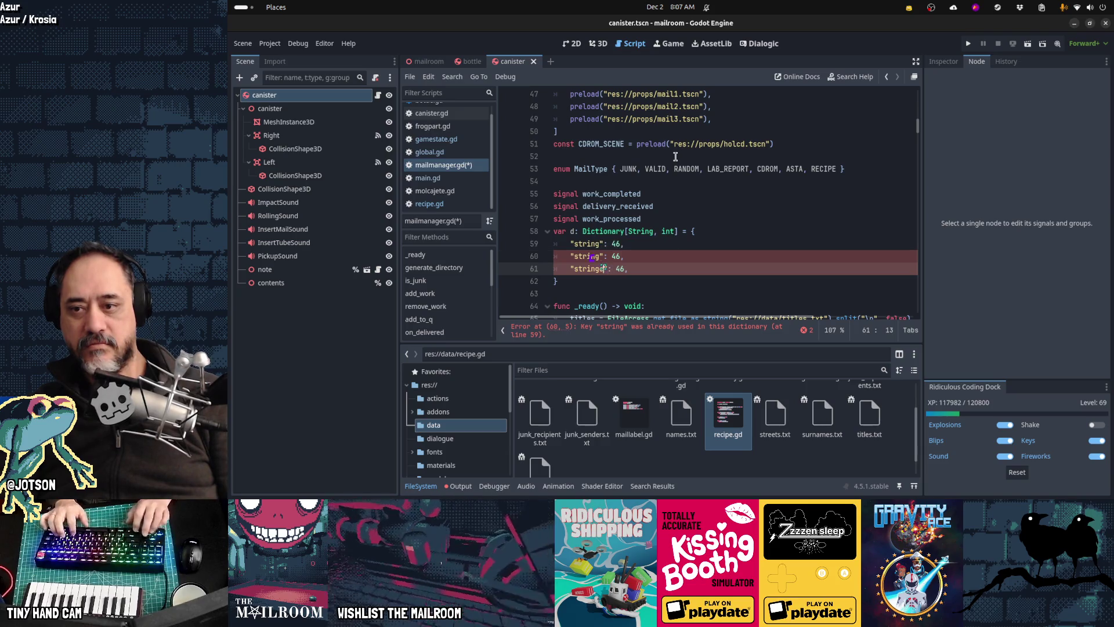
Rename the entry keys to stringa and stringb.
key("Up")
type("b")
key("Up")
type("a")
key("Right")
Set the third entry's value to 27 and select the declaration line.
key("Down")
key("Delete")
key("Down")
key("BackSpace")
type("27")
key("Up")
key("Up")
key("Up")
key("Home")
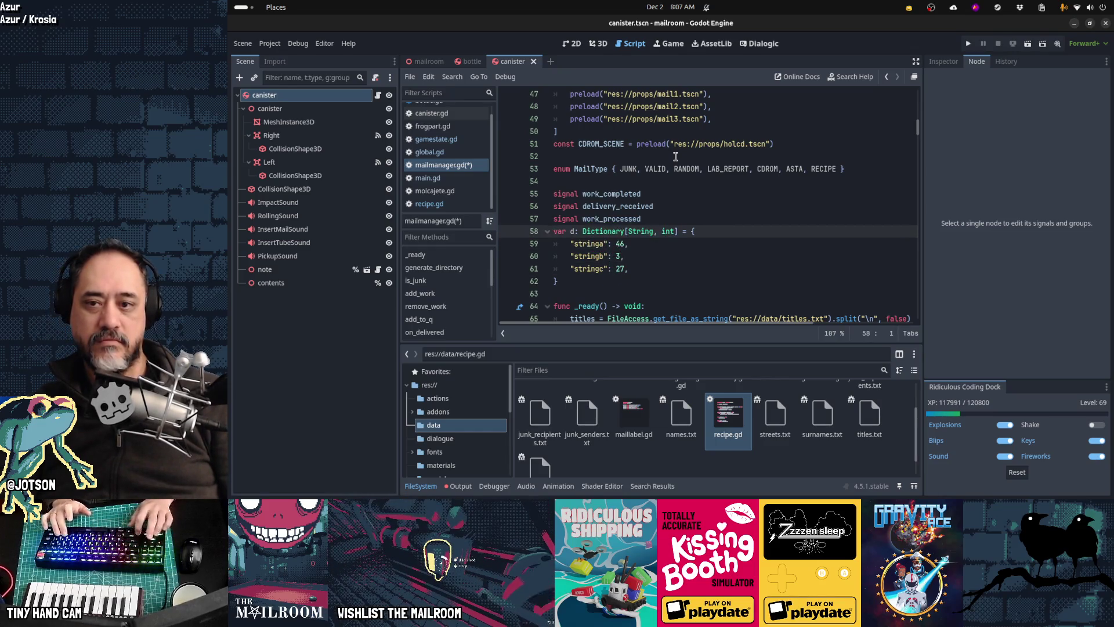
key("shift+End")
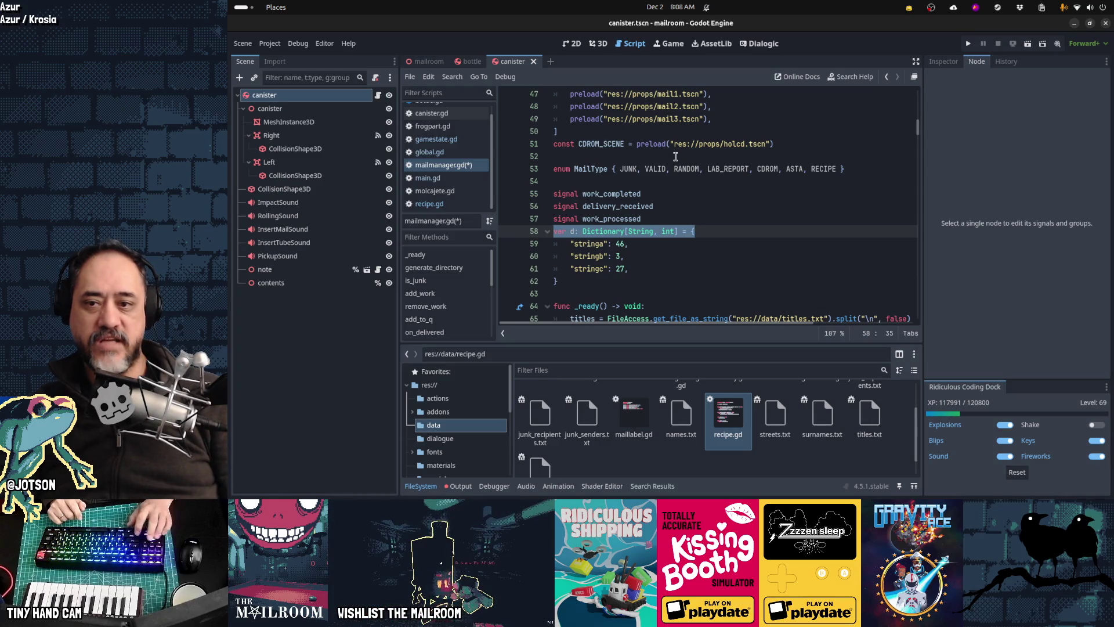
Make d an untyped Dictionary by removing the [String, int] types.
key("shift+Down")
key("shift+Down")
key("shift+Down")
key("Up")
key("Up")
key("Up")
key("Down")
key("Up")
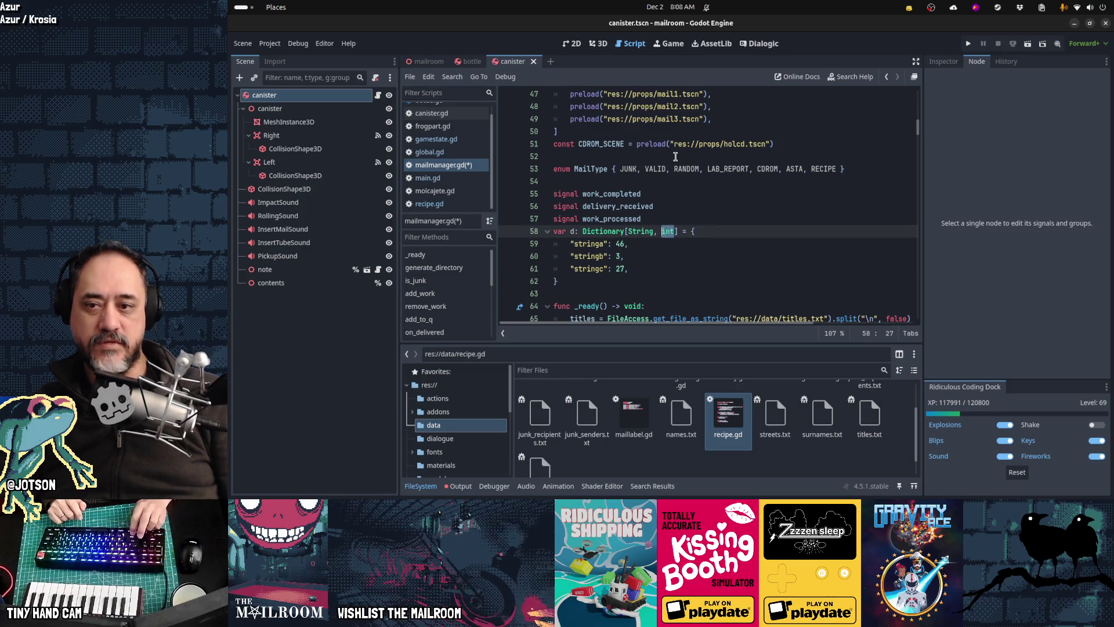
key("Delete")
key("BackSpace")
key("BackSpace")
key("BackSpace")
key("Down")
key("Down")
Change stringb's value to true and stringc's value to [1,2,3].
type("true,")
key("Down")
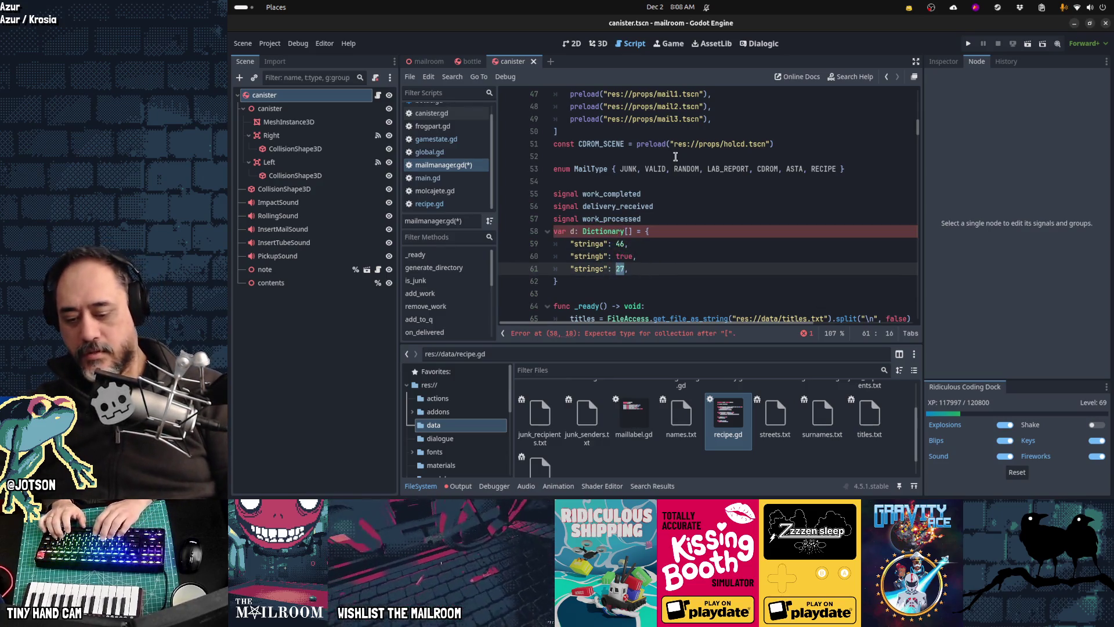
type("A")
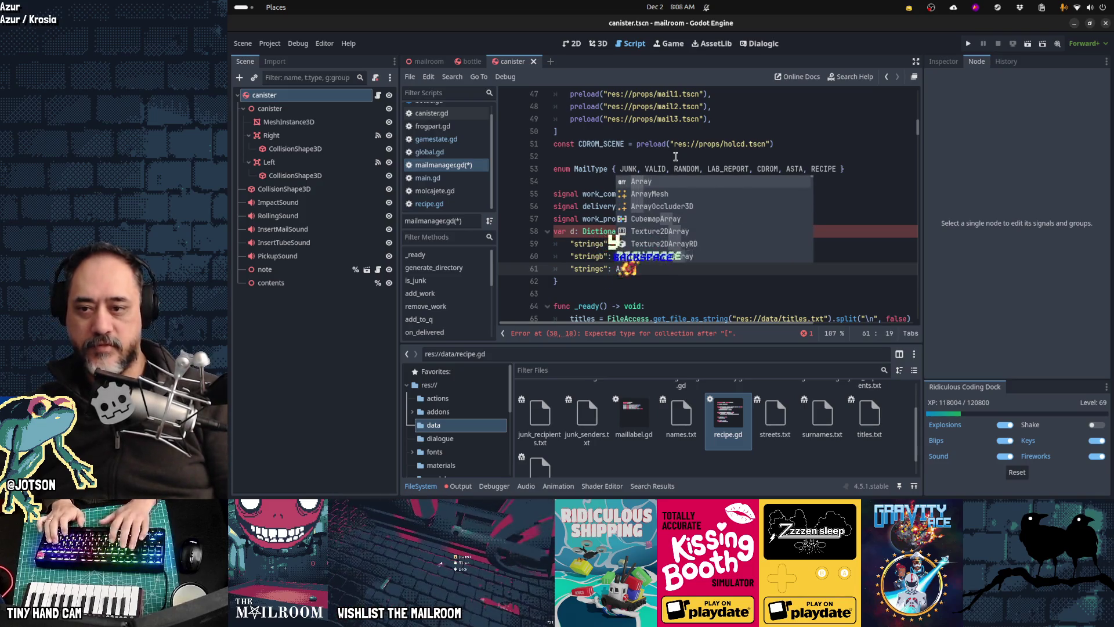
key("BackSpace")
type("[1,2,3],")
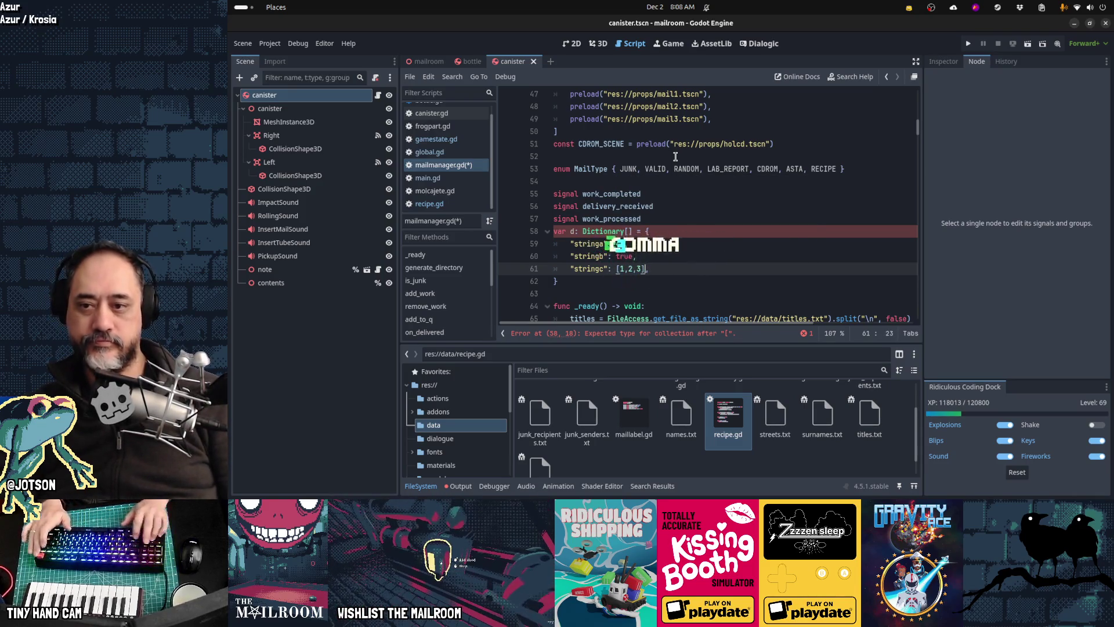
Fix the leftover empty brackets, then delete the whole test dictionary block.
key("Up")
key("Home")
key("Up")
key("Up")
key("BackSpace")
key("BackSpace")
key("Down")
key("Down")
key("Down")
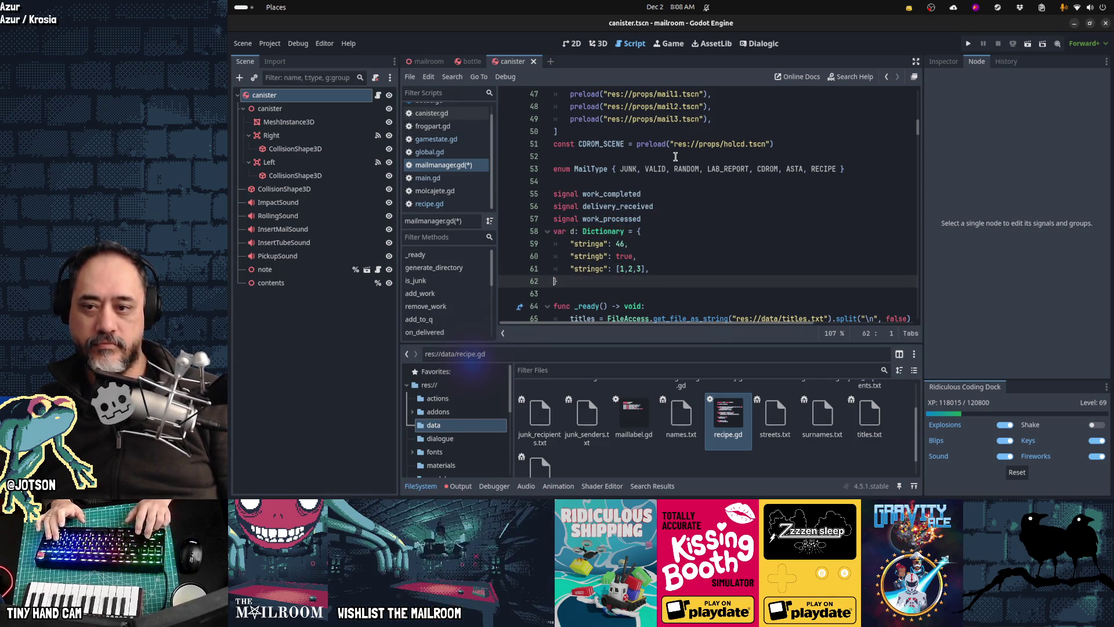
key("shift+Up")
key("shift+Up")
key("shift+Up")
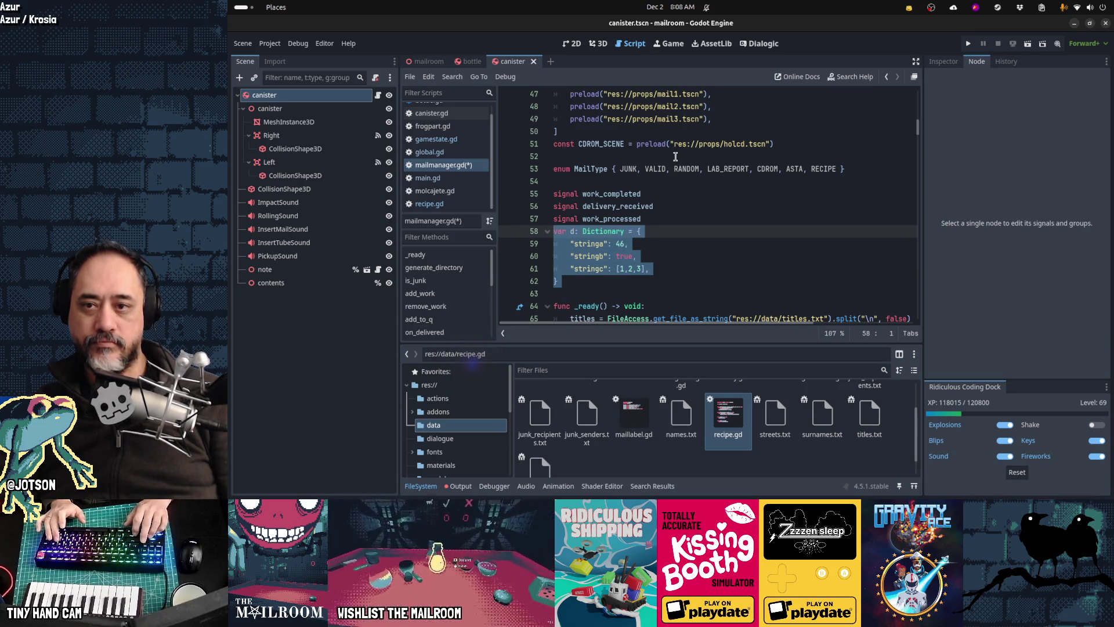
key("Delete")
key("Up")
key("Up")
key("Up")
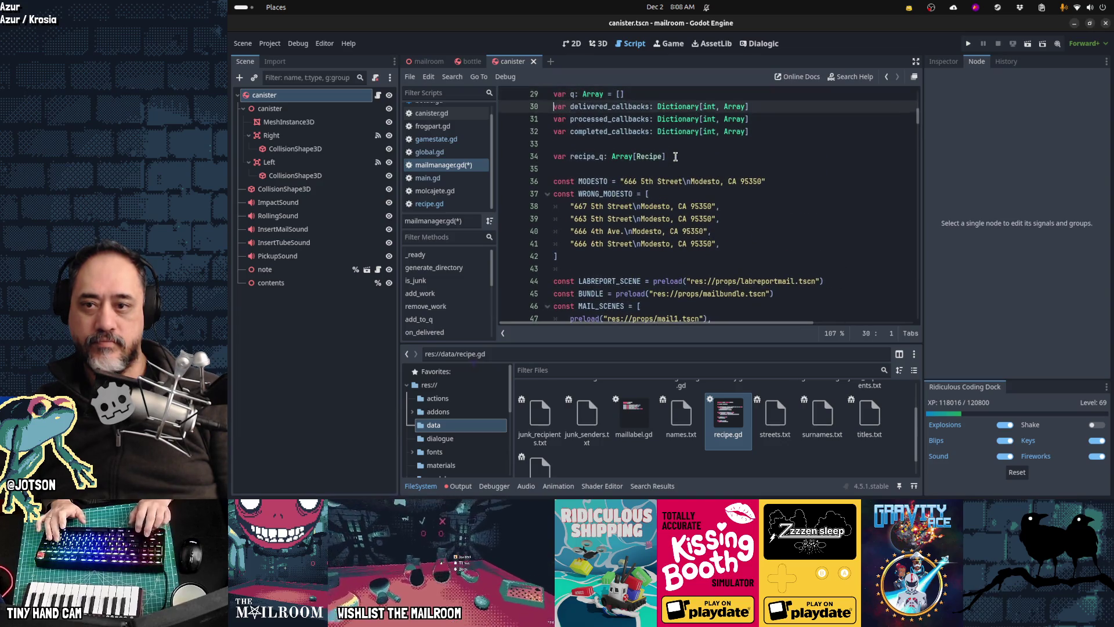
Check the Recipe type in var recipe_q: Array[Recipe] and save mailmanager.gd.
key("Down")
key("End")
key("Left")
key("ctrl+shift+Left")
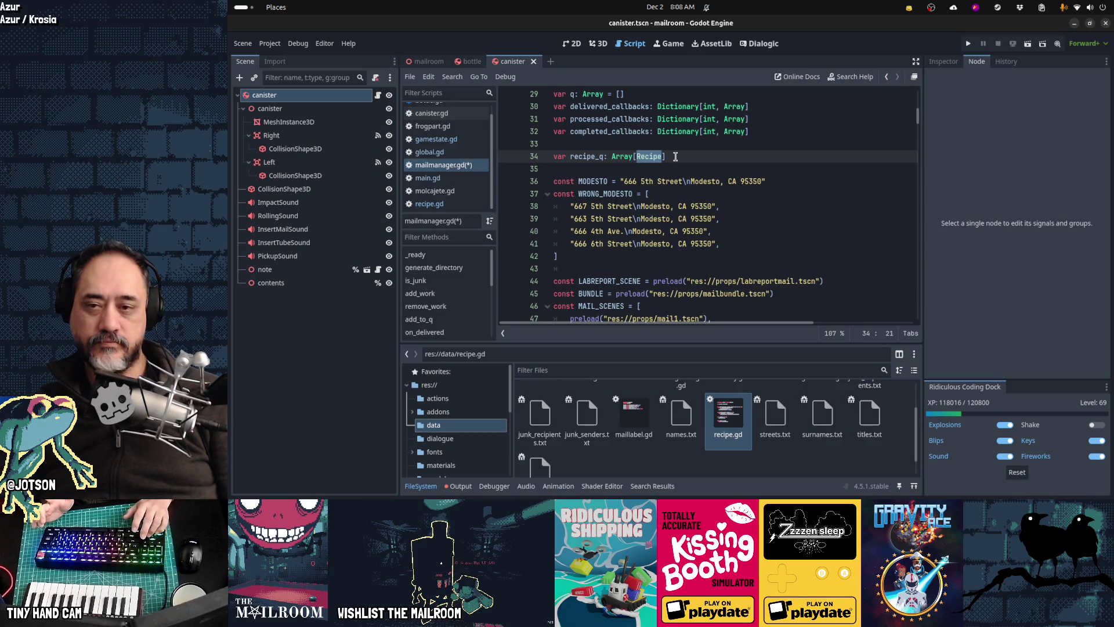
key("ctrl+s")
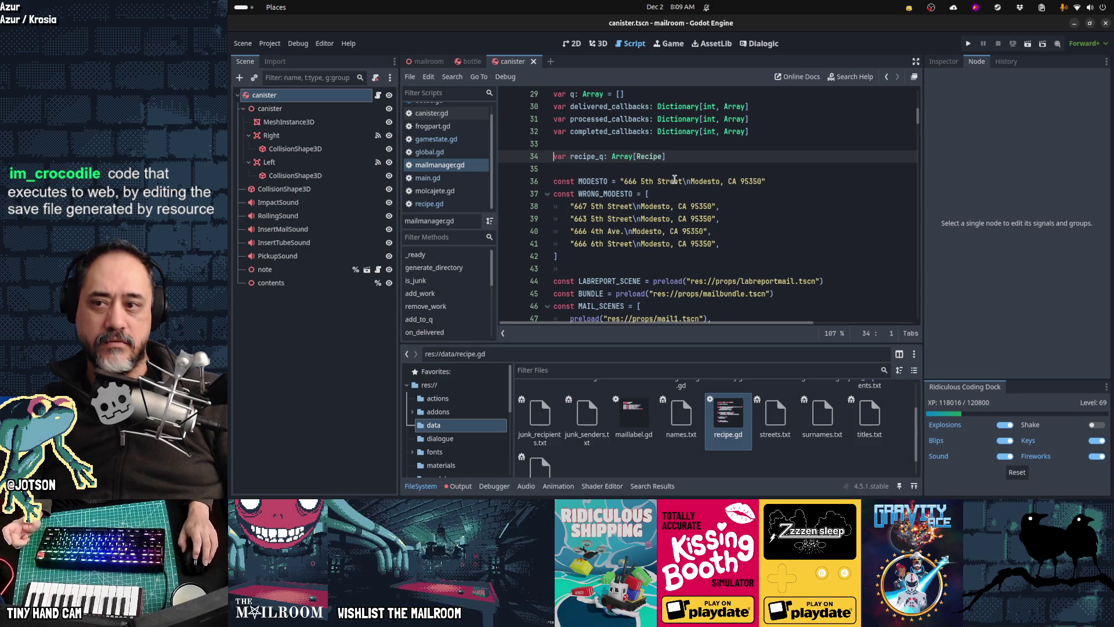
In gamestate.gd, try typing directory as Callable, revert to FloorDirectory, and save.
left_click(468, 141)
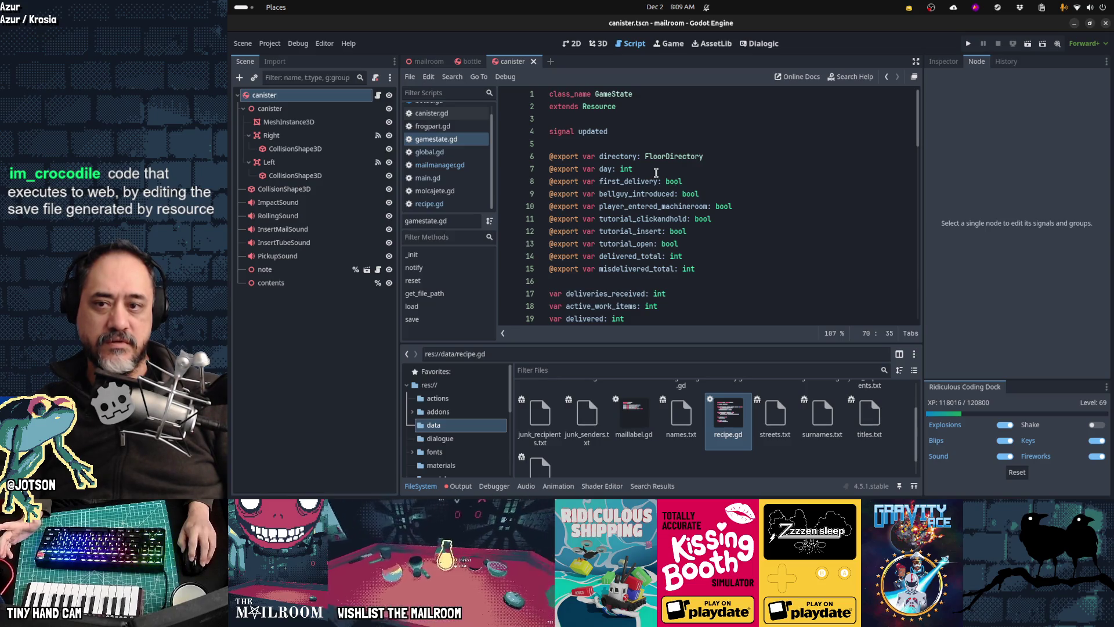
double_click(660, 157)
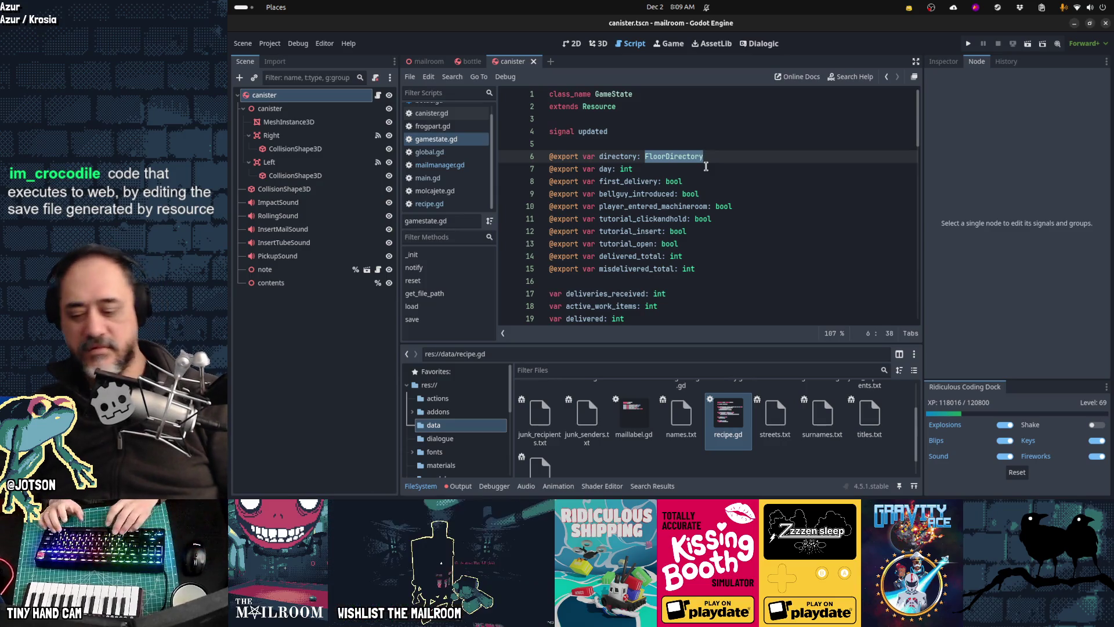
type("Callabl")
key("Return")
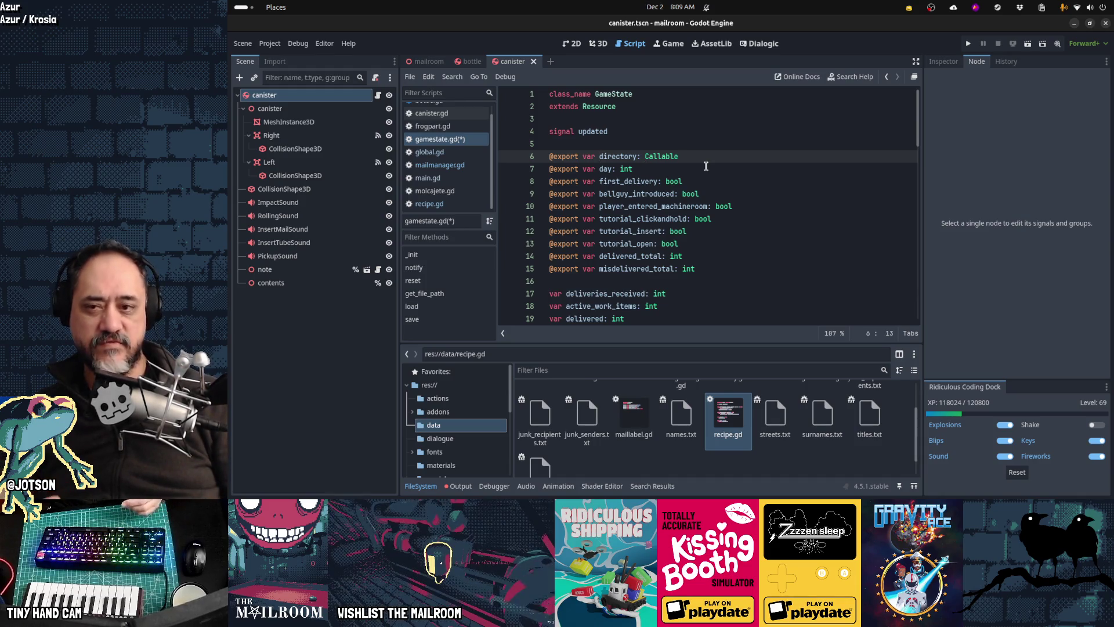
key("End")
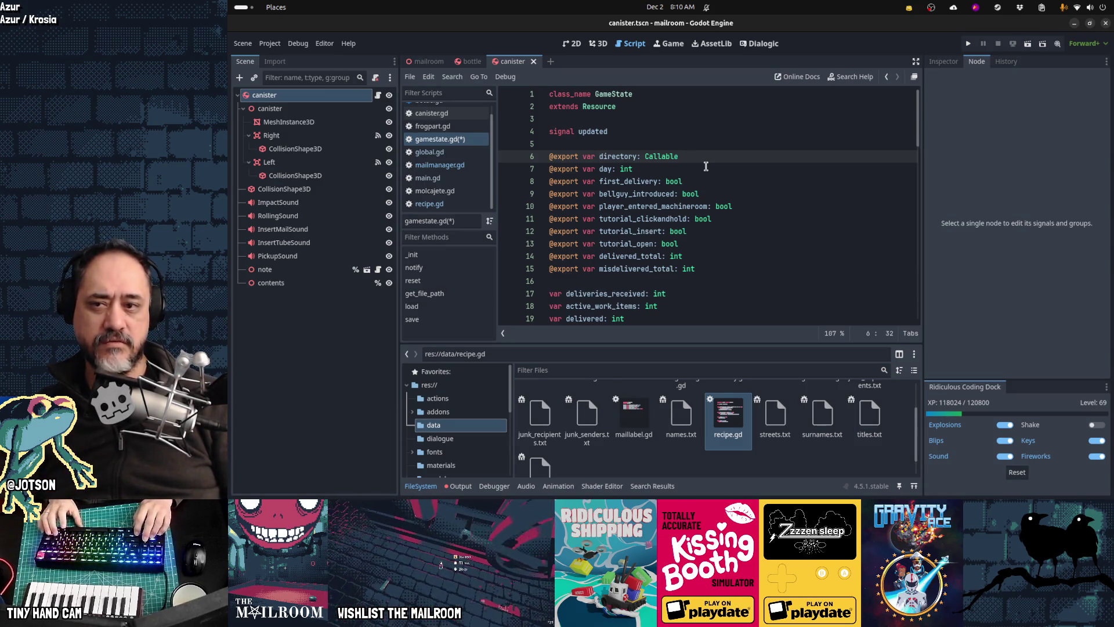
key("ctrl+z")
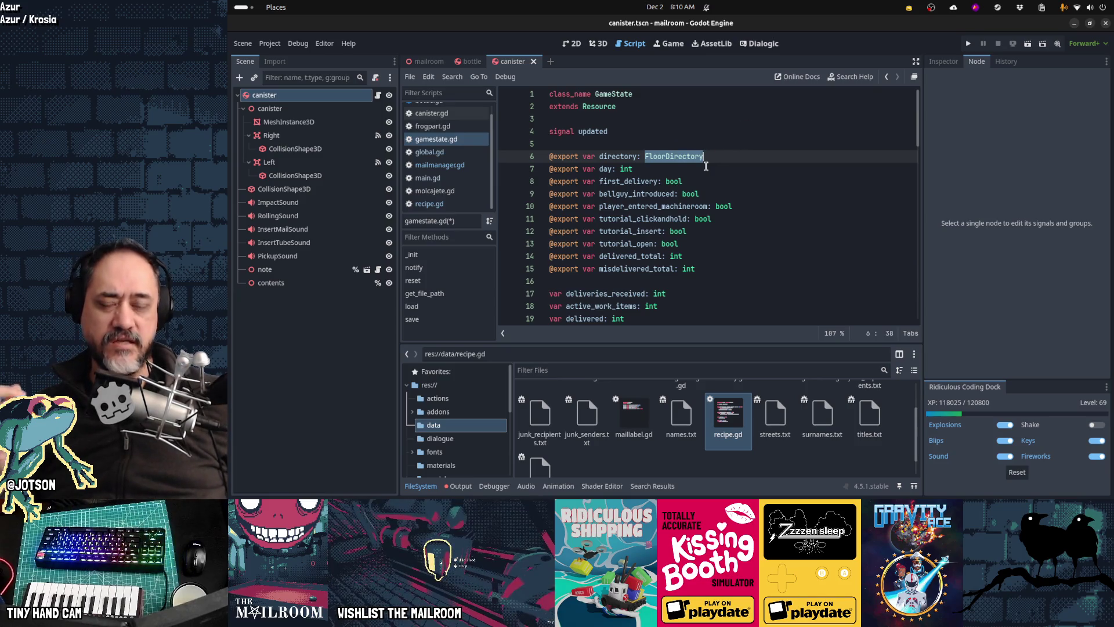
key("ctrl+s")
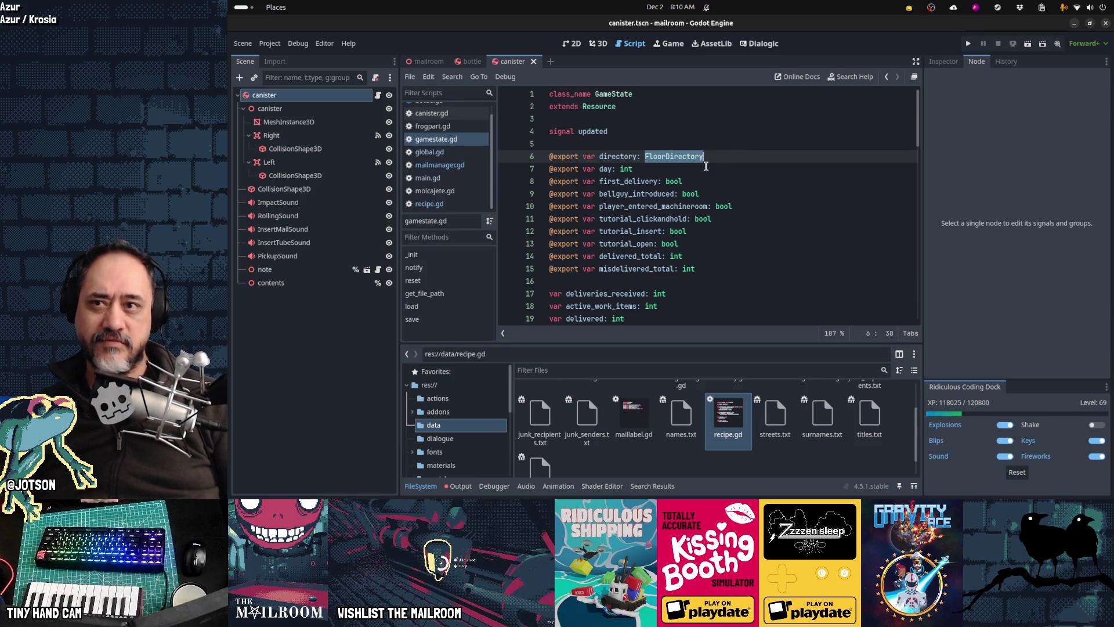
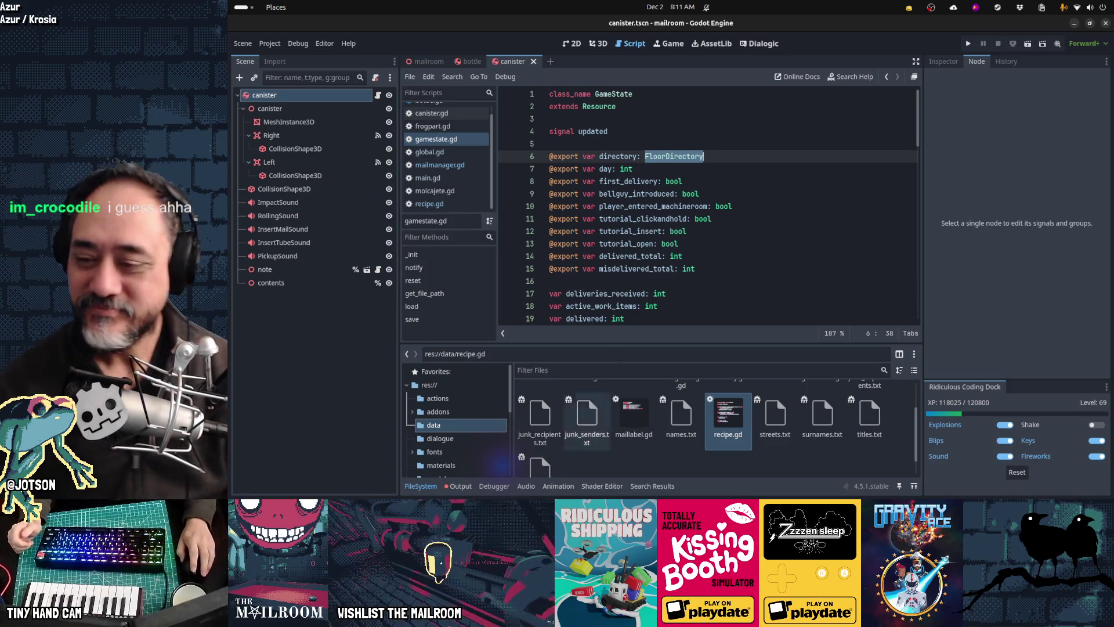
Collapse the FileSystem dock and show the Output log with the mixture.gd and mailmanager.gd errors.
left_click(429, 486)
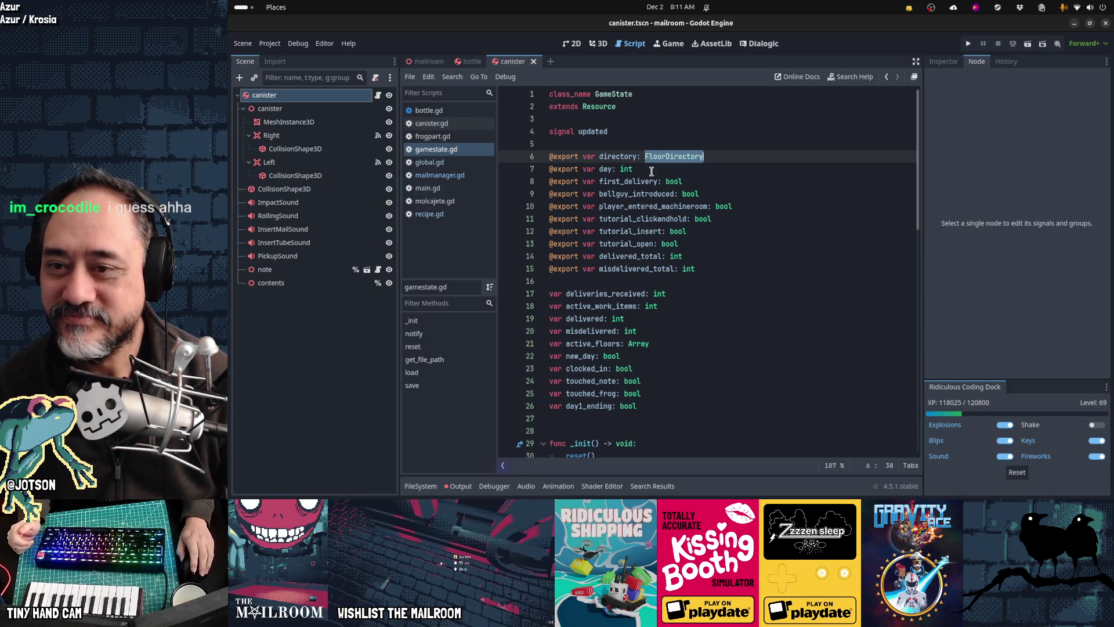
left_click(702, 169)
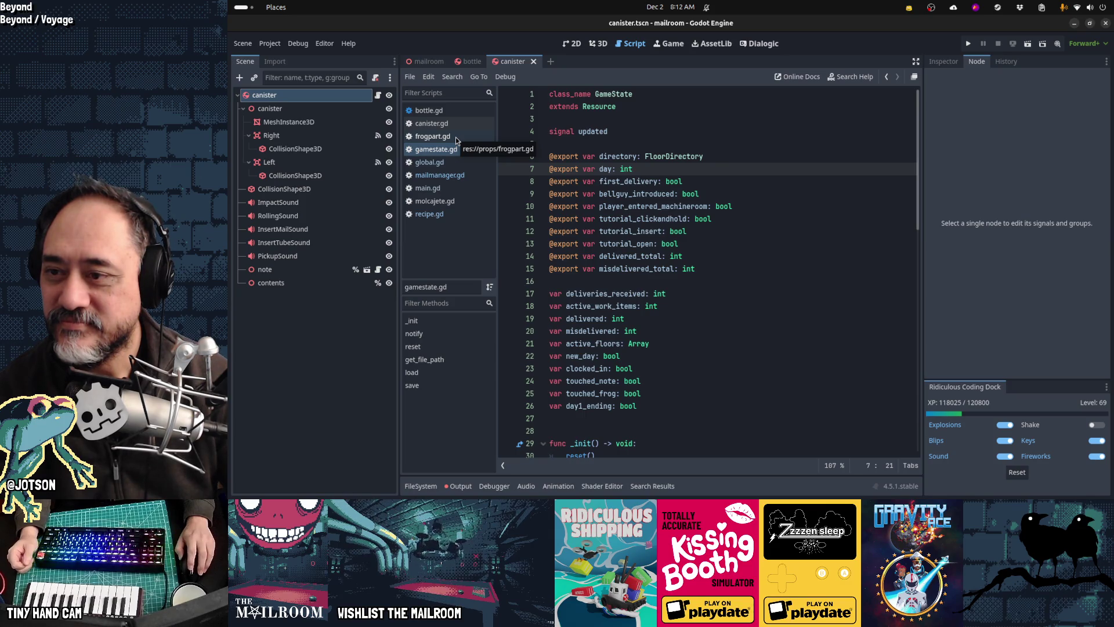
left_click(460, 486)
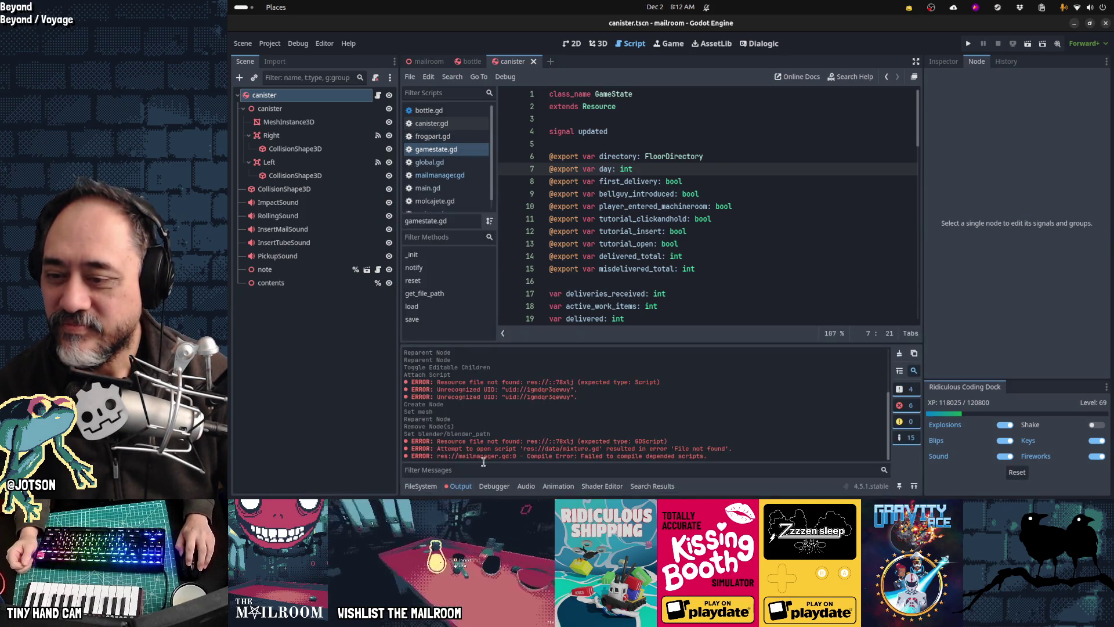
Clear and close the Output log, check recipe.gd and mailmanager.gd, then return to gamestate.gd's active_work_items line.
left_click(898, 352)
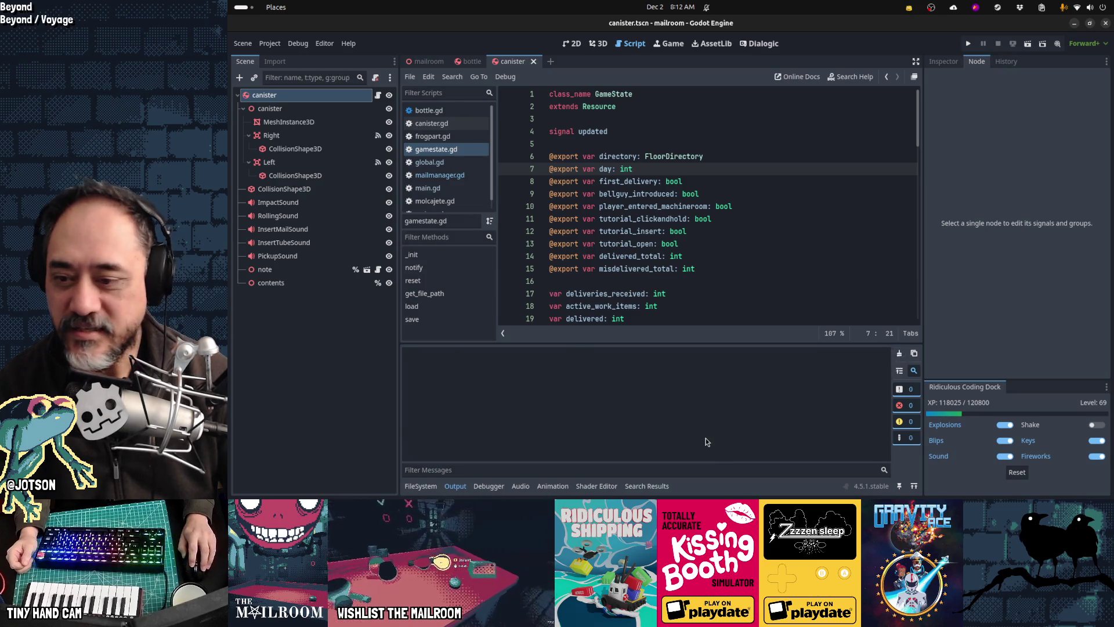
left_click(463, 490)
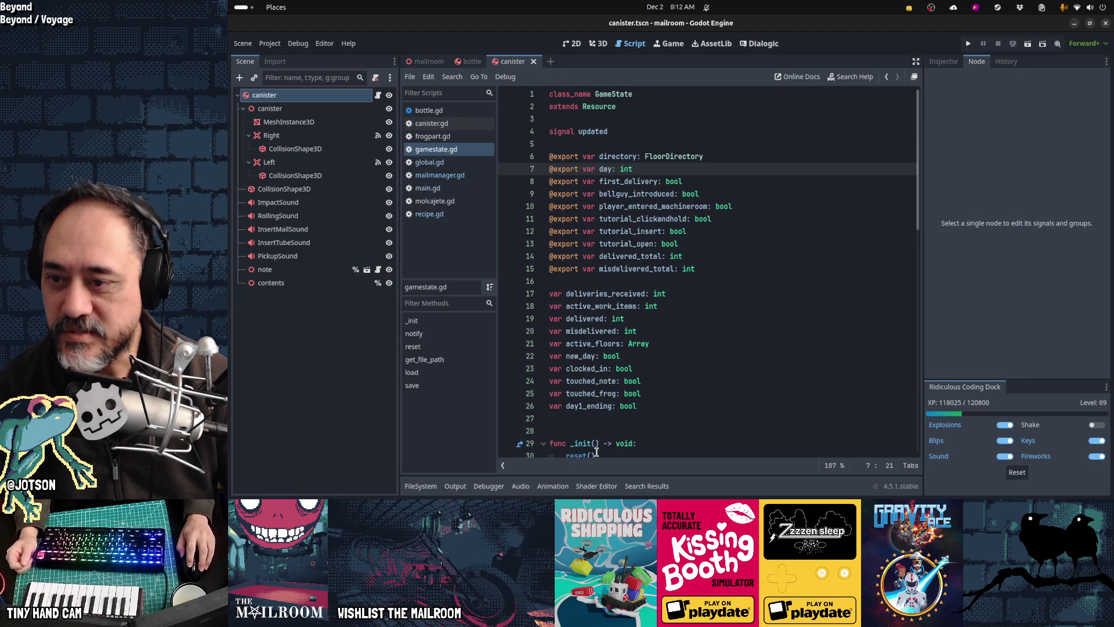
left_click(458, 215)
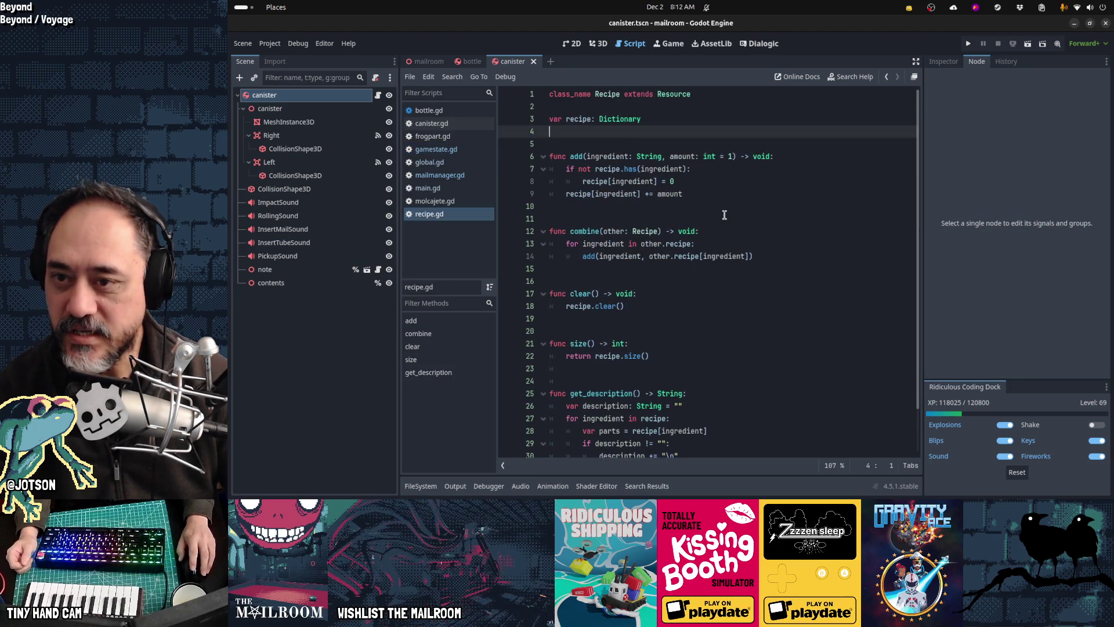
left_click(439, 175)
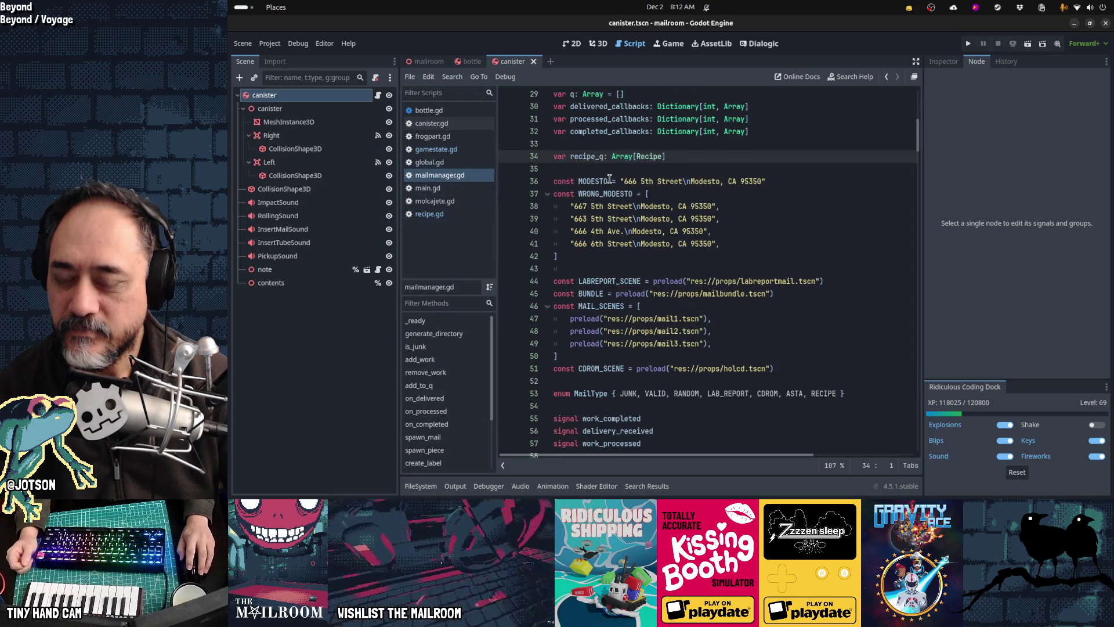
left_click(469, 153)
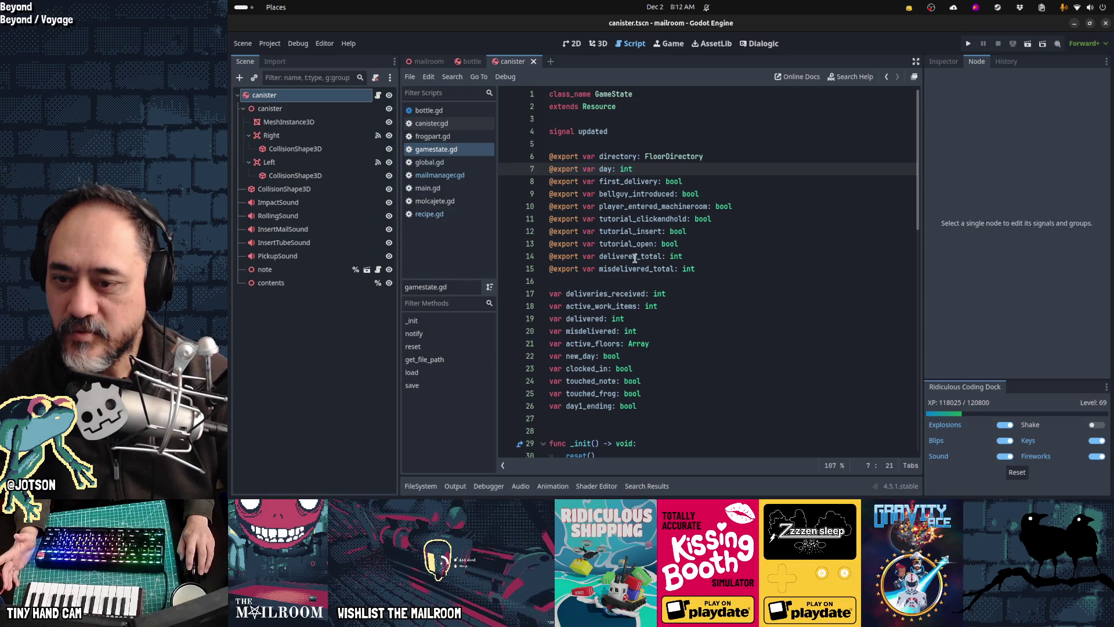
left_click(645, 305)
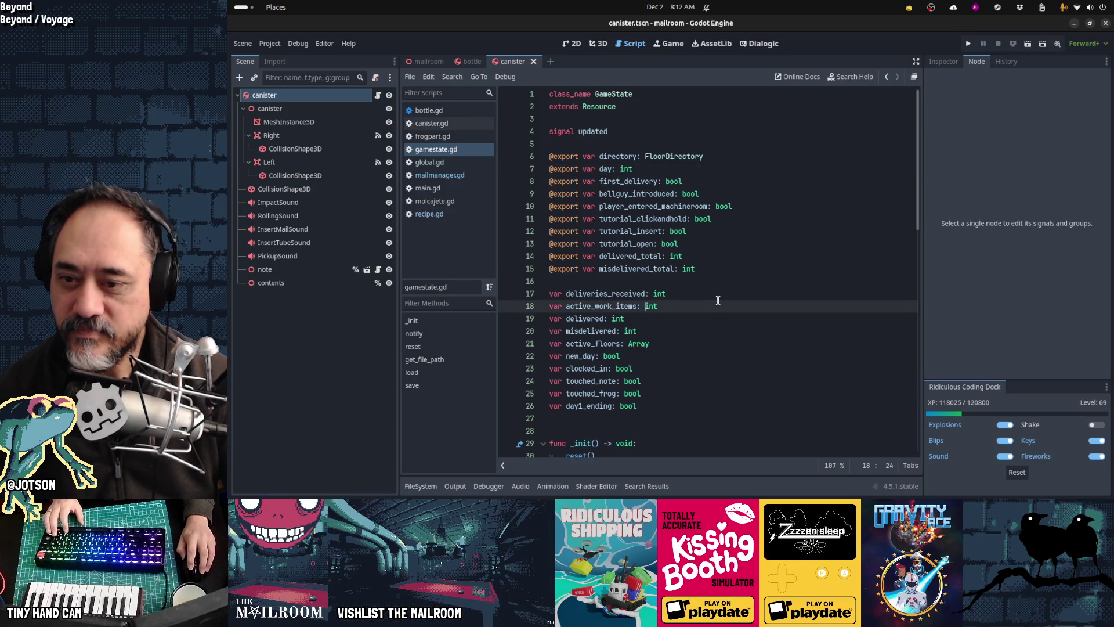
Cut the active_work_items declaration and search the project for active_work_items (7 matches in 4 files).
key("ctrl+x")
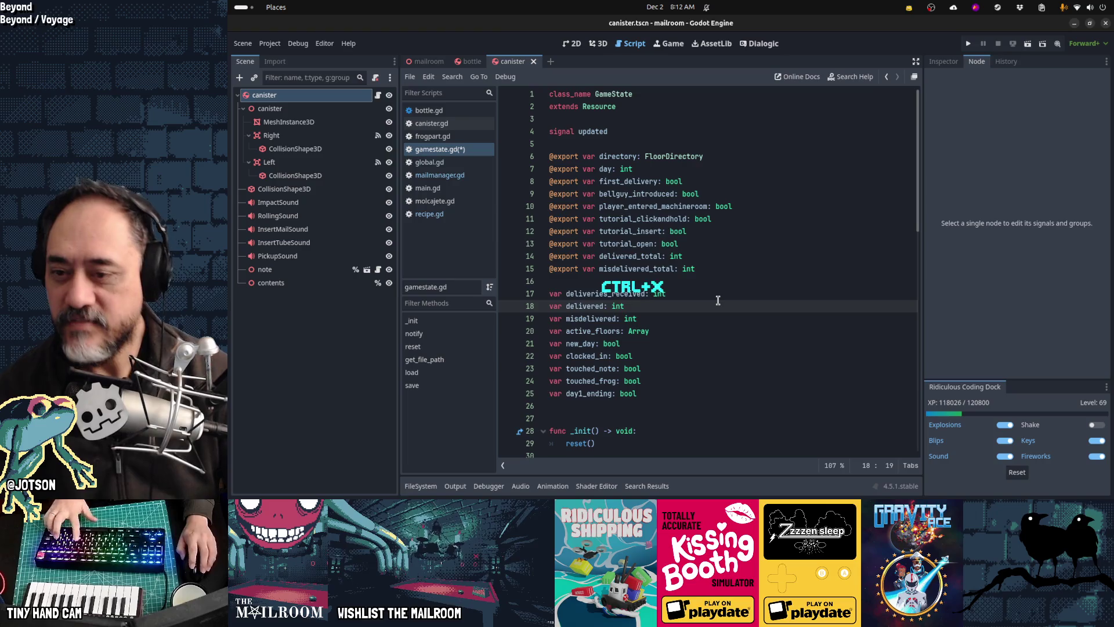
key("ctrl+shift+f")
type("active_")
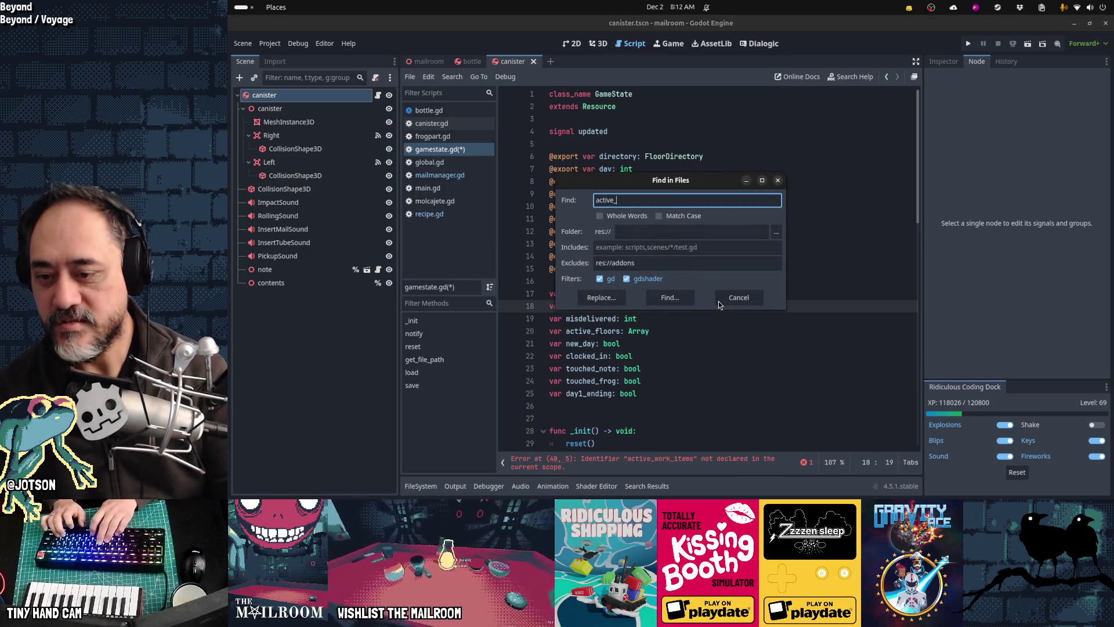
type("work_items")
key("Return")
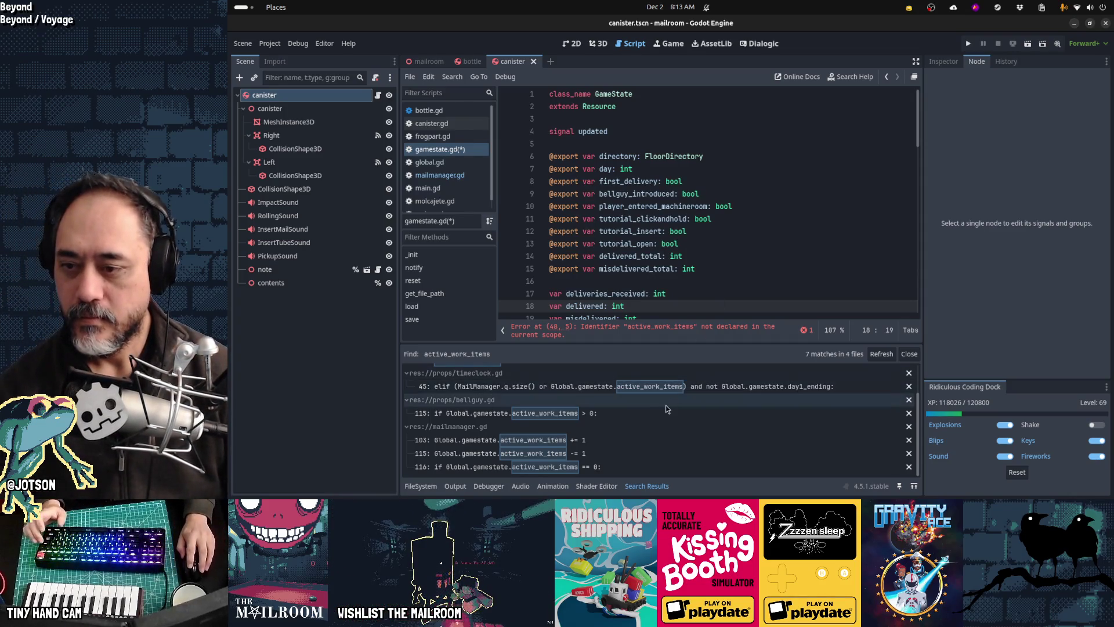
Review the active_work_items uses in mailmanager.gd and reopen Find in Files.
scroll(666, 409, "up", 2)
left_click(439, 174)
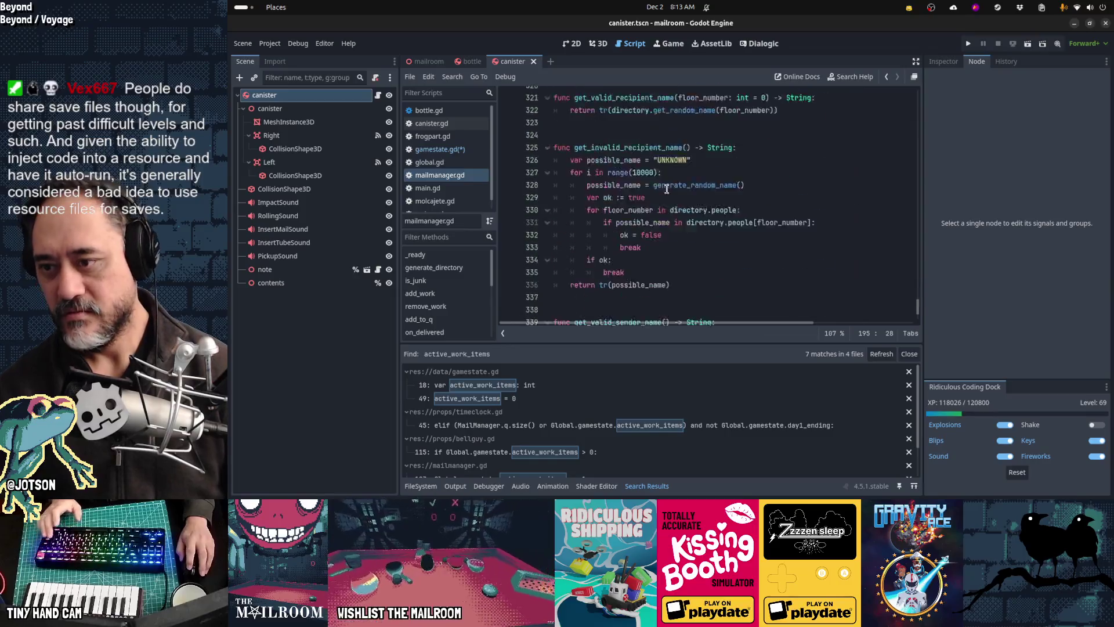
scroll(545, 244, "down", 2)
scroll(451, 273, "down", 3)
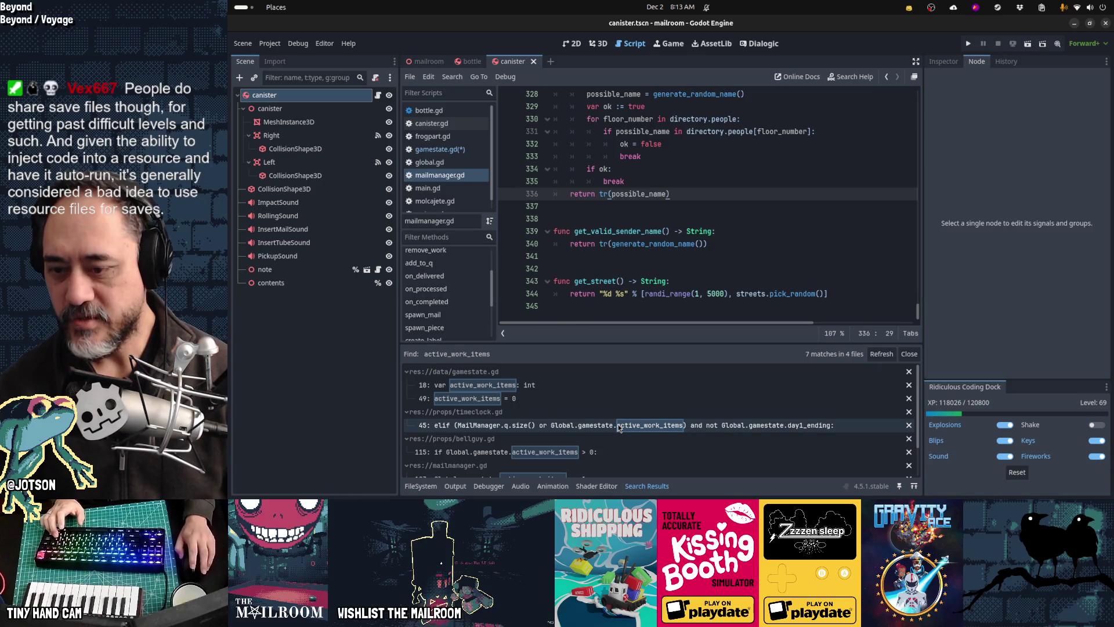
scroll(618, 428, "down", 2)
scroll(619, 427, "up", 2)
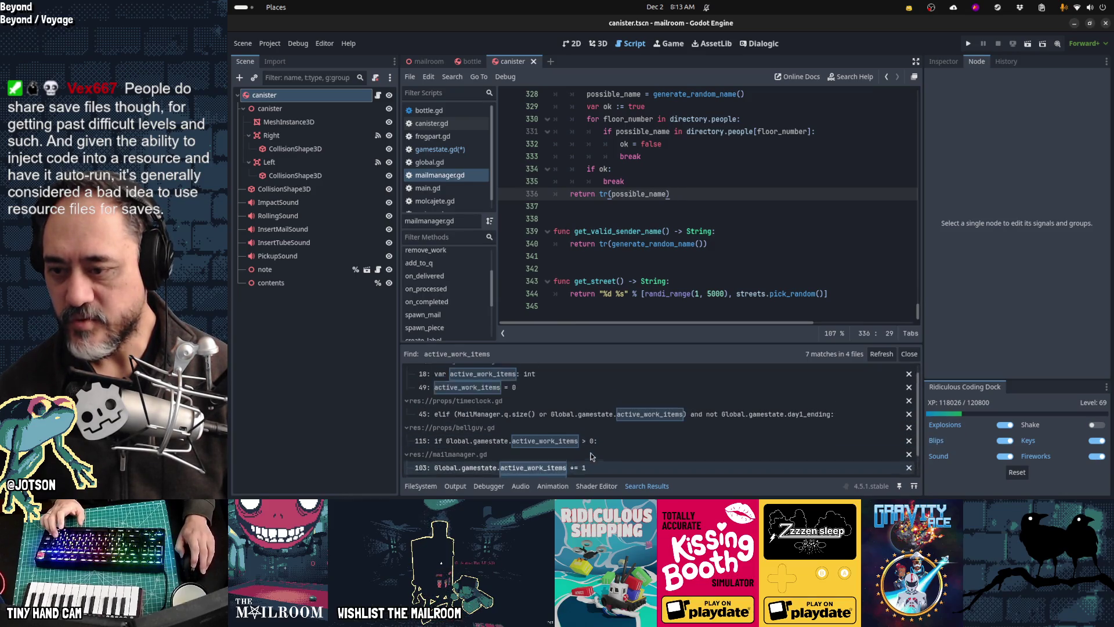
key("ctrl+shift+f")
Search the project for has_work, then for work, getting 36 matches in 12 files.
type("has_work")
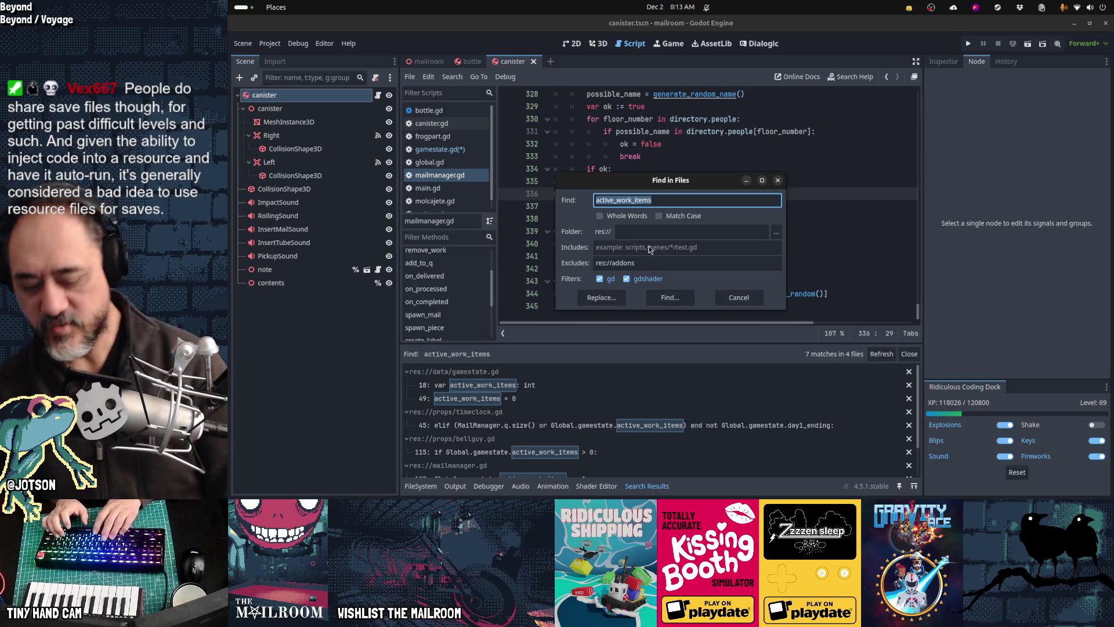
key("Return")
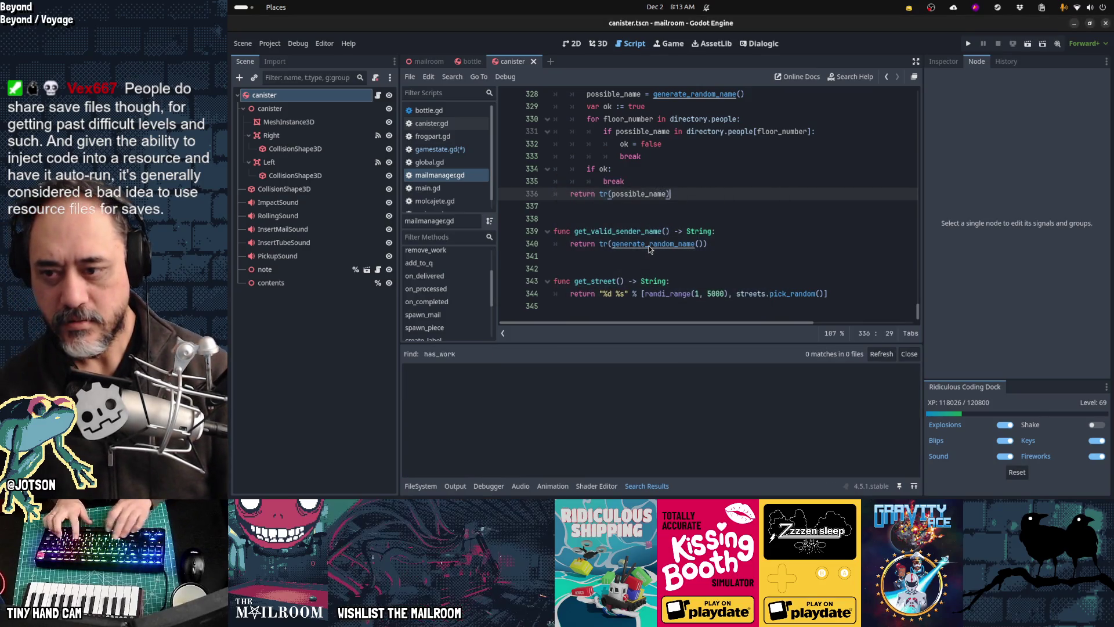
key("ctrl+shift+f")
type("work_reme")
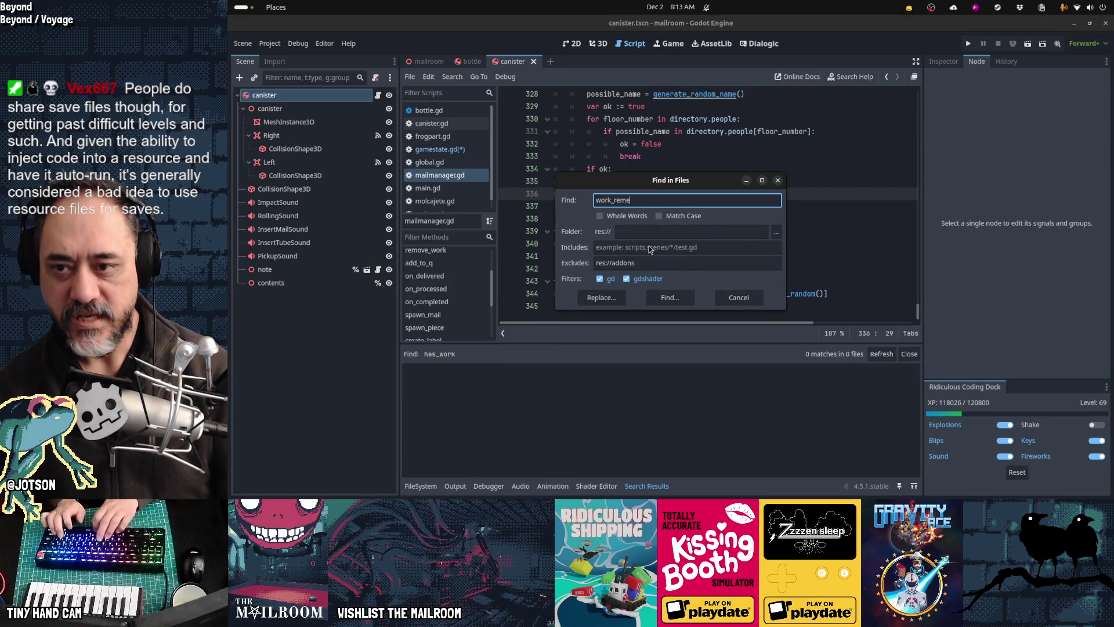
key("BackSpace")
key("BackSpace")
key("BackSpace")
key("Return")
key("ctrl+shift+f")
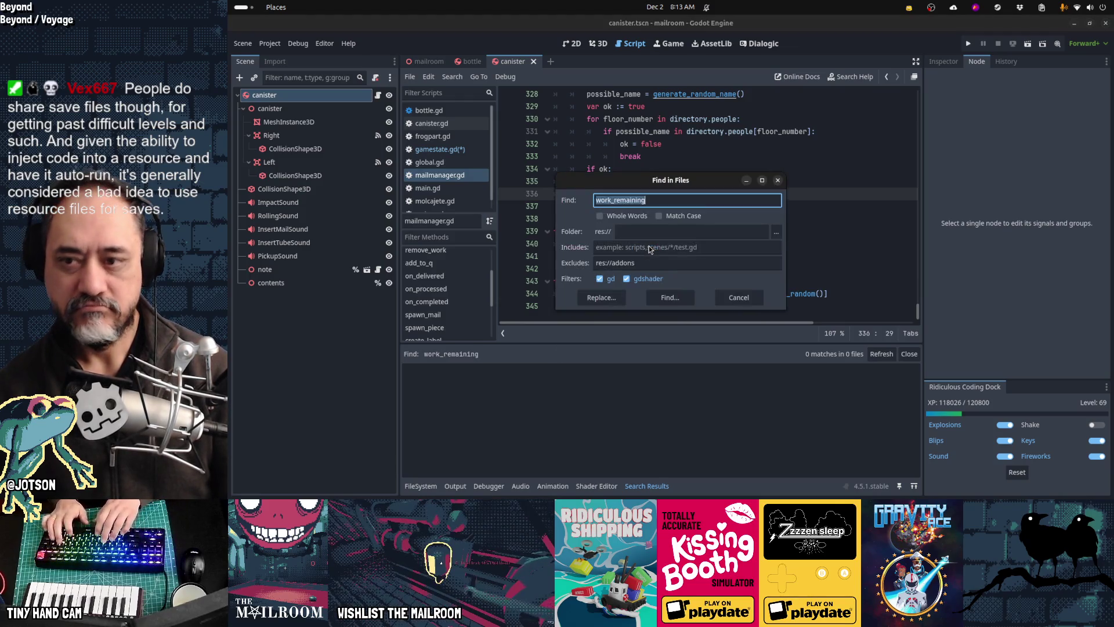
key("Return")
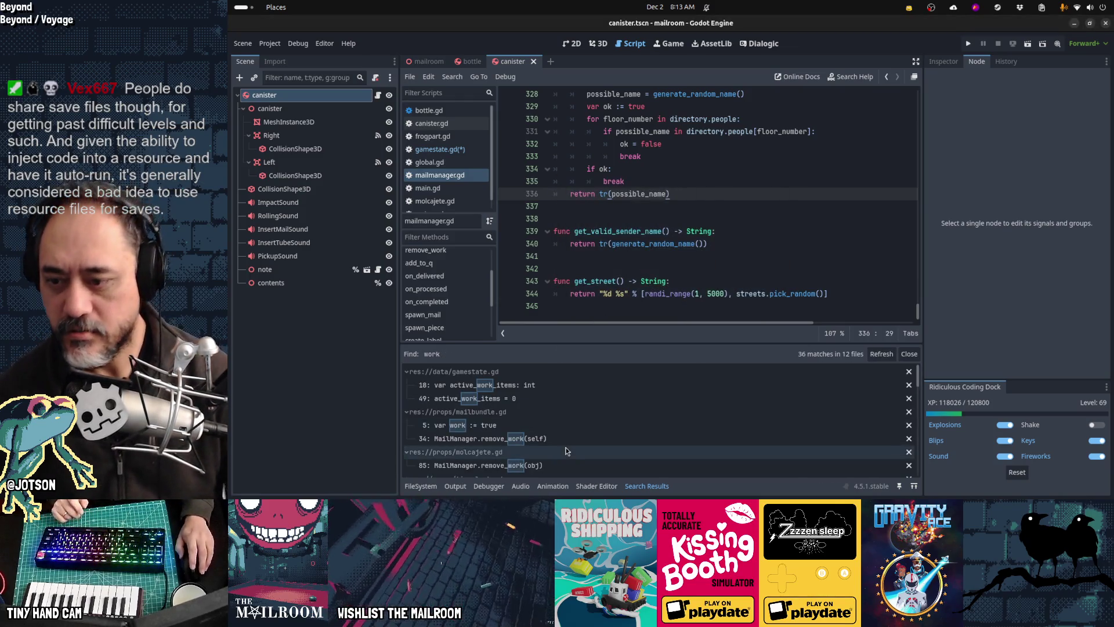
Scroll through the work results and place the caret on mailmanager.gd's last empty line.
scroll(557, 413, "down", 5)
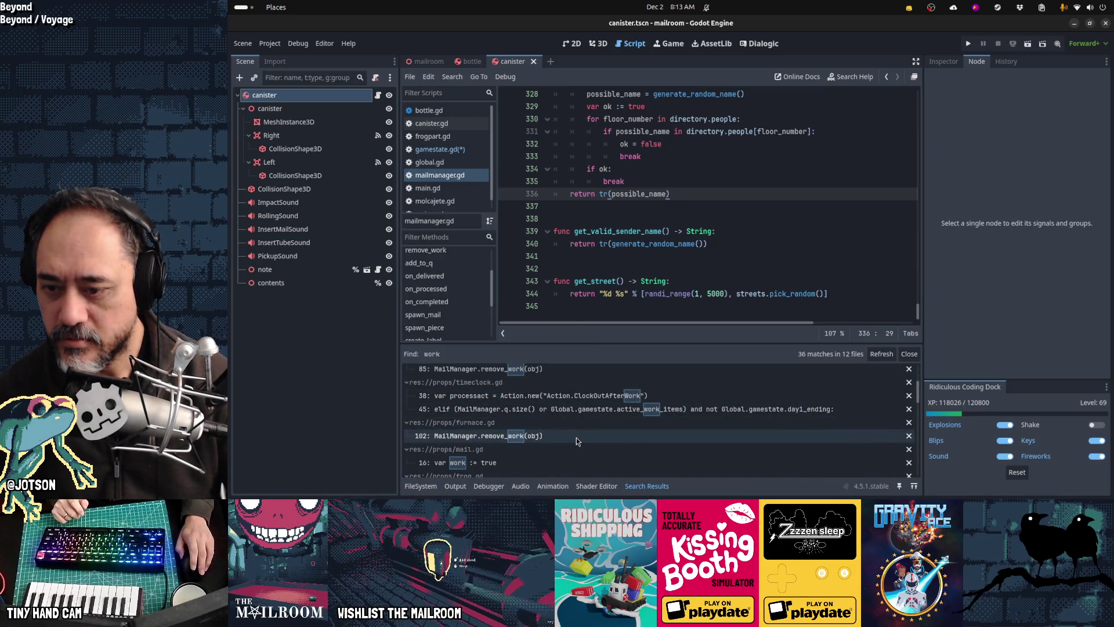
scroll(624, 419, "down", 5)
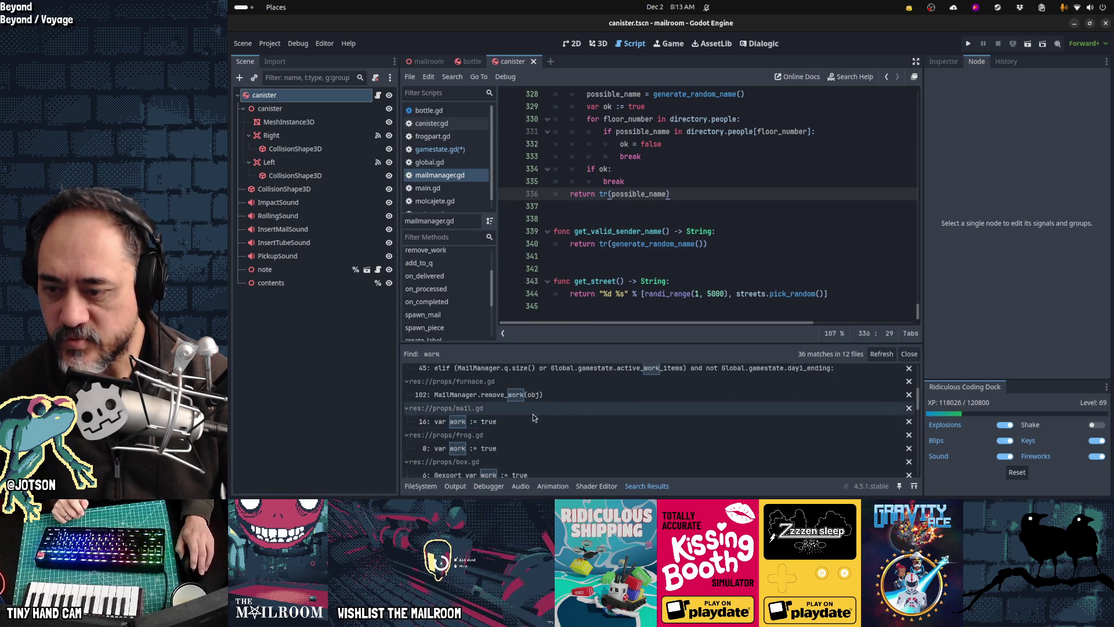
scroll(562, 426, "down", 4)
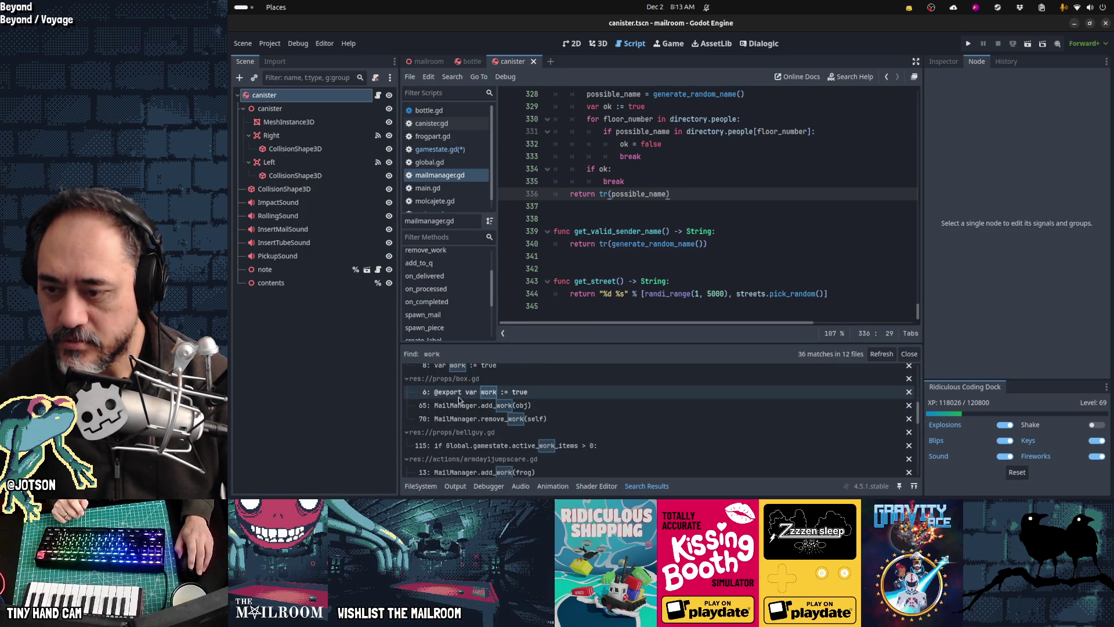
scroll(580, 430, "down", 4)
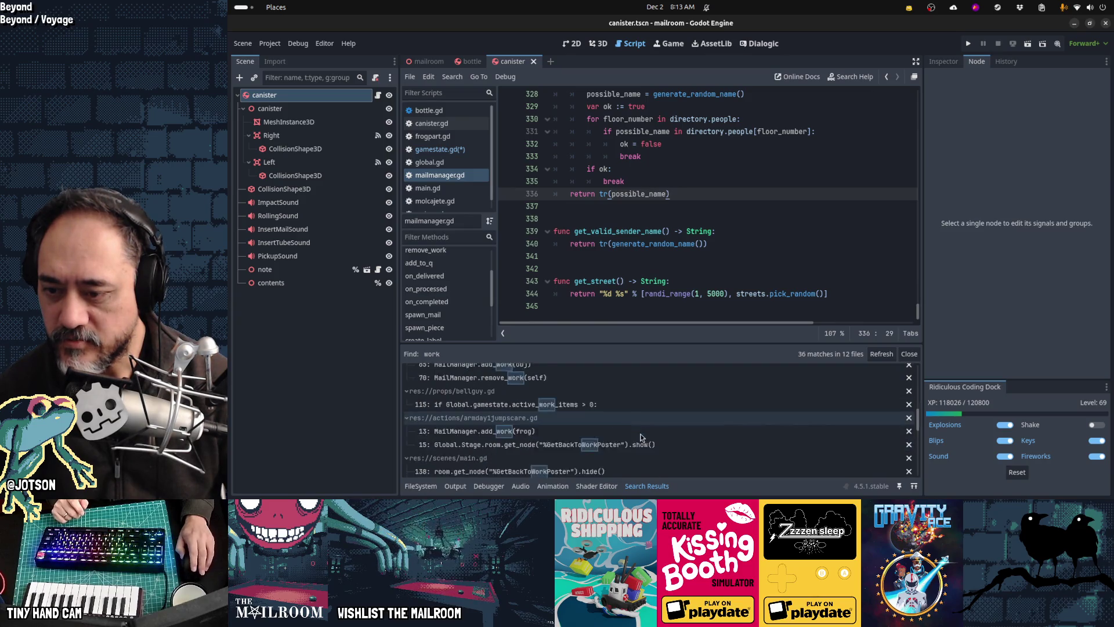
scroll(599, 435, "down", 5)
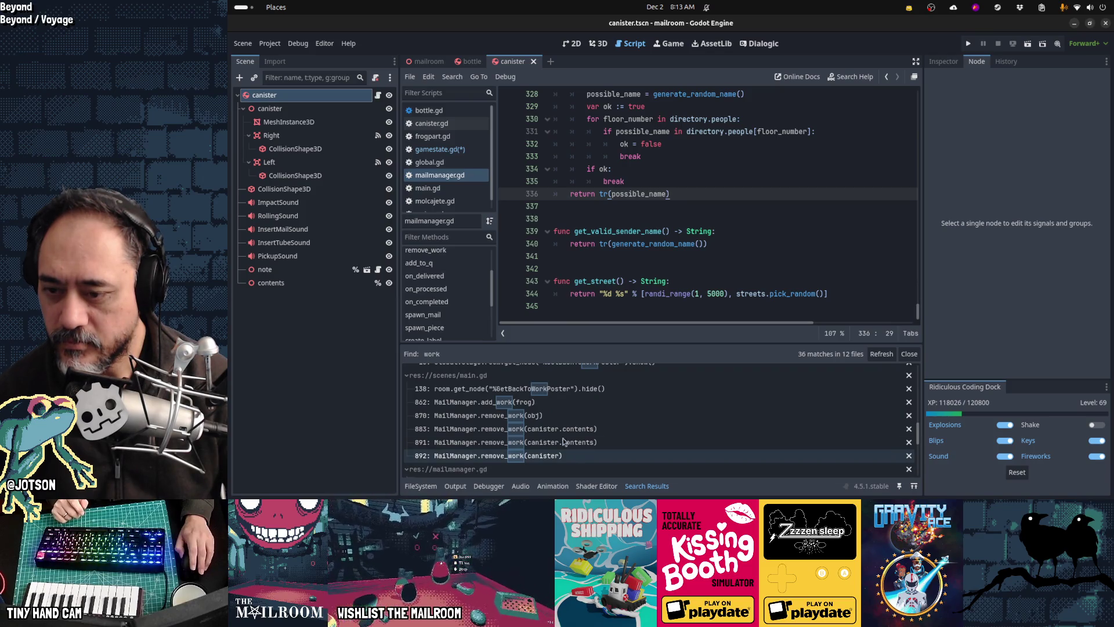
scroll(537, 429, "down", 4)
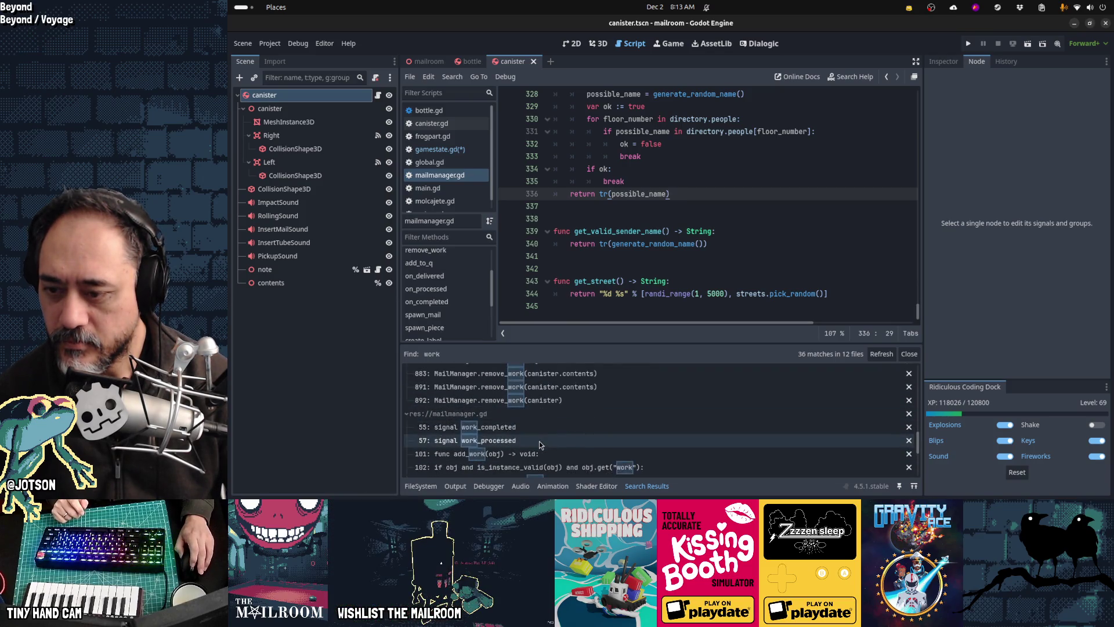
scroll(532, 424, "down", 4)
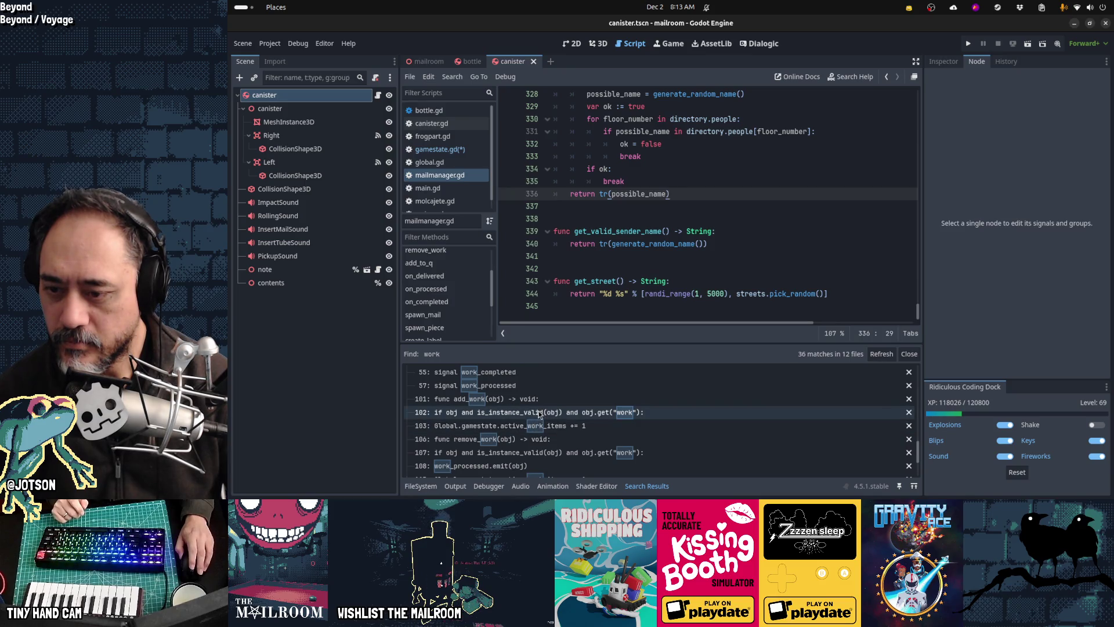
scroll(538, 413, "down", 6)
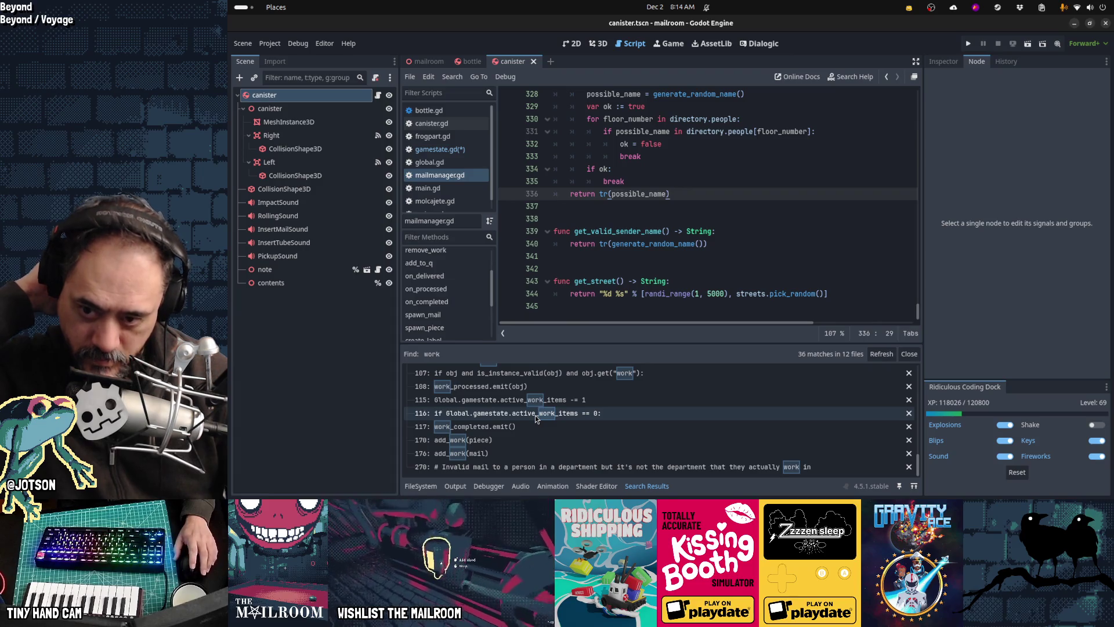
left_click(622, 314)
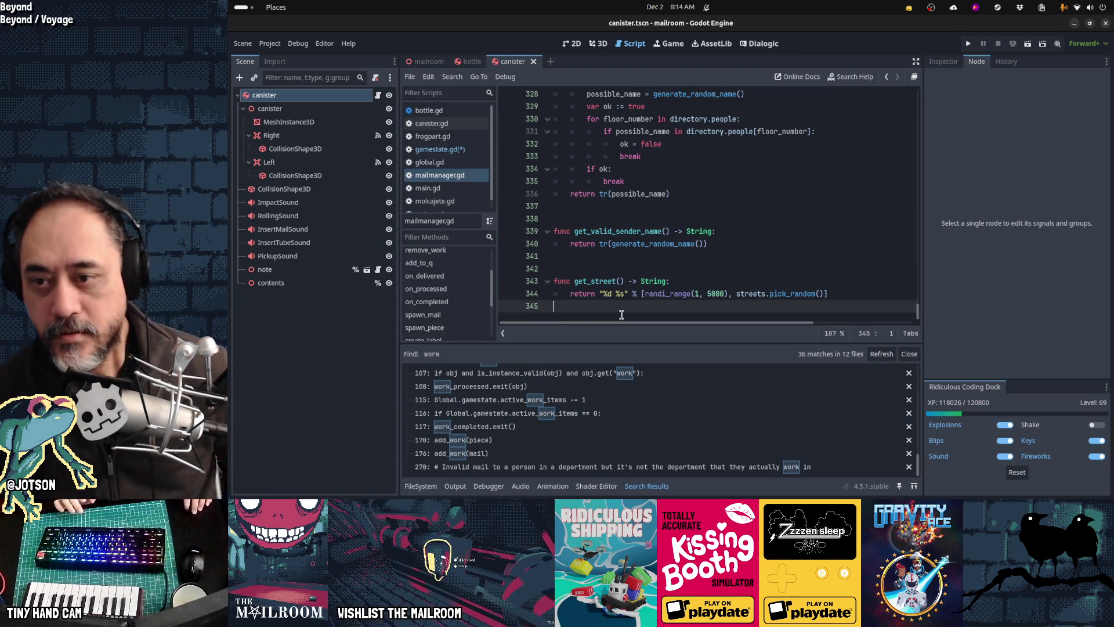
Find 'active' in mailmanager.gd and select the full active_work_items name.
key("ctrl+f")
type("active")
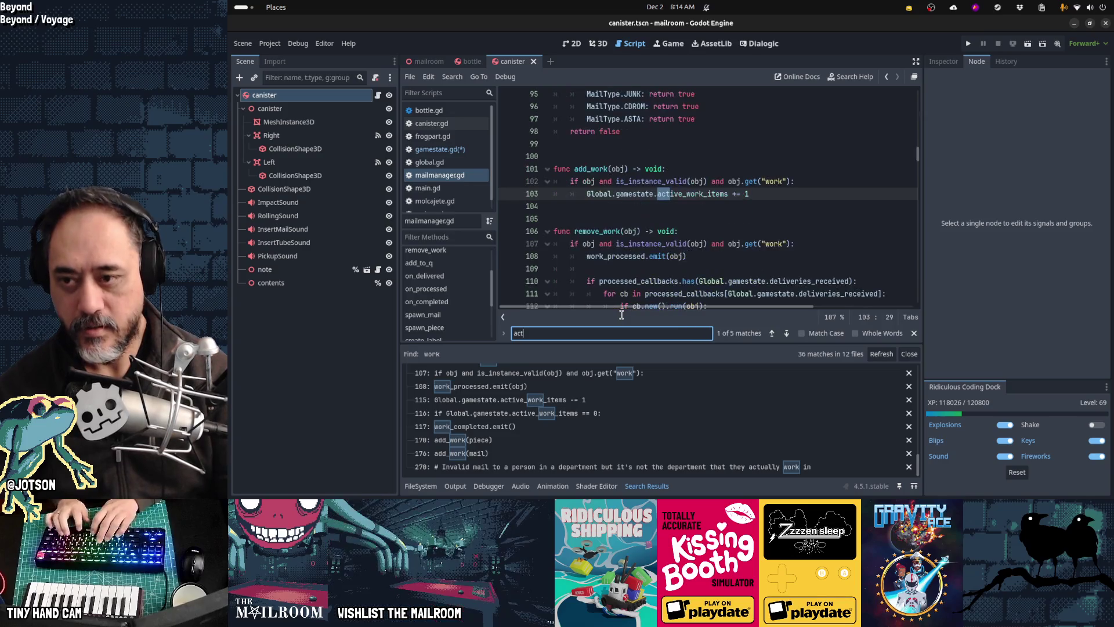
key("Escape")
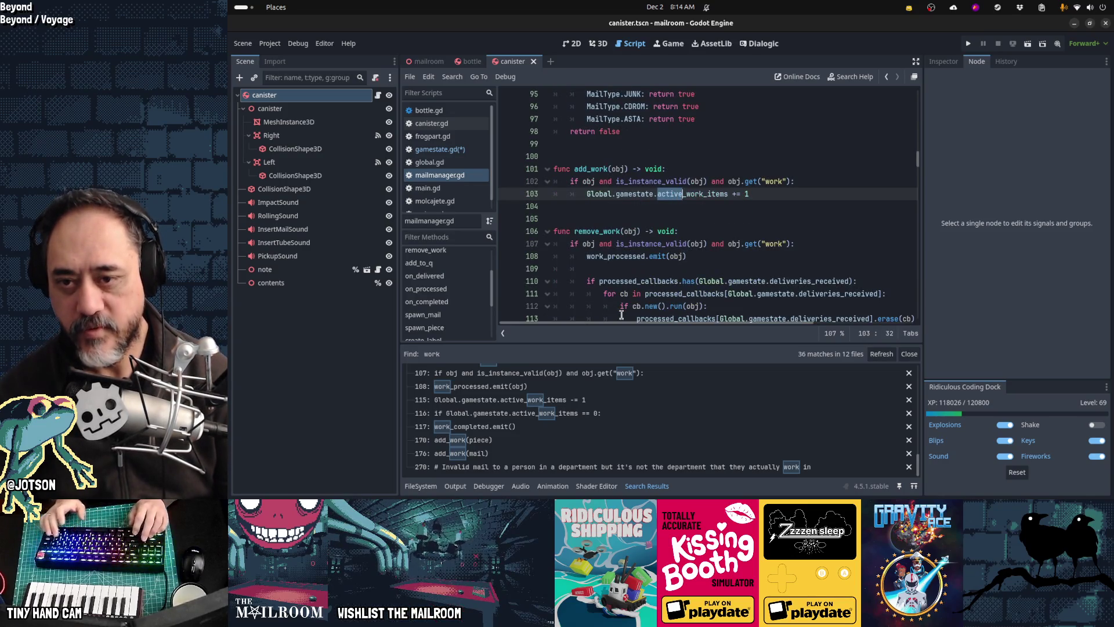
key("ctrl+shift+Right")
key("ctrl+c")
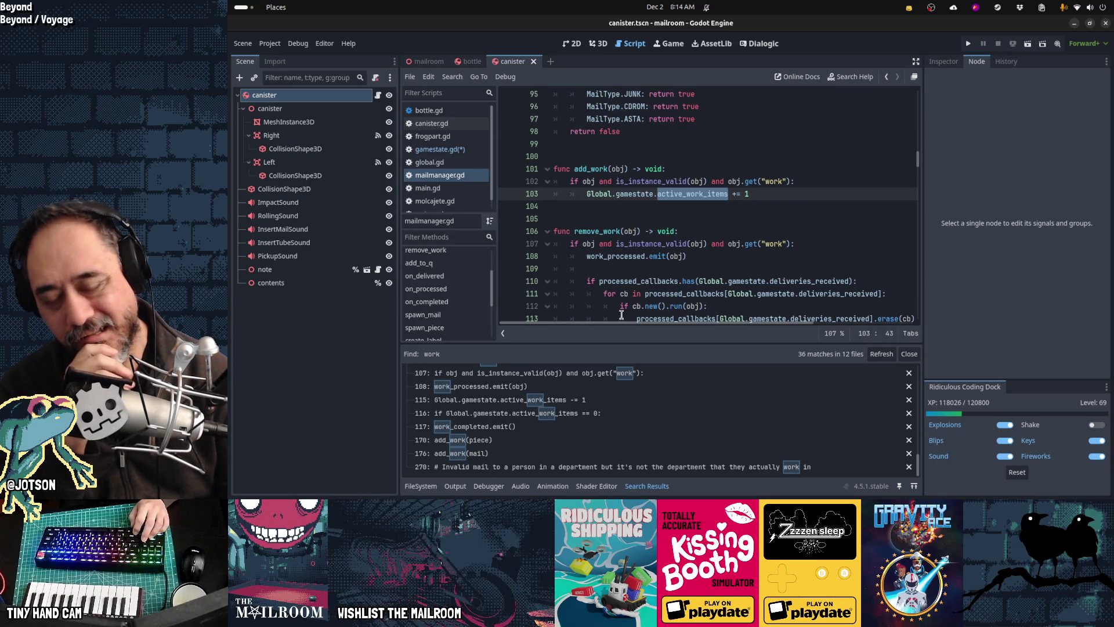
Move up to the blank line after var recipe_q in the variable declarations.
key("Up")
key("Up")
key("Up")
key("Up")
key("Up")
key("Up")
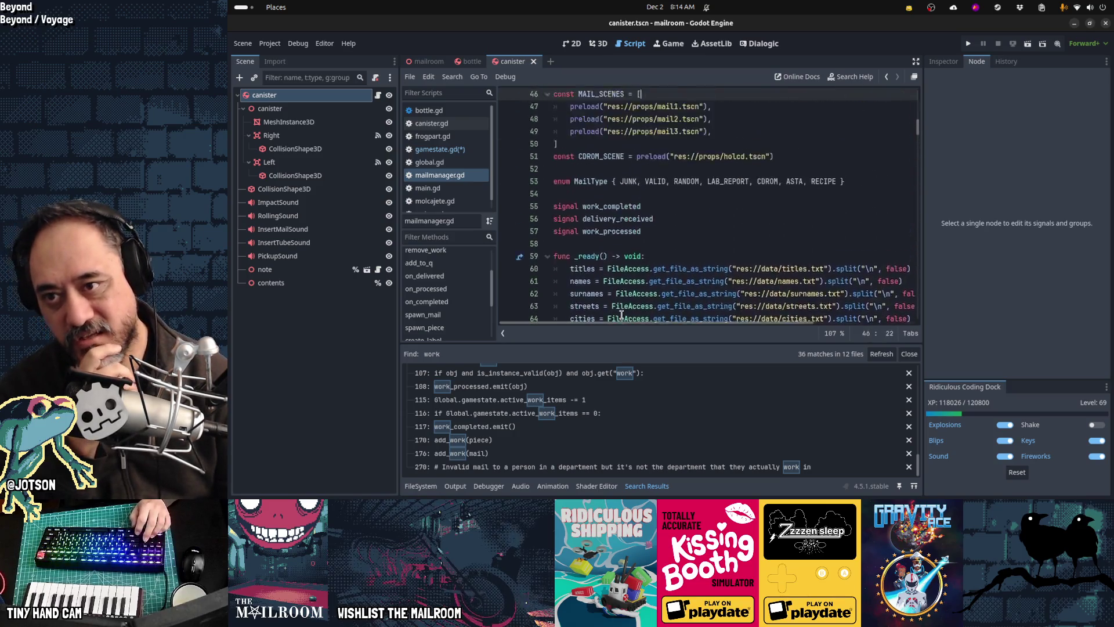
key("Up")
key("Up")
key("Up")
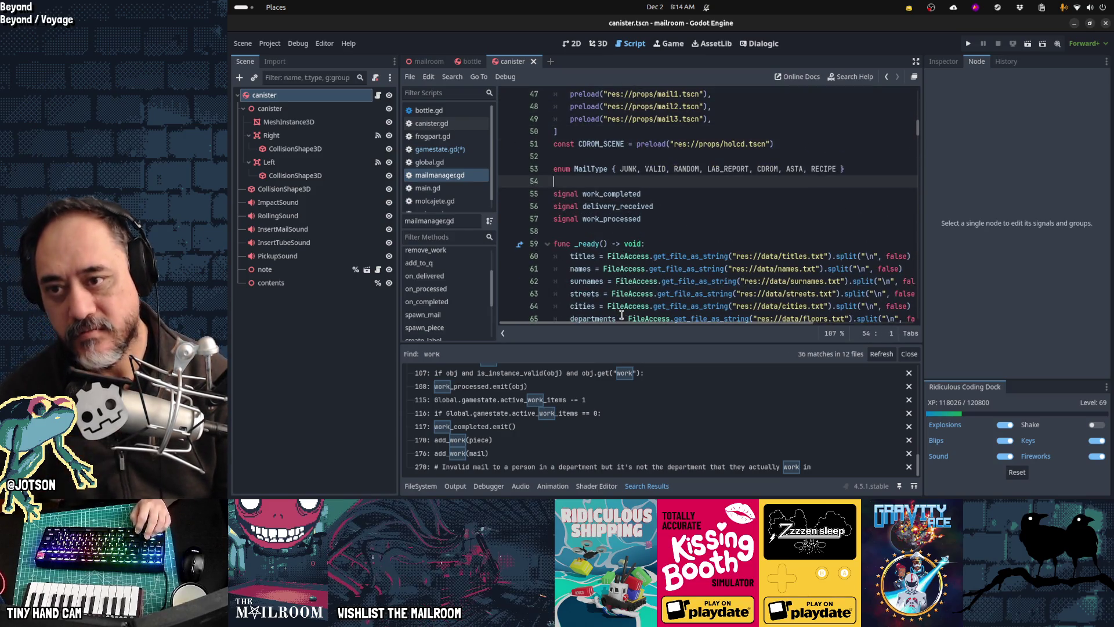
key("Up")
key("Up")
key("Up")
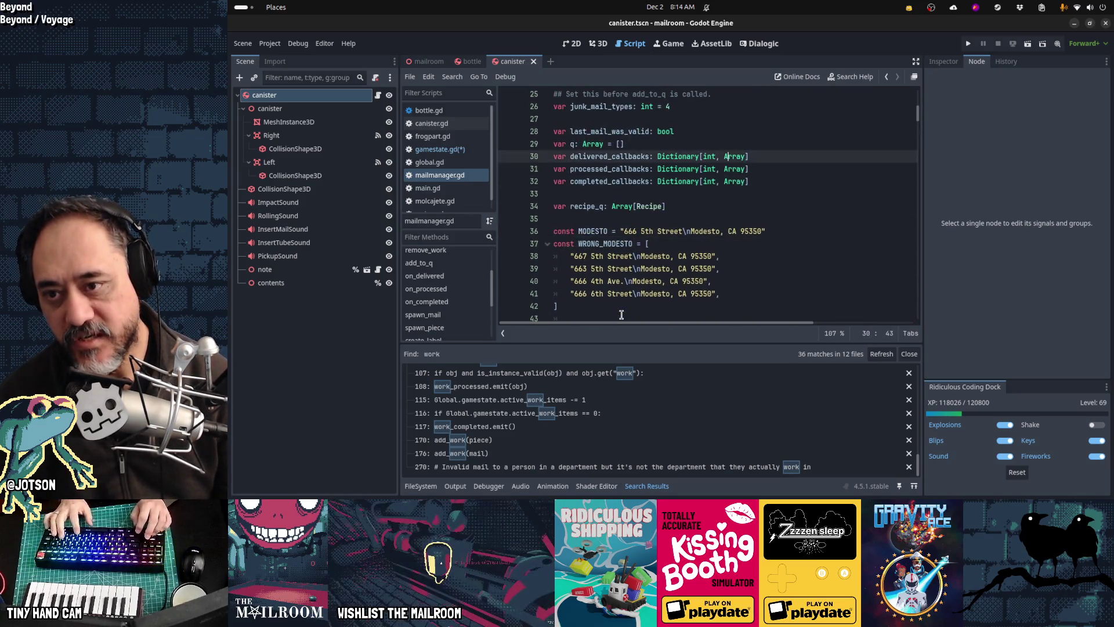
key("Down")
key("Down")
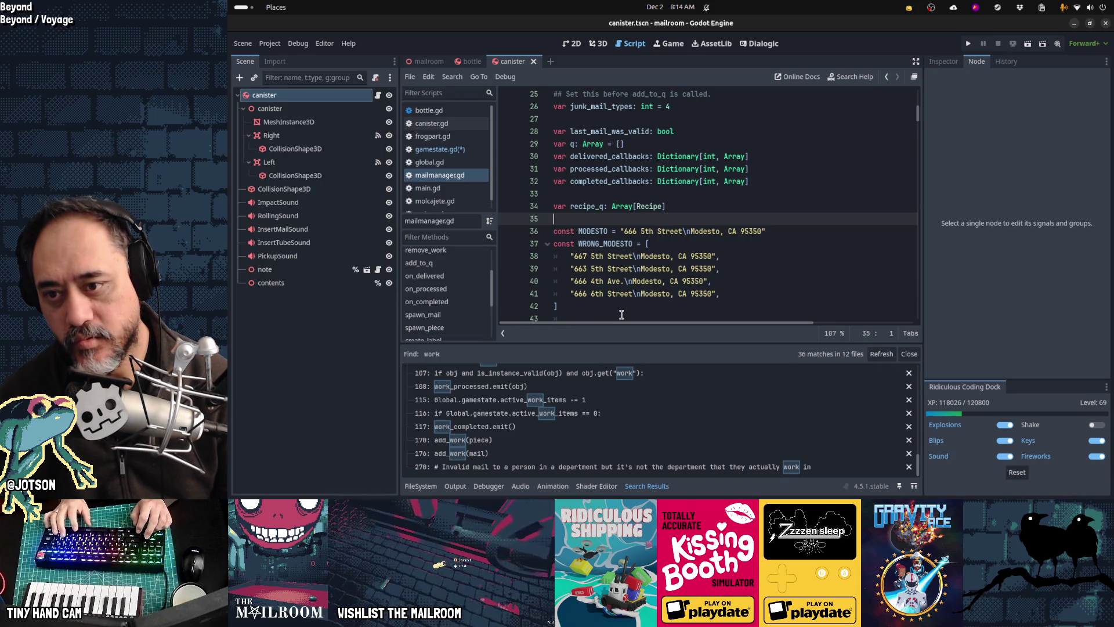
Write var active_work_items: int with a getter returning get_tree().get_node_count_in_group("work").
key("Return")
key("ctrl+v")
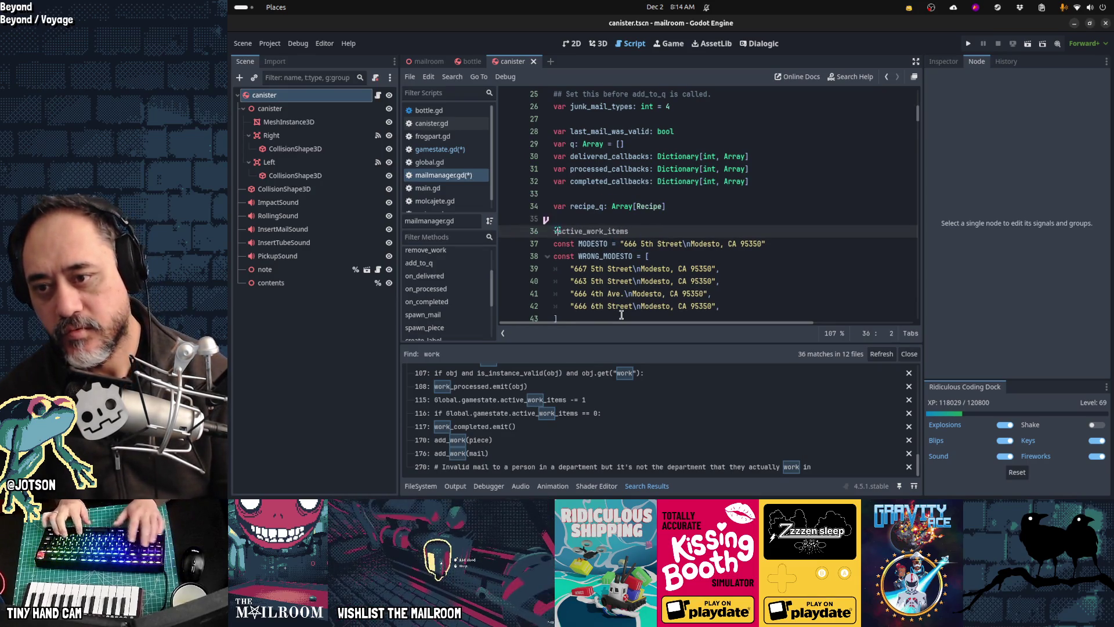
type(": int:")
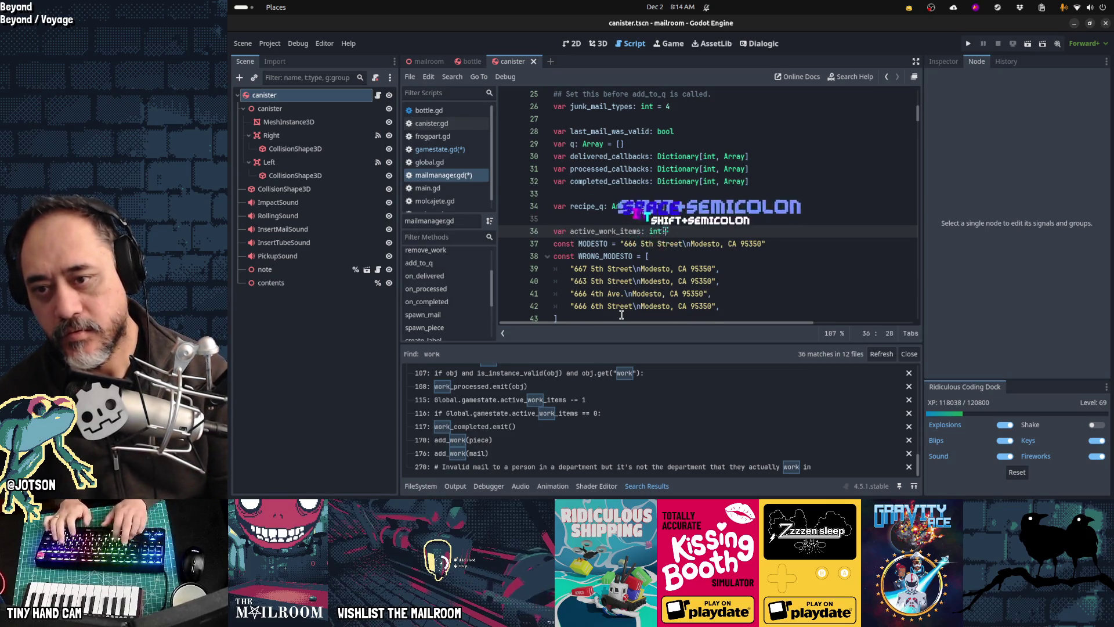
key("Return")
type("get():")
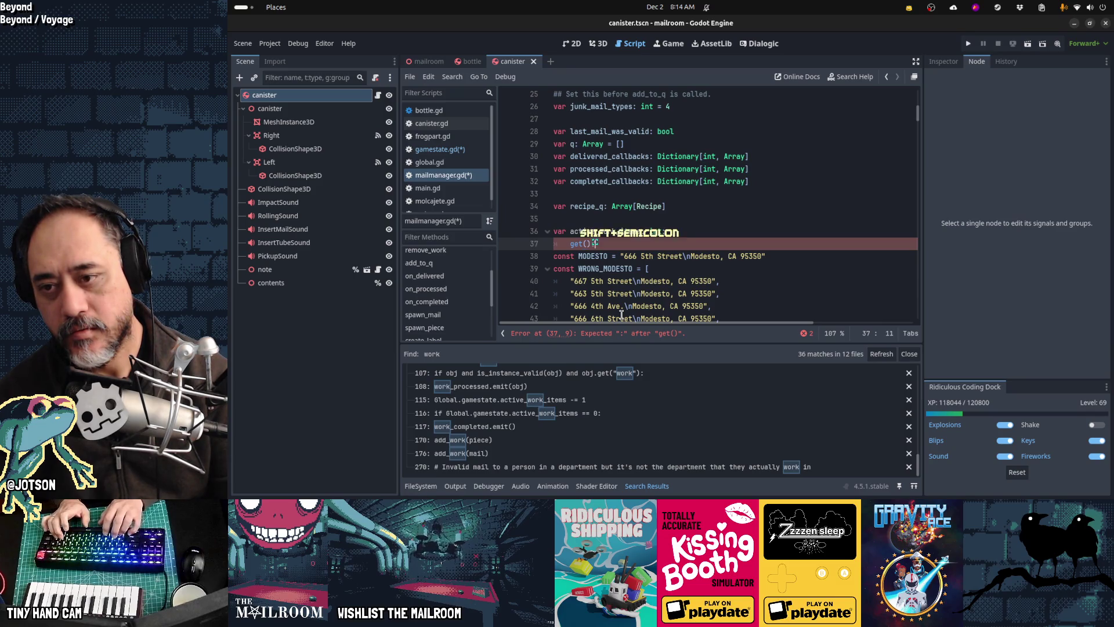
key("Return")
type("return ")
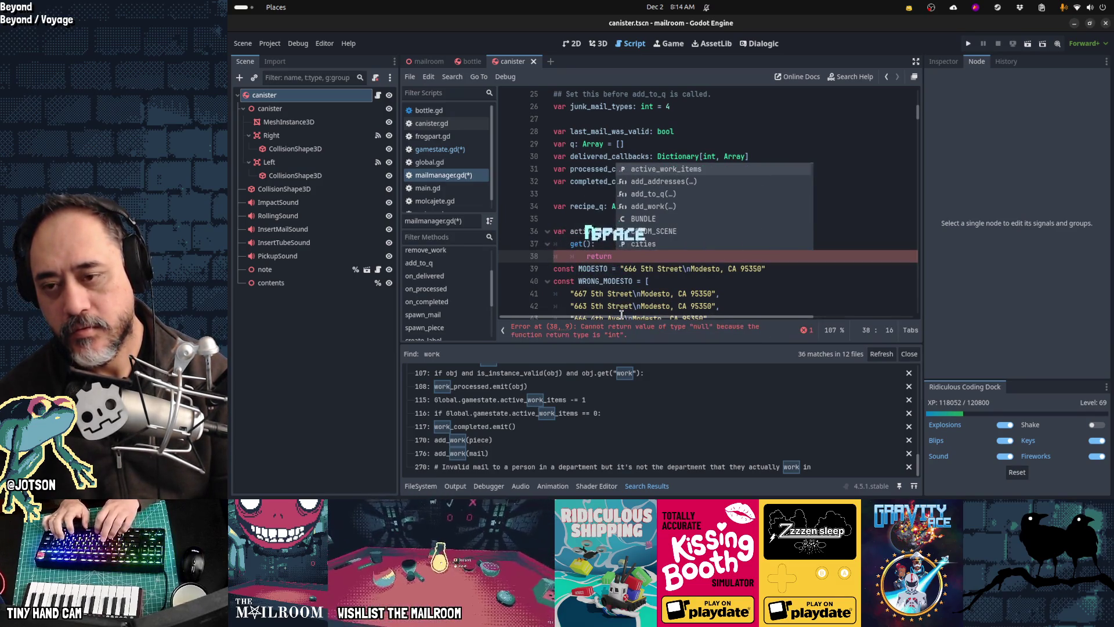
type("get_tree(")
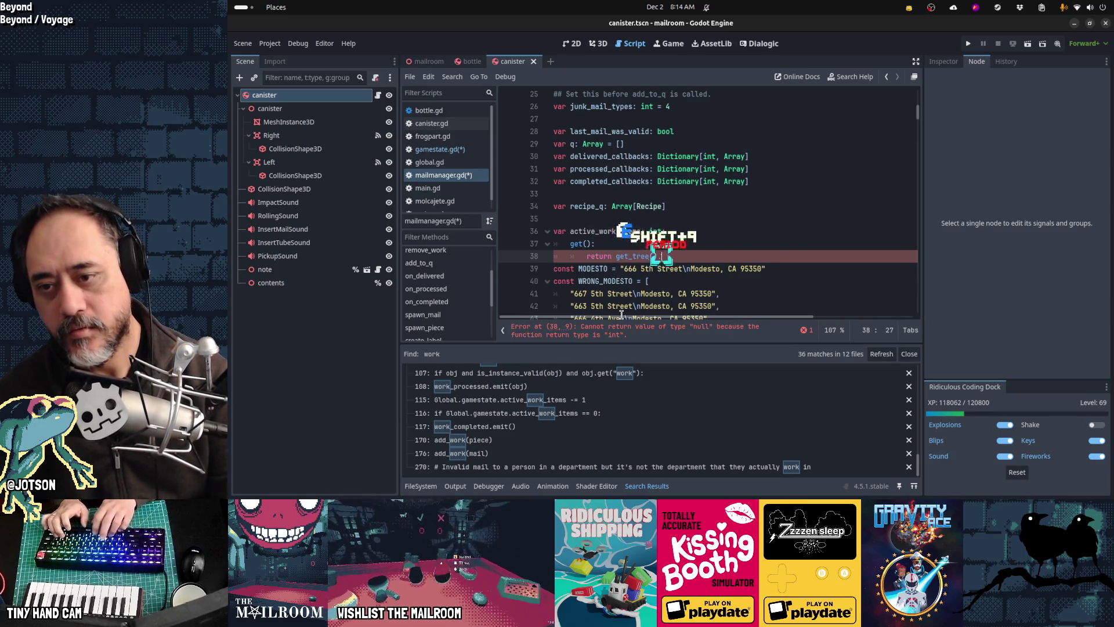
type(").coun")
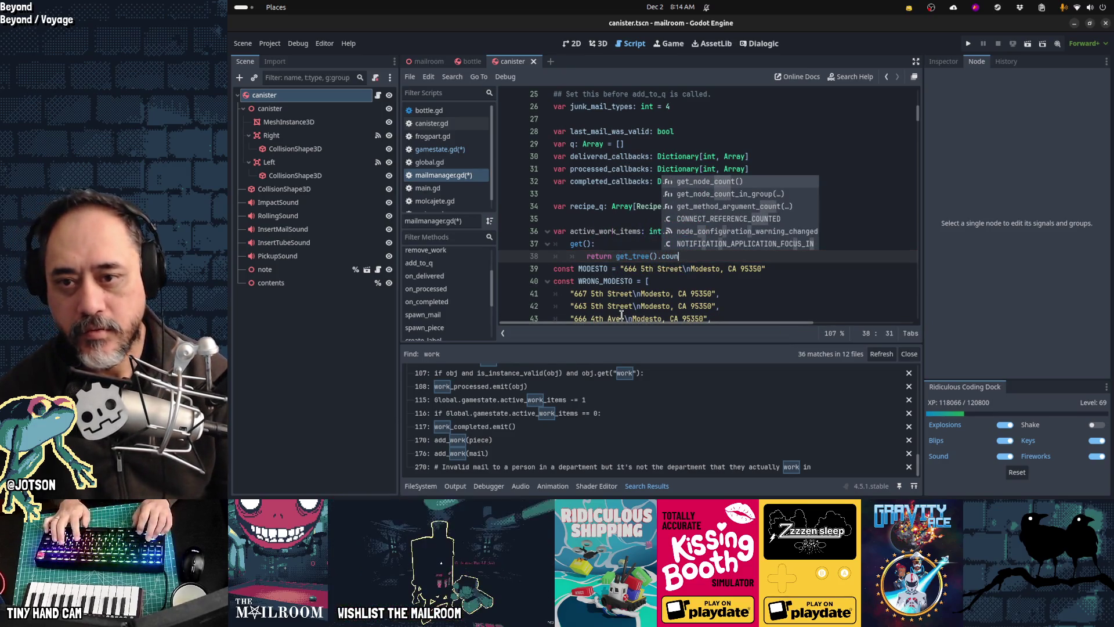
key("Down")
key("Return")
type("\"work")
key("Return")
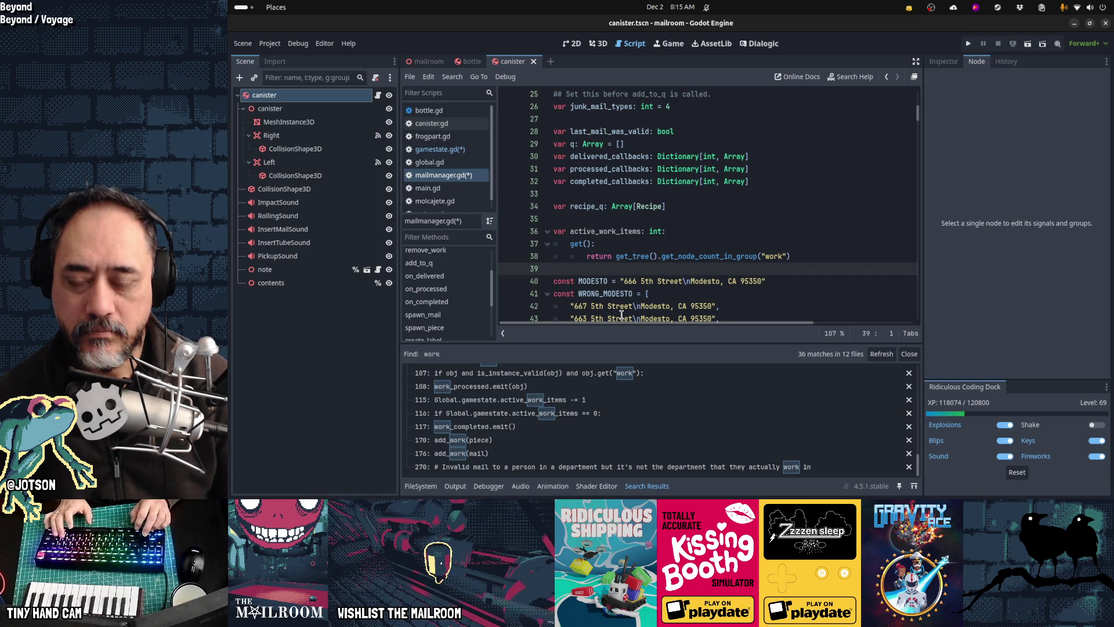
Select the active_work_items name and search the whole project for it.
key("Up")
key("Up")
key("Up")
key("ctrl+Right")
key("ctrl+shift+Right")
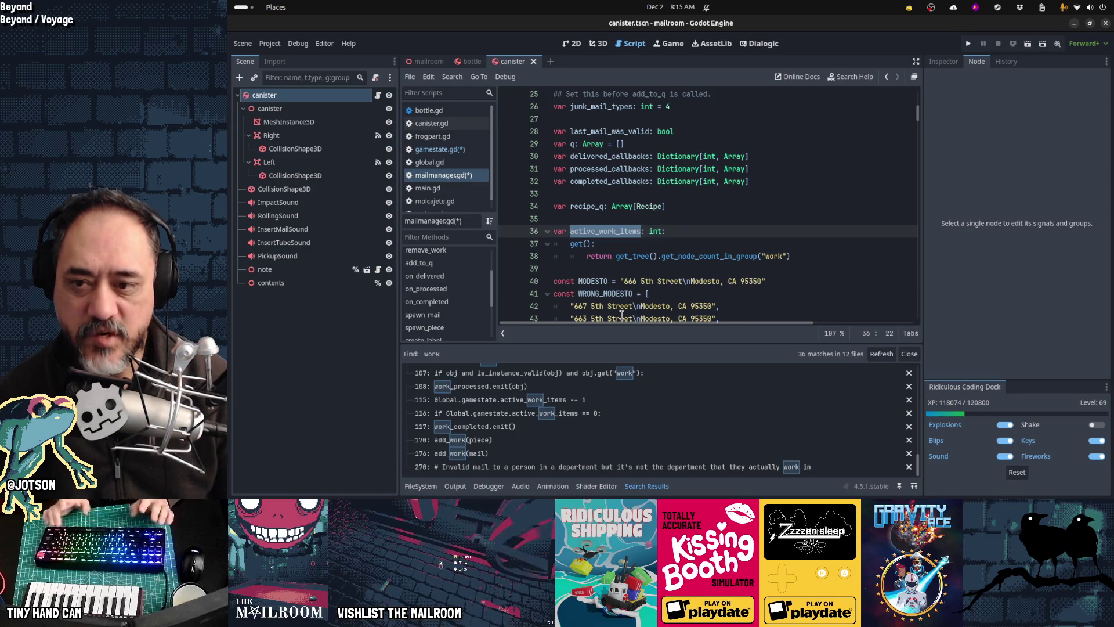
key("Down")
key("Down")
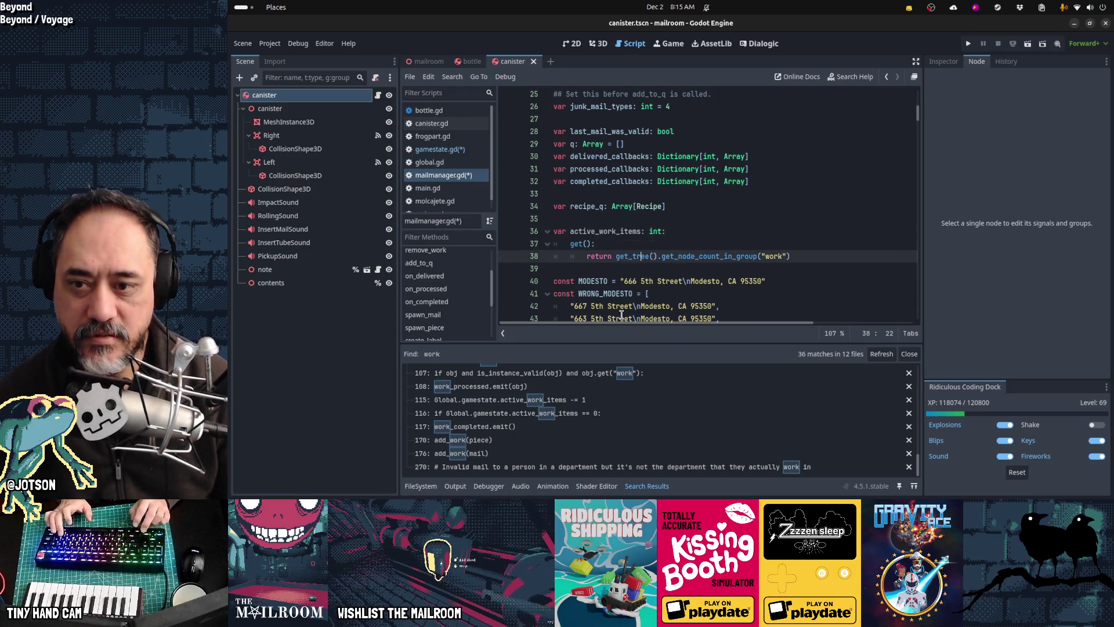
key("Up")
key("Up")
key("Home")
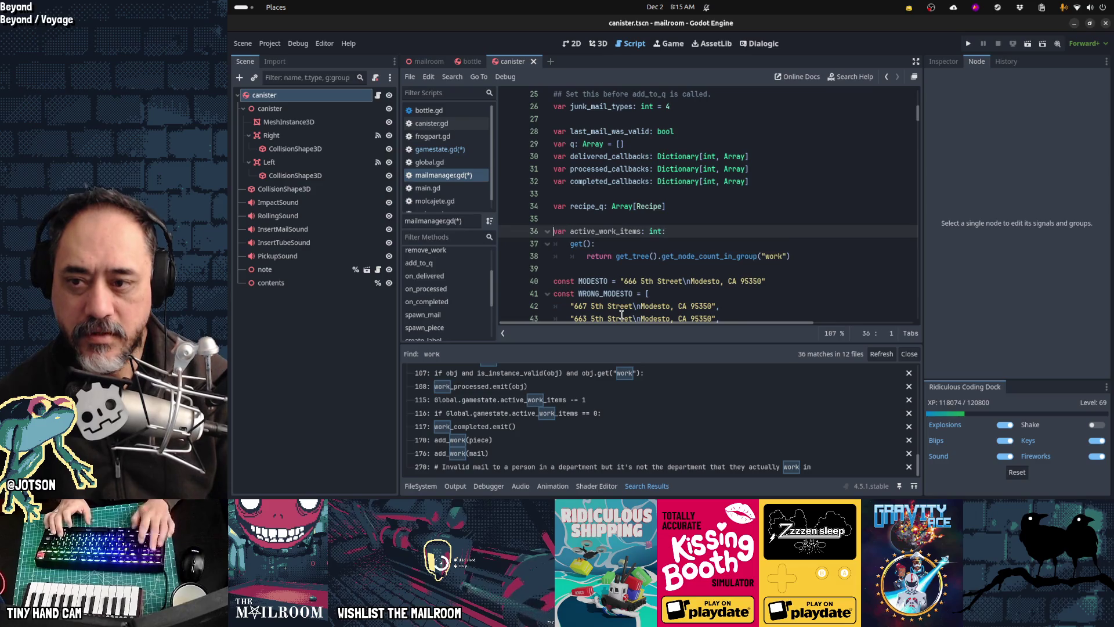
key("ctrl+shift+Right")
key("ctrl+shift+f")
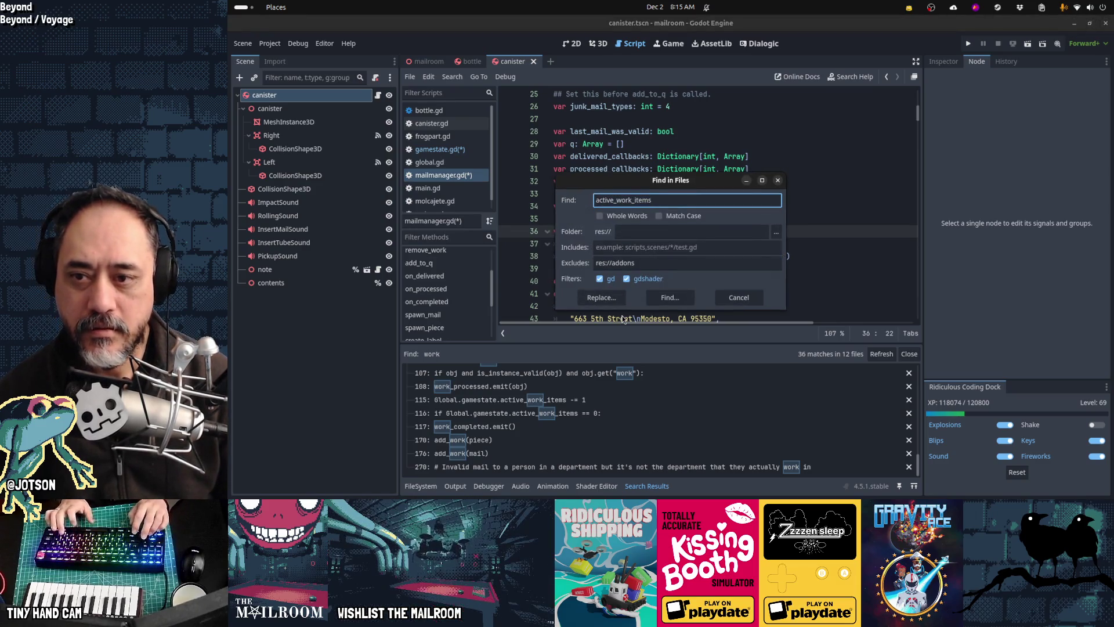
key("Return")
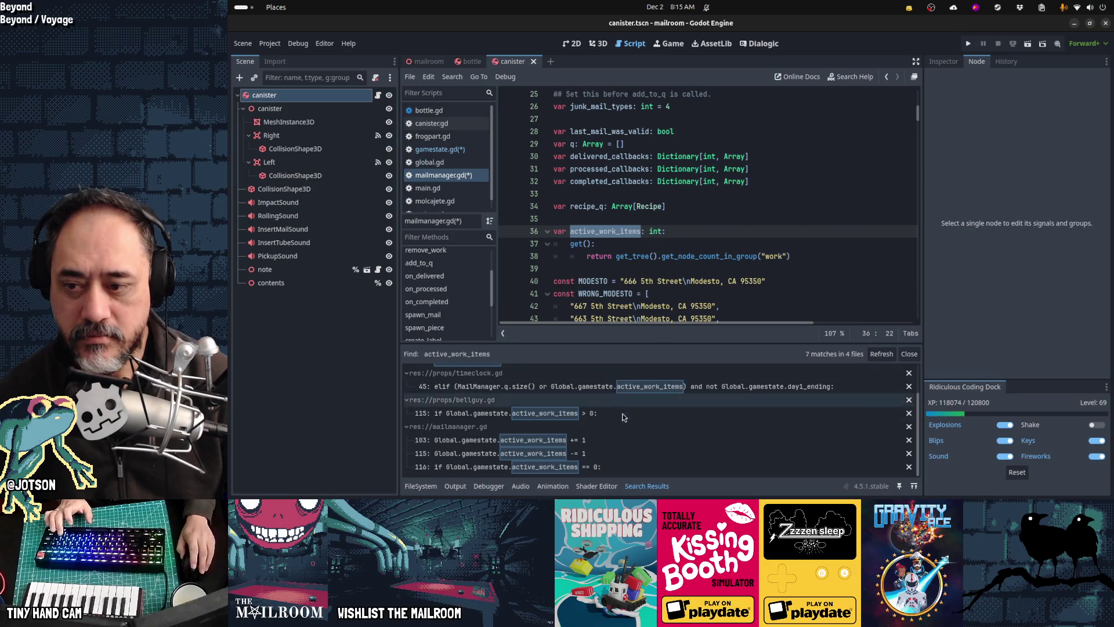
Try MailManager on timeclock.gd line 45, save all scripts, then restore Global.gamestate there.
scroll(523, 392, "up", 3)
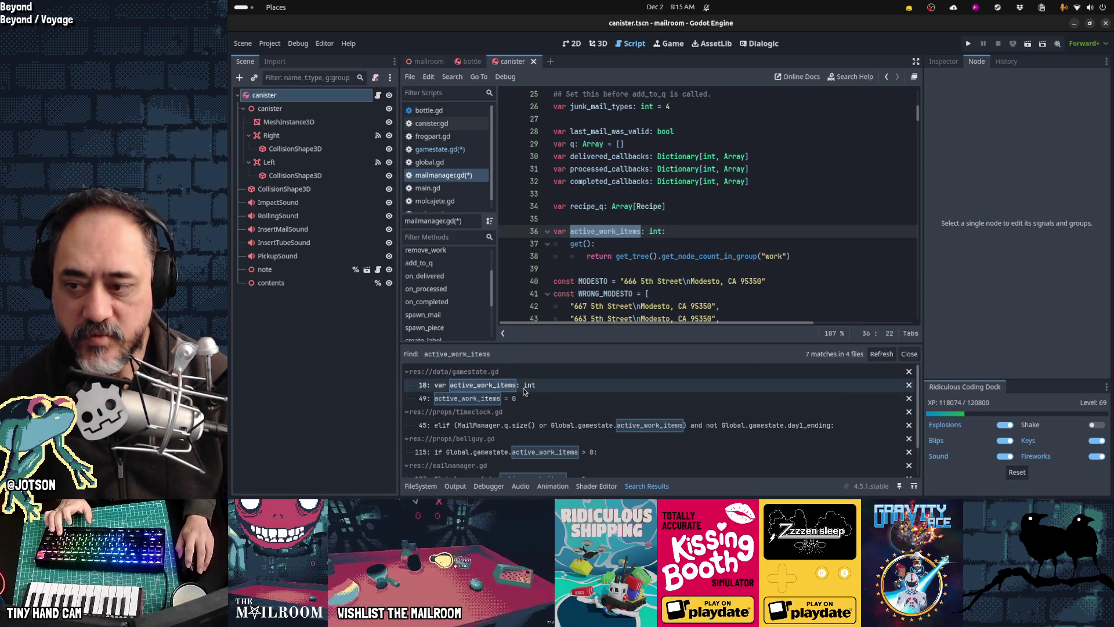
left_click(504, 424)
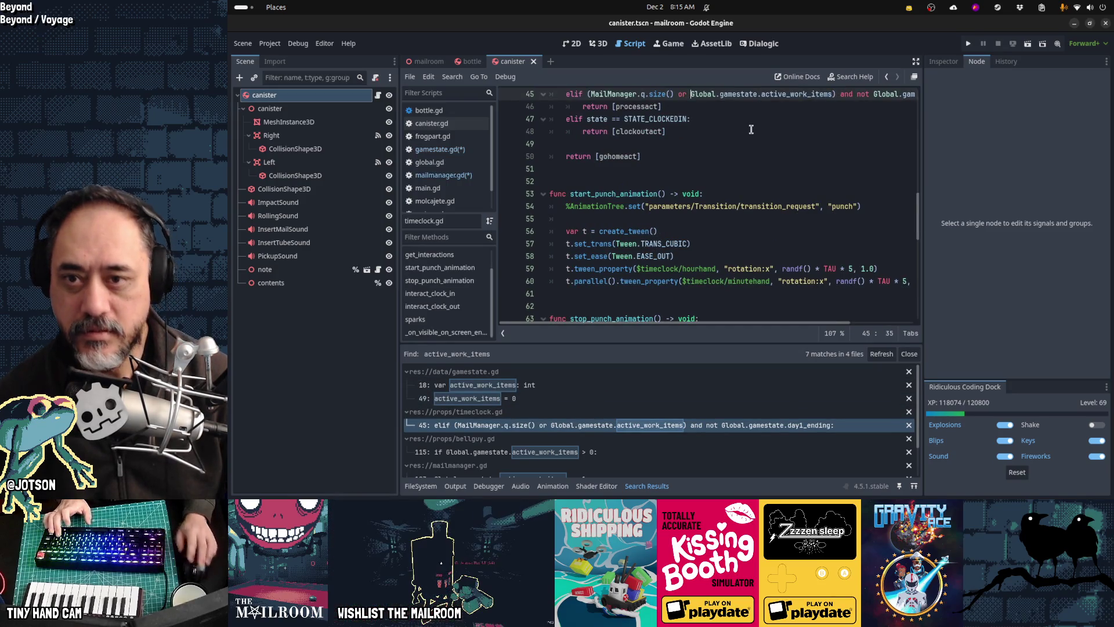
type("MailManager")
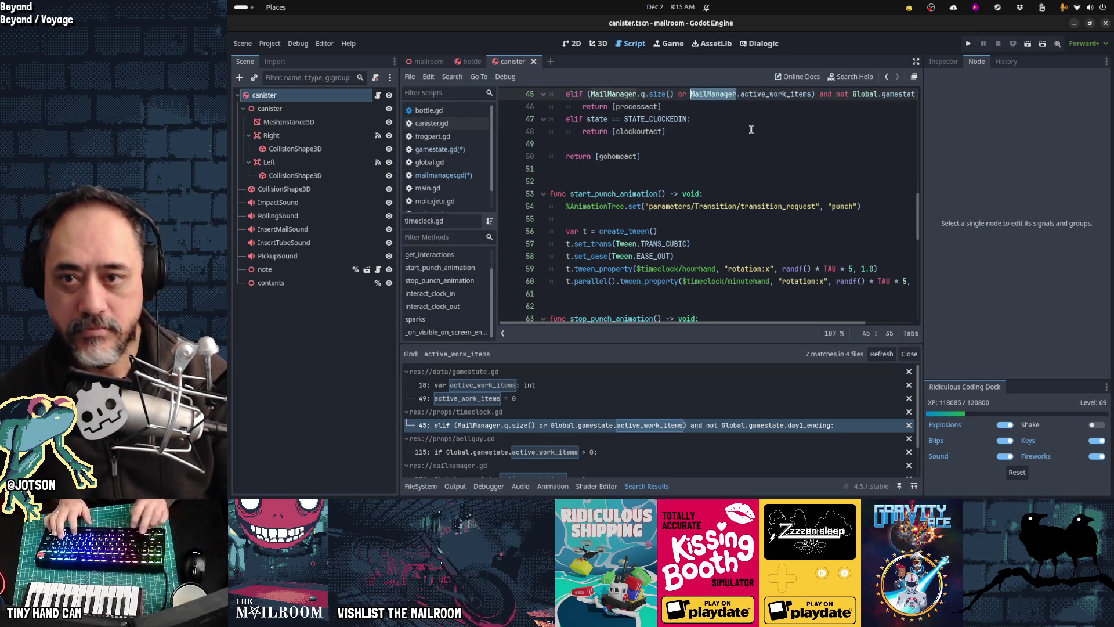
key("ctrl+s")
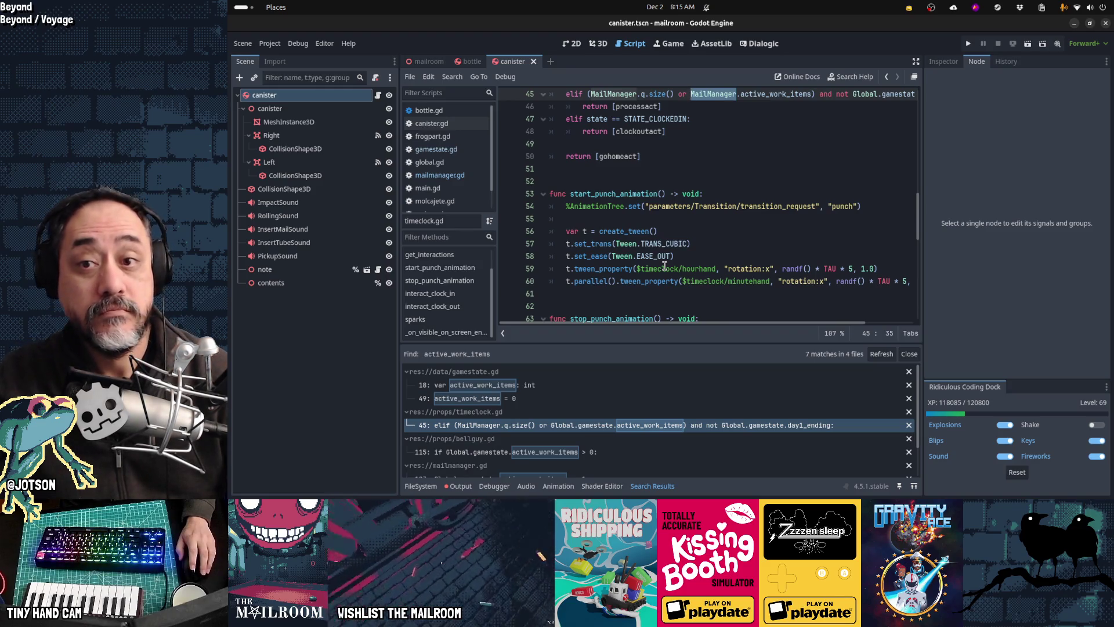
type("Global.gamestate")
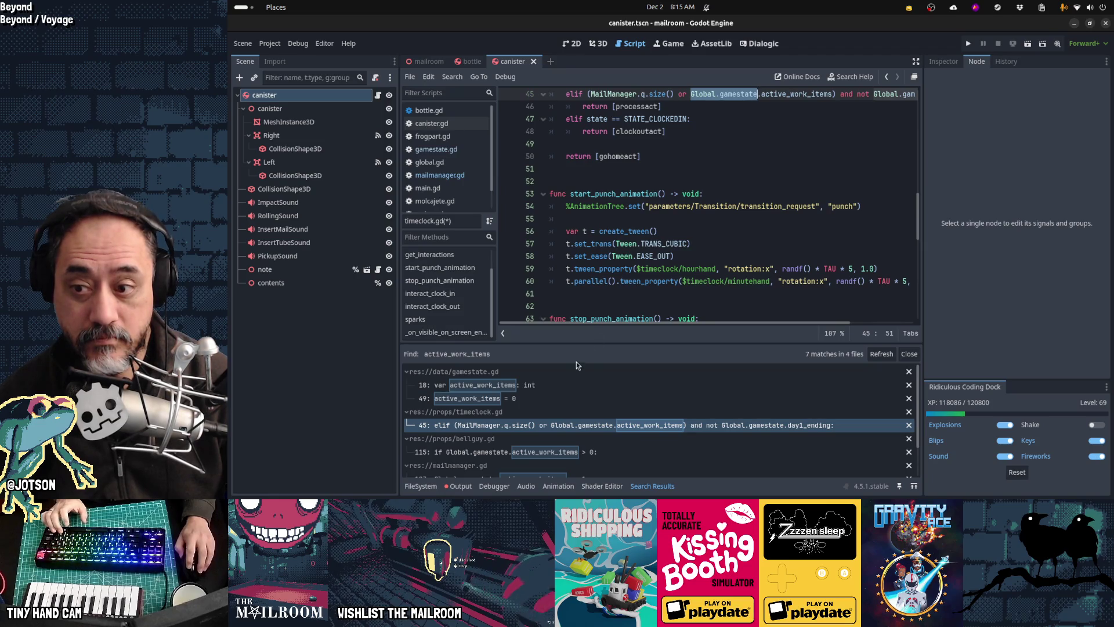
left_click(439, 175)
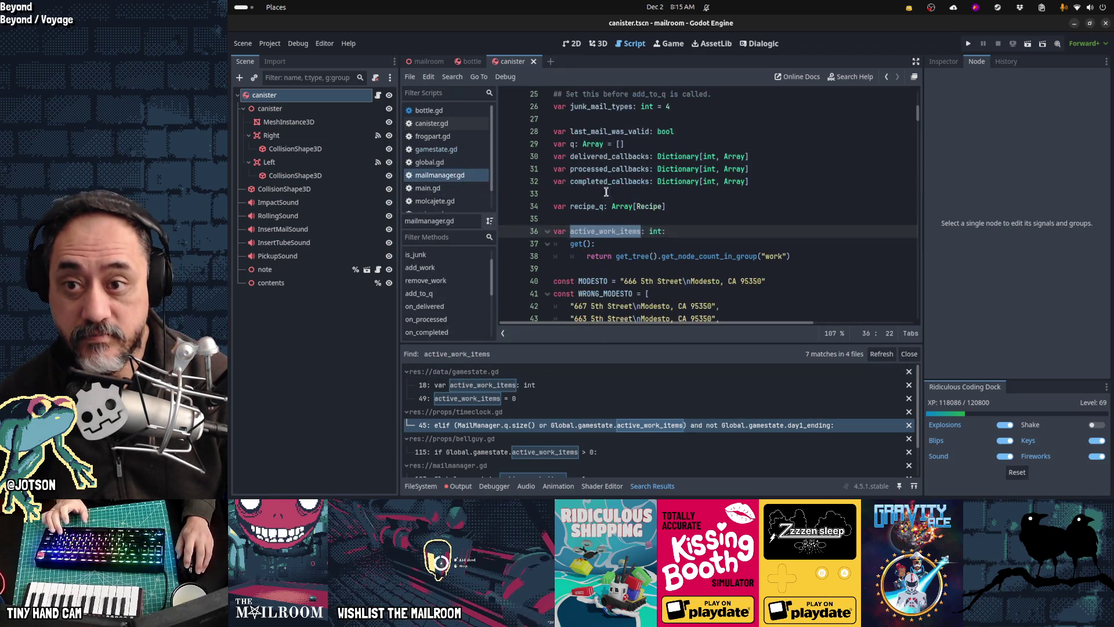
Move the active_work_items getter from mailmanager.gd into gamestate.gd, replacing the original declaration.
key("shift+Down")
key("shift+Down")
key("shift+Down")
key("ctrl+x")
key("Delete")
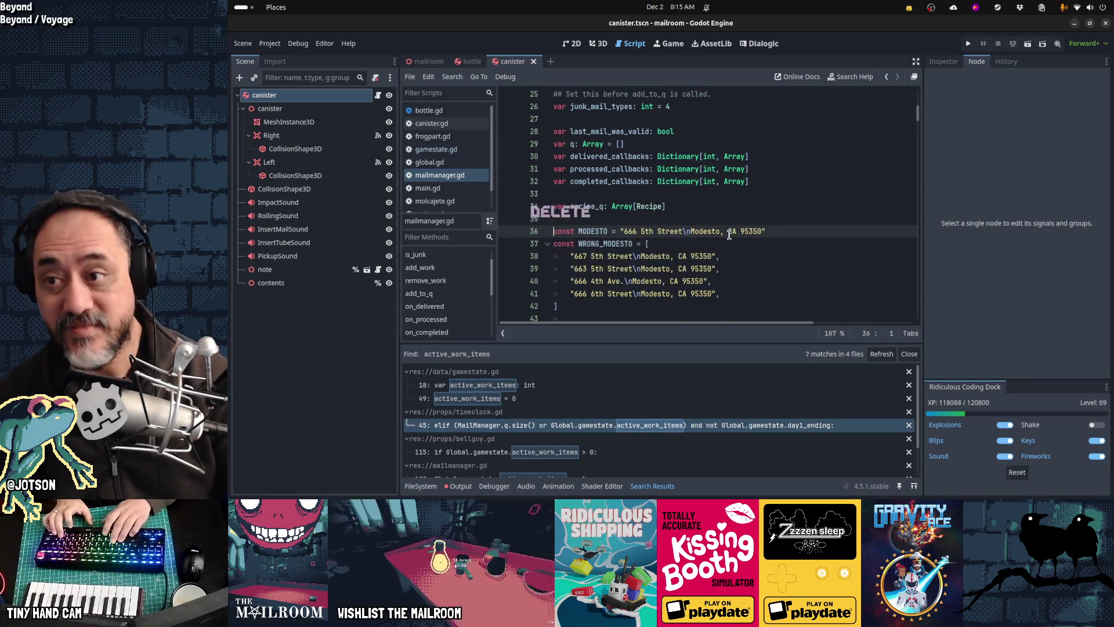
key("ctrl+alt+o")
key("Escape")
left_click(476, 149)
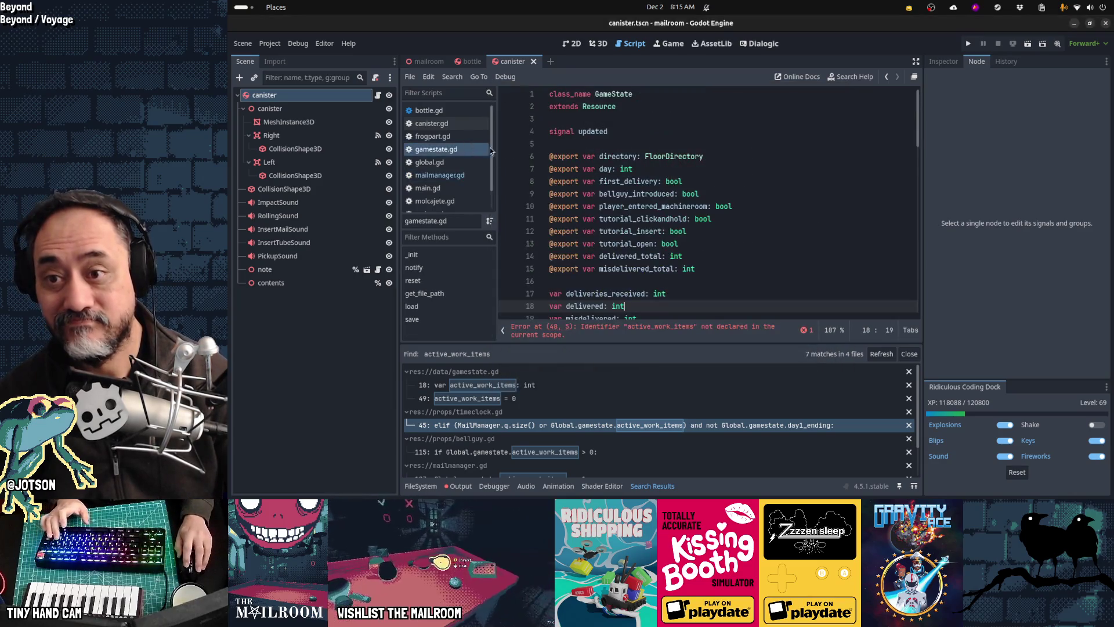
key("ctrl+z")
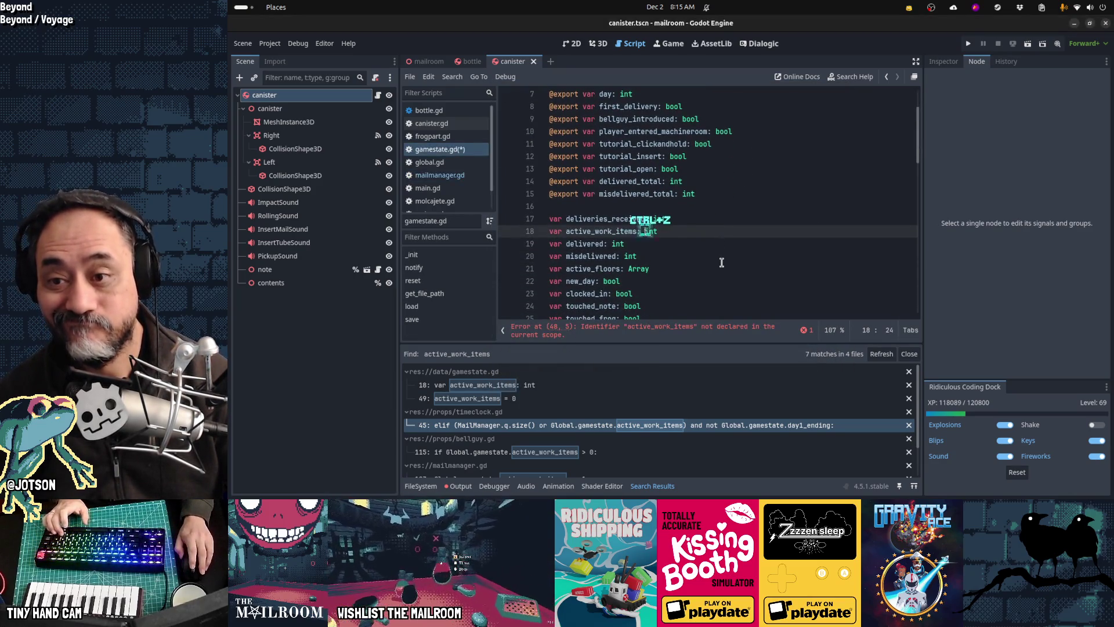
key("End")
key("shift+Home")
key("ctrl+v")
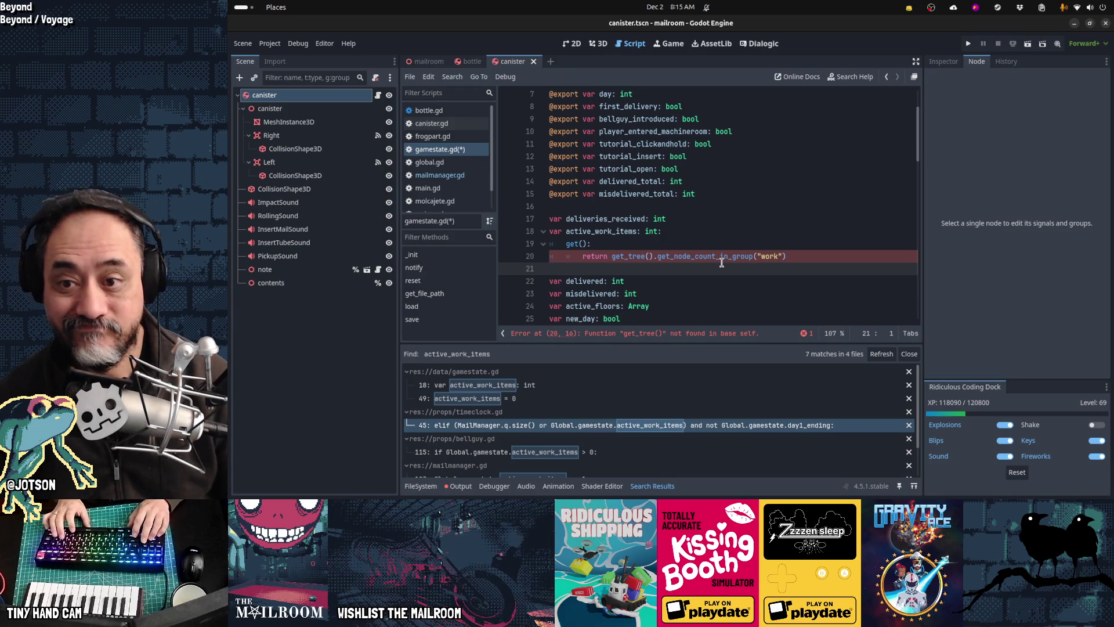
key("Delete")
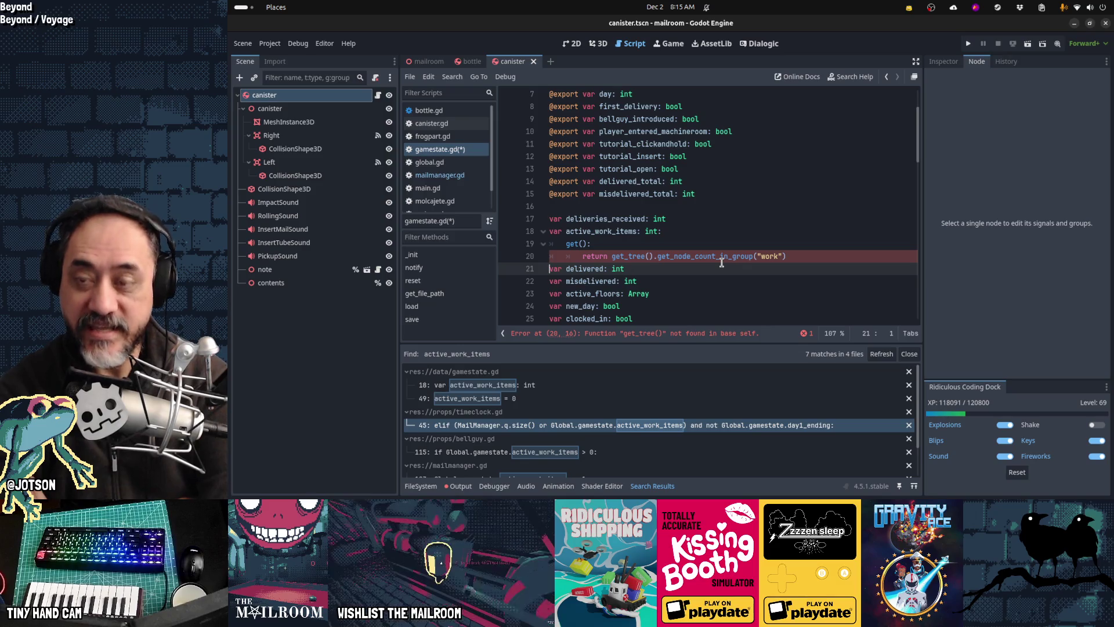
Check the get_tree error on line 20, cut the getter back out of gamestate.gd and save.
key("ctrl+Home")
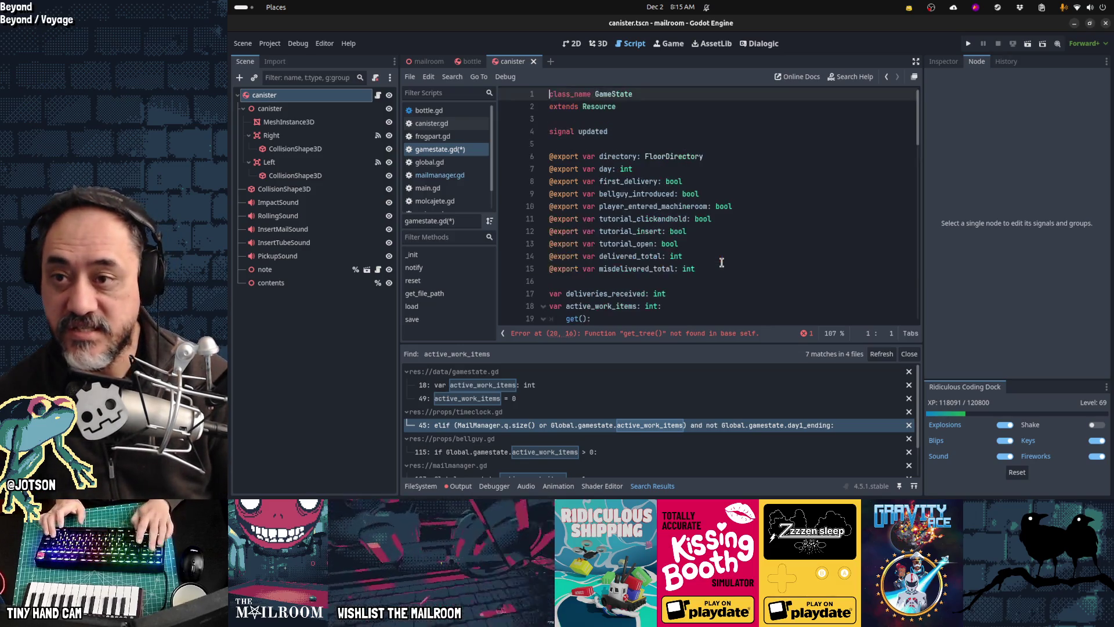
key("Down")
key("Down")
key("Page_Down")
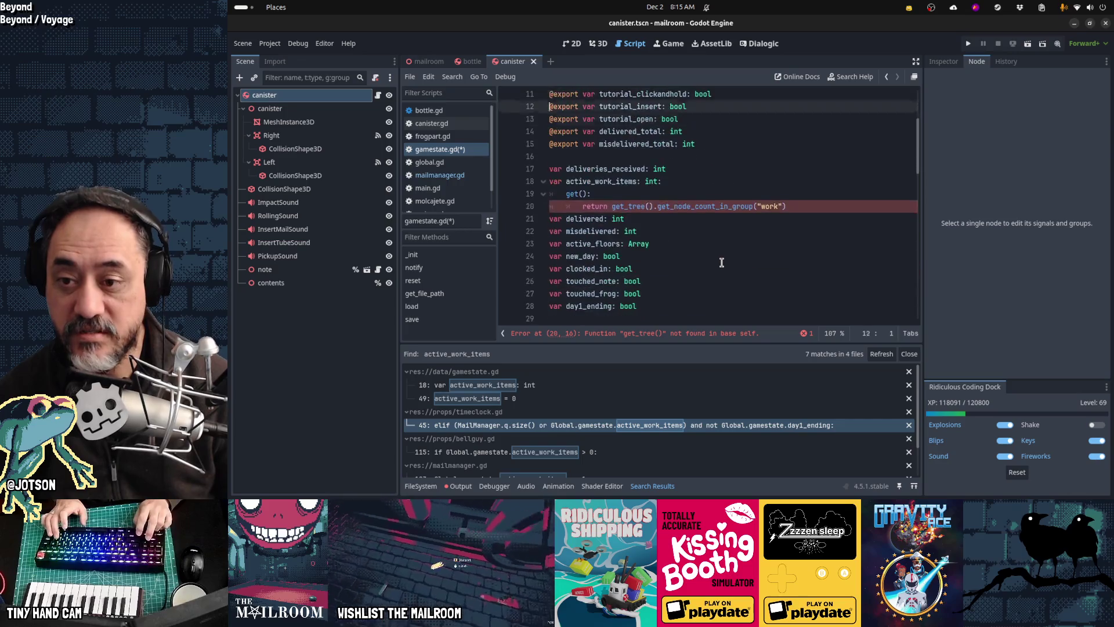
key("ctrl+Left")
key("ctrl+shift+Right")
key("ctrl+shift+Right")
key("ctrl+shift+Right")
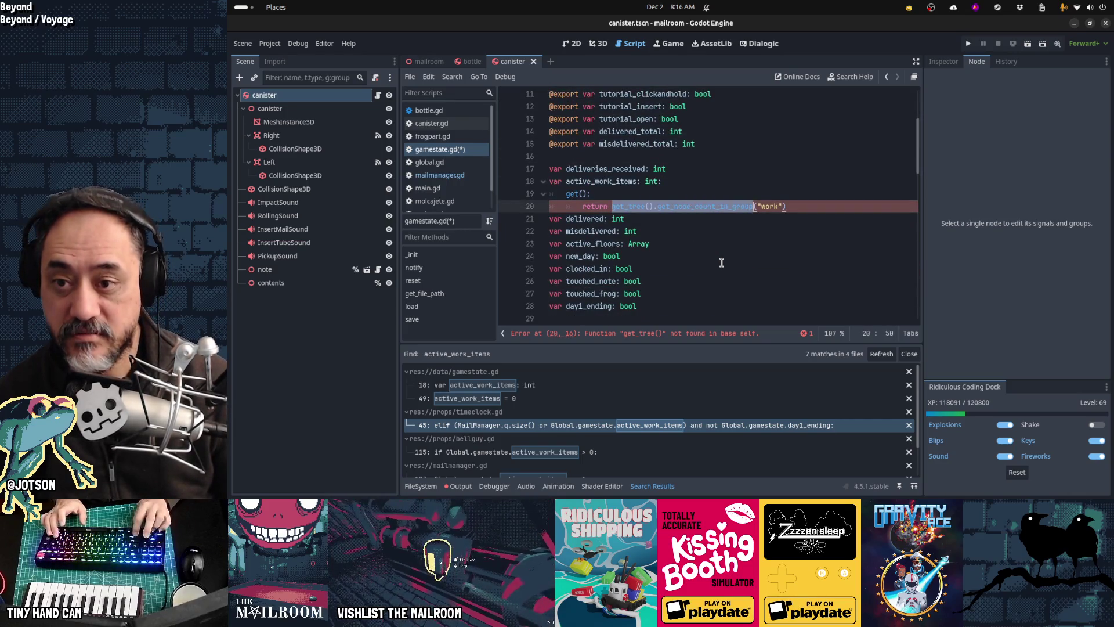
key("Home")
key("Up")
key("Up")
key("shift+Down")
key("shift+Down")
key("shift+Down")
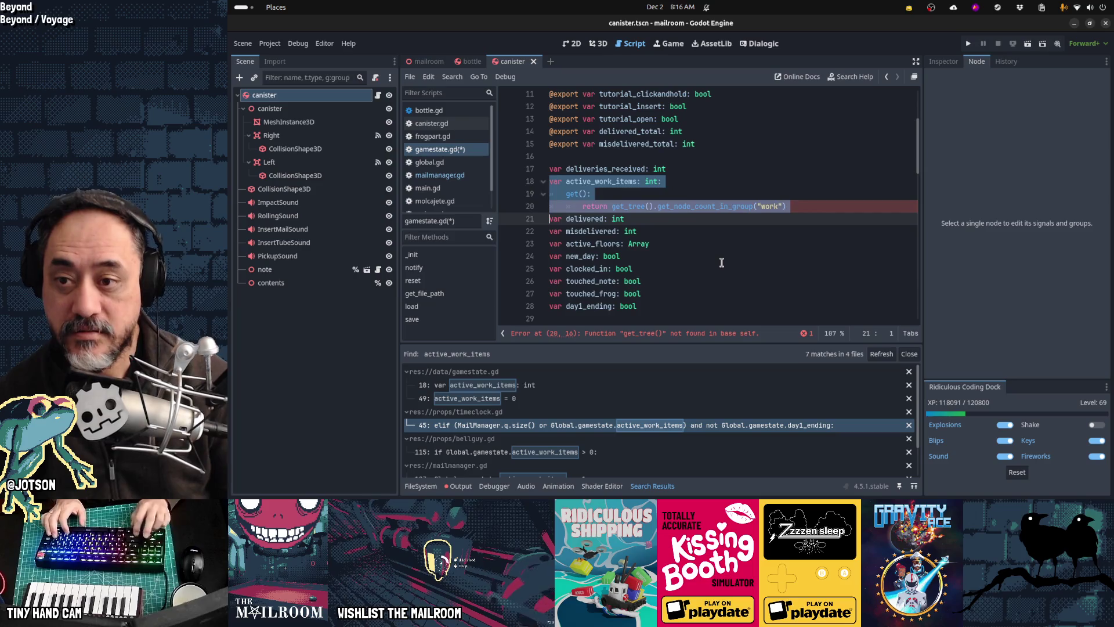
key("ctrl+x")
key("ctrl+s")
Paste the active_work_items getter into mailmanager.gd at line 36.
left_click(439, 175)
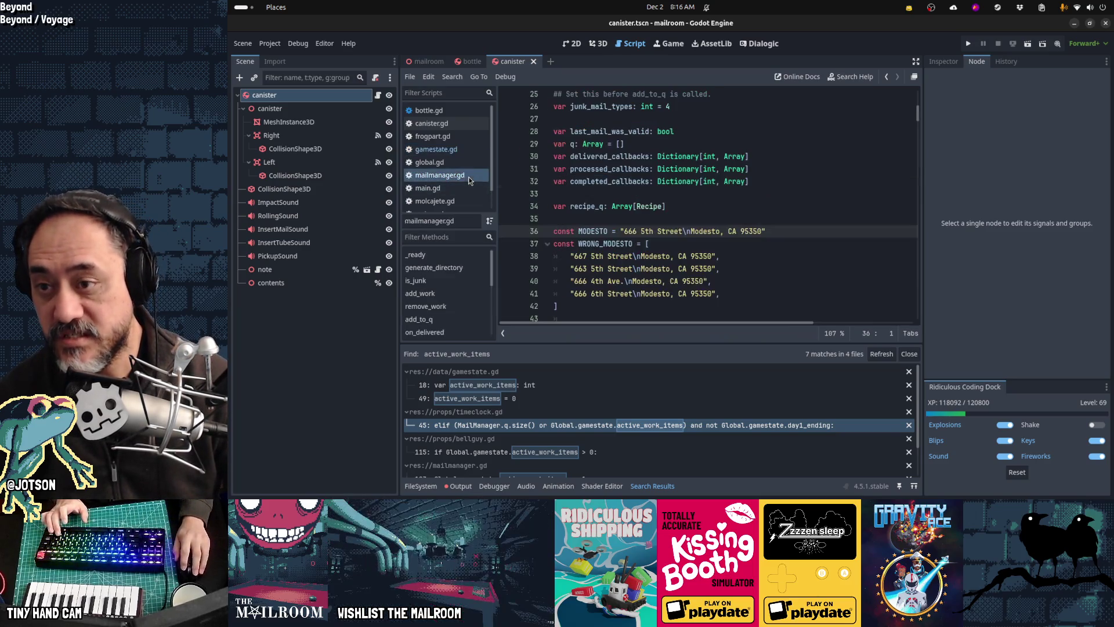
key("ctrl+v")
key("Return")
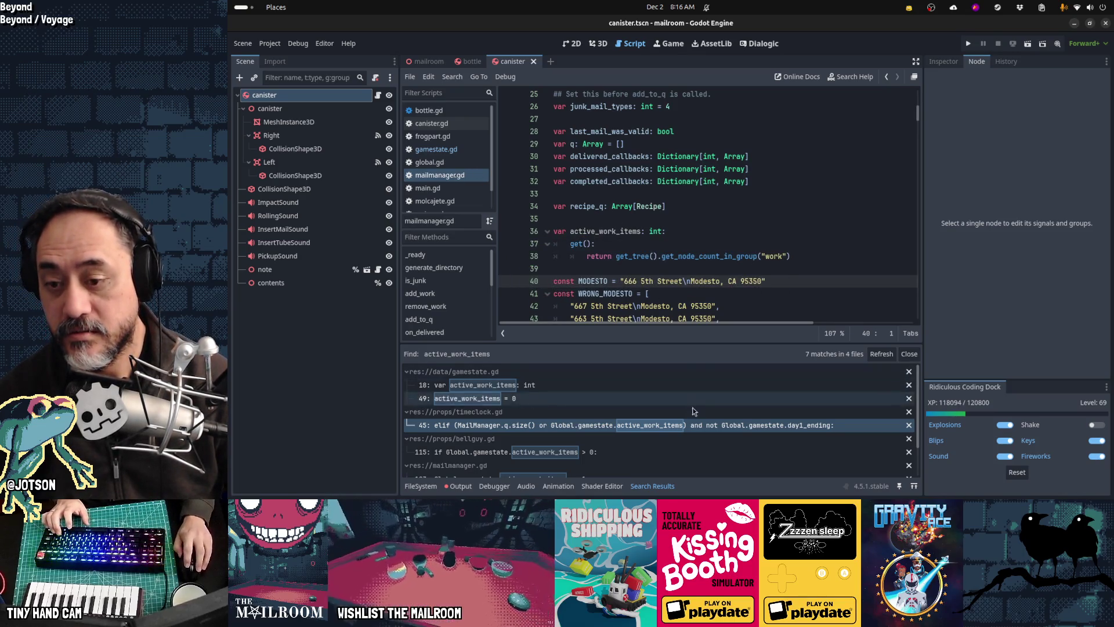
Replace Global.gamestate with MailManager on timeclock.gd line 45, save, and refresh the results.
left_click(674, 426)
left_click_drag(692, 94, 742, 101)
type("MailManager")
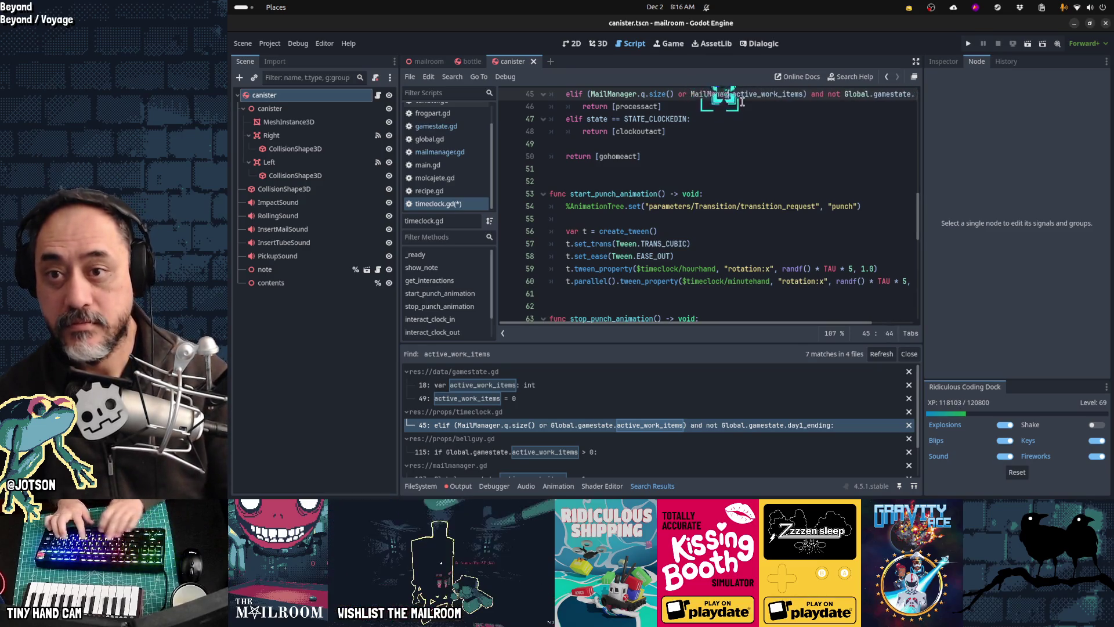
key("ctrl+s")
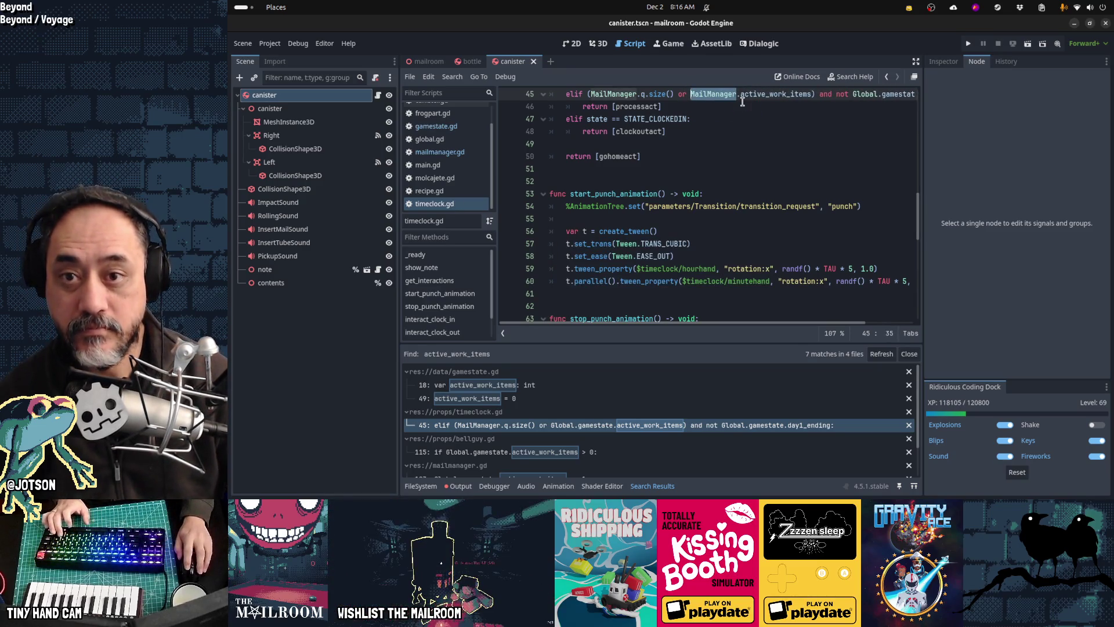
left_click(886, 354)
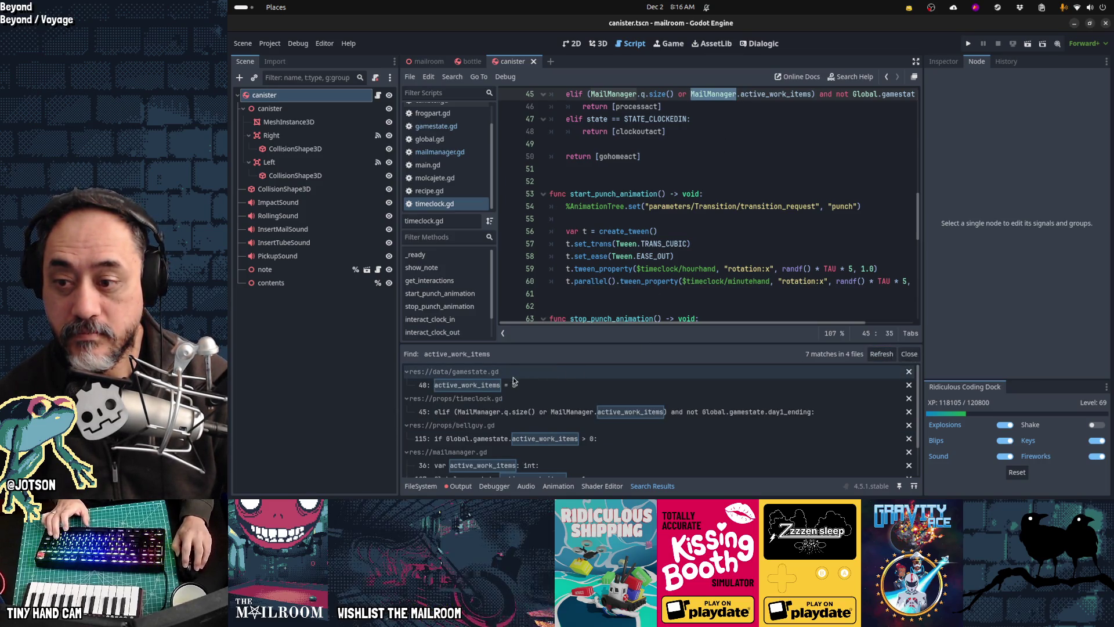
Delete the active_work_items = 0 reset at gamestate.gd line 48 and refresh the results.
left_click(673, 384)
scroll(702, 248, "down", 2)
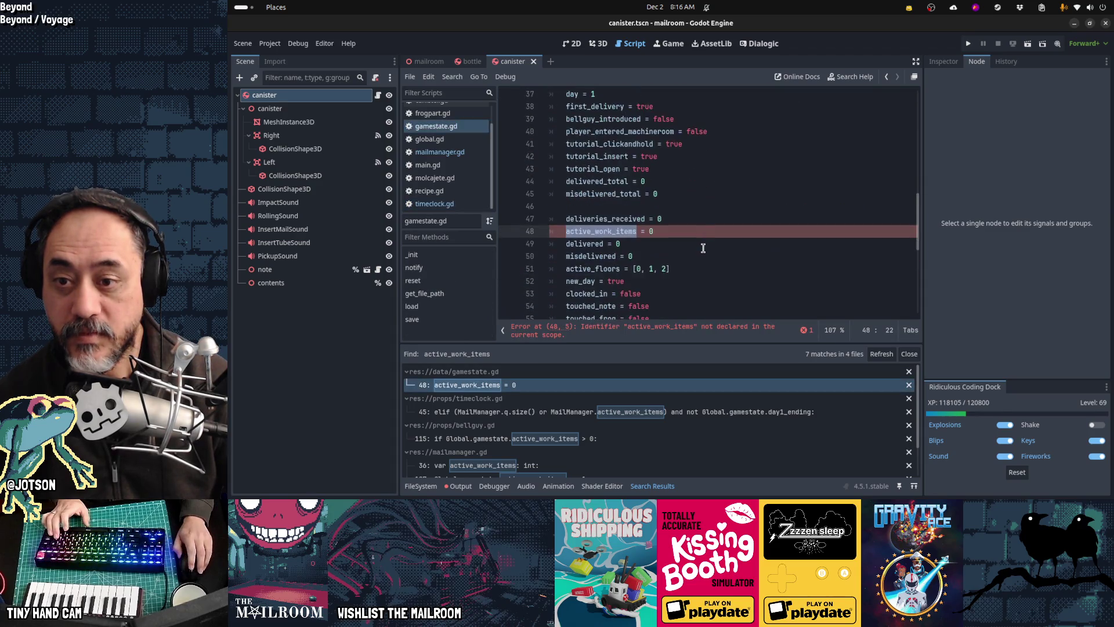
key("BackSpace")
key("BackSpace")
key("BackSpace")
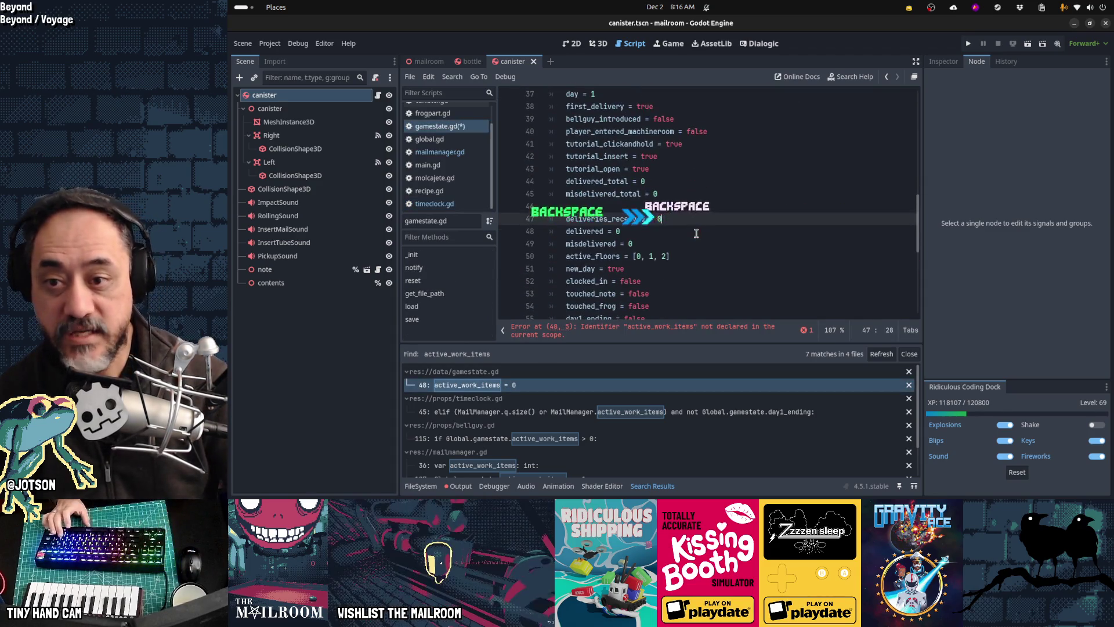
left_click(881, 353)
left_click(683, 387)
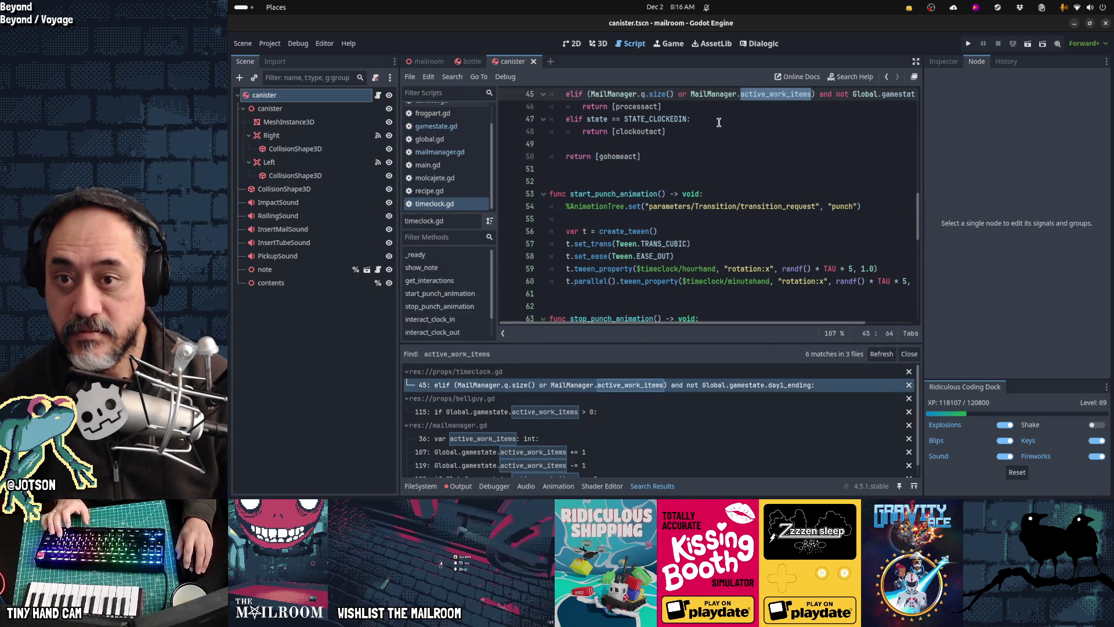
Make bellguy.gd line 115 read MailManager.active_work_items and view the mailmanager.gd declaration.
left_click(579, 412)
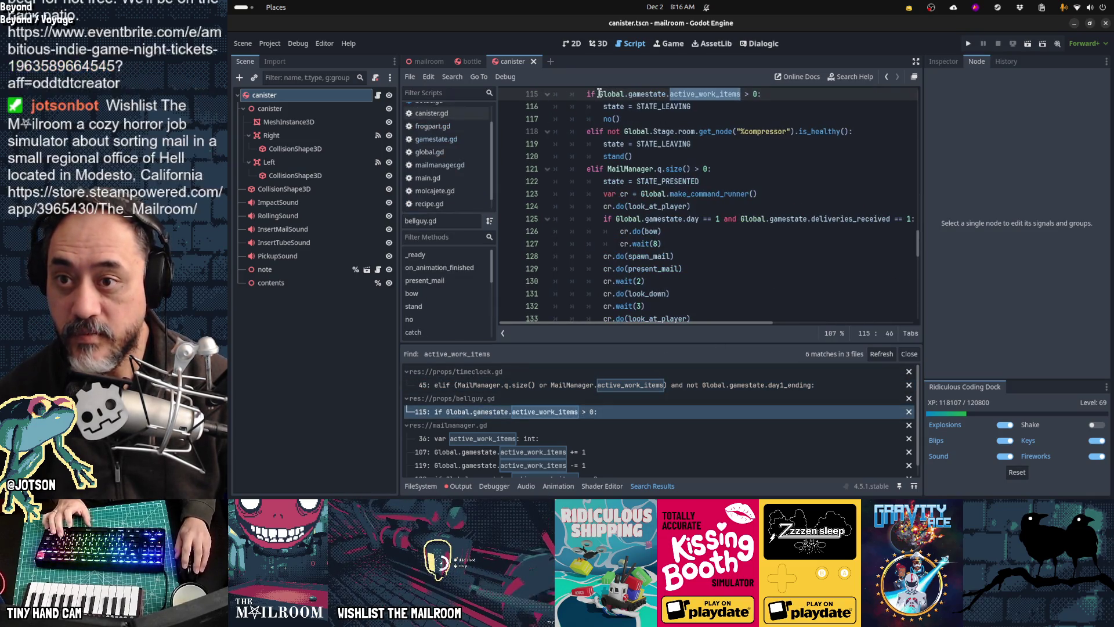
type("MailManager")
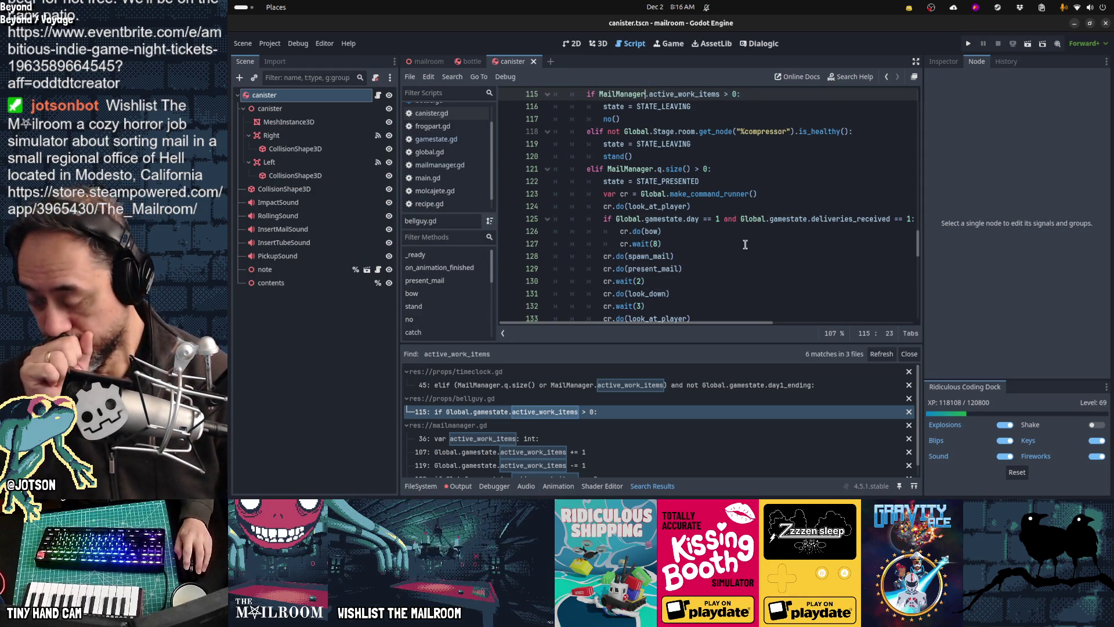
left_click(553, 436)
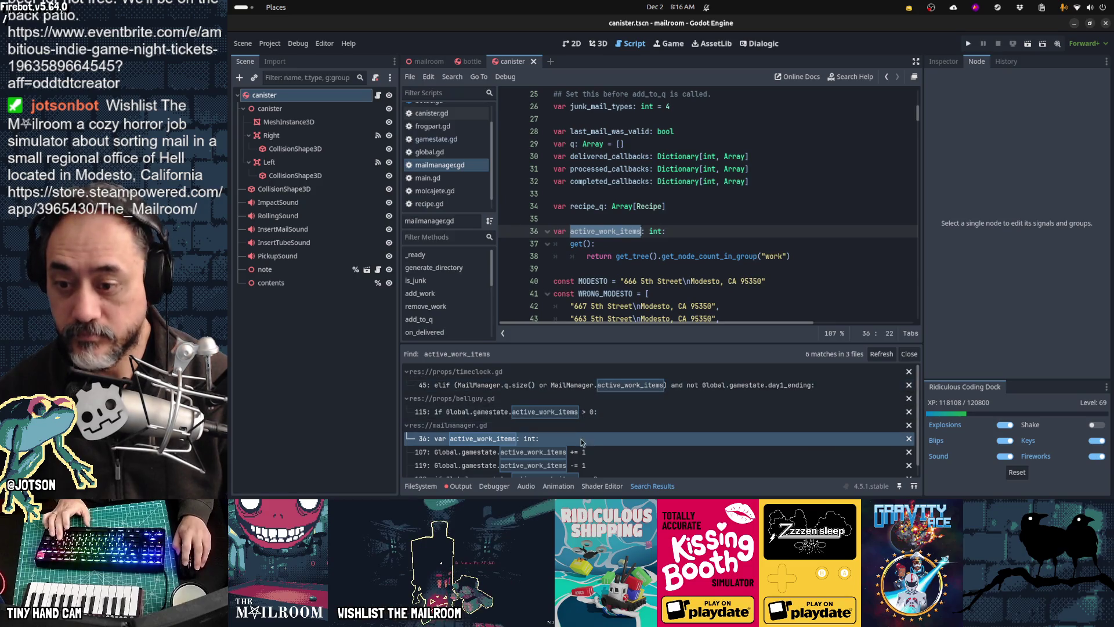
scroll(615, 441, "down", 1)
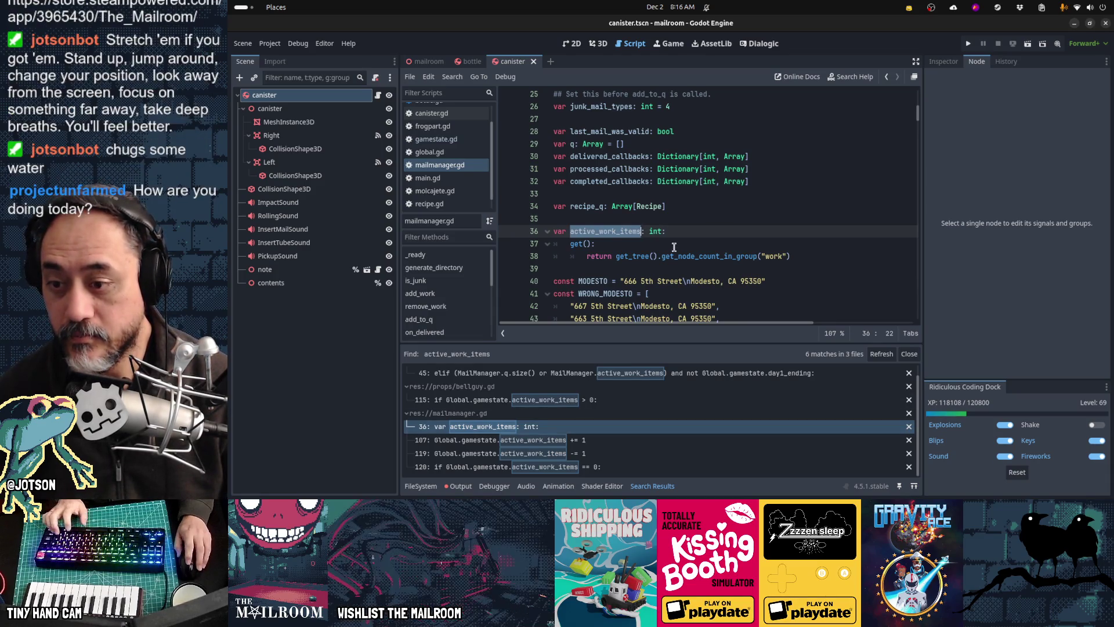
Rerun the active_work_items search, revealing mailmanager.gd lines 107, 119, 120 still using Global.gamestate.
key("ctrl+shift+f")
key("Return")
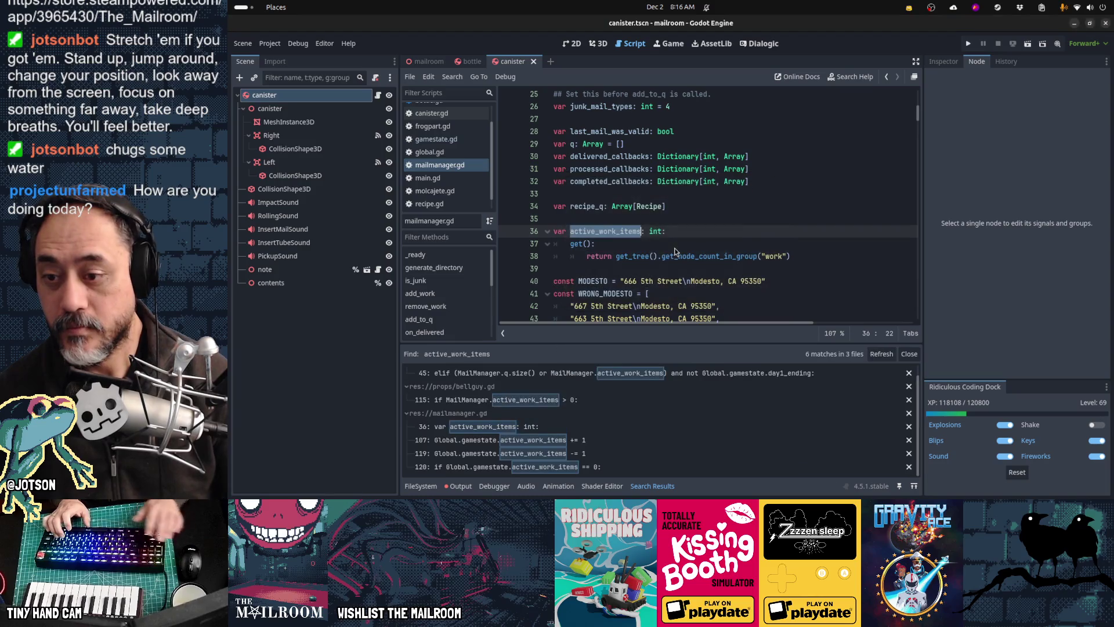
scroll(710, 402, "up", 1)
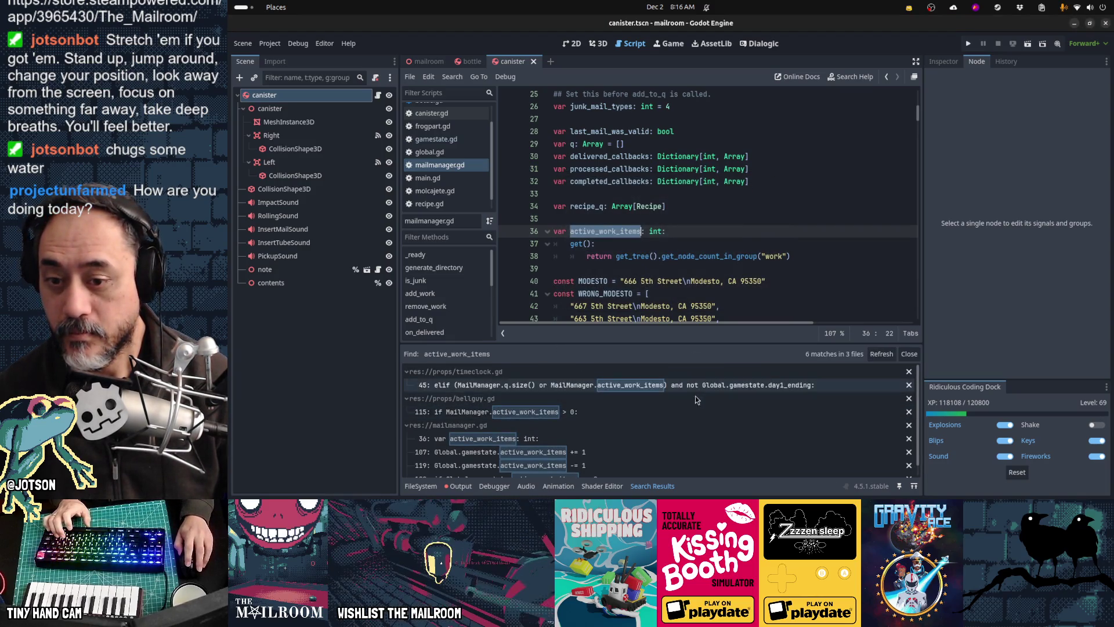
scroll(676, 430, "down", 1)
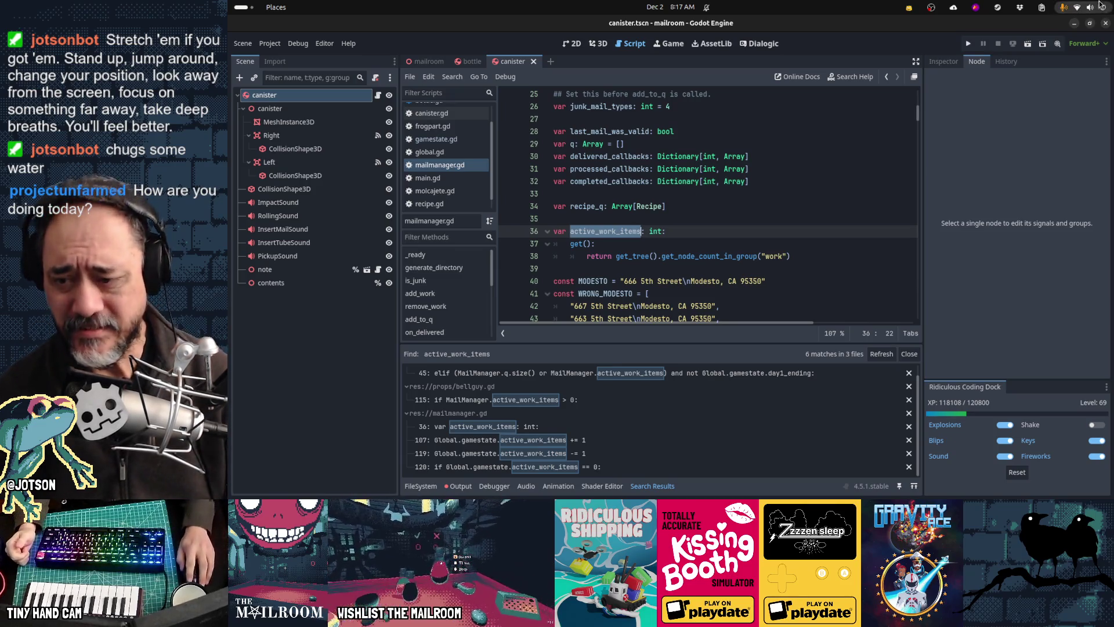
mouse_move(640, 498)
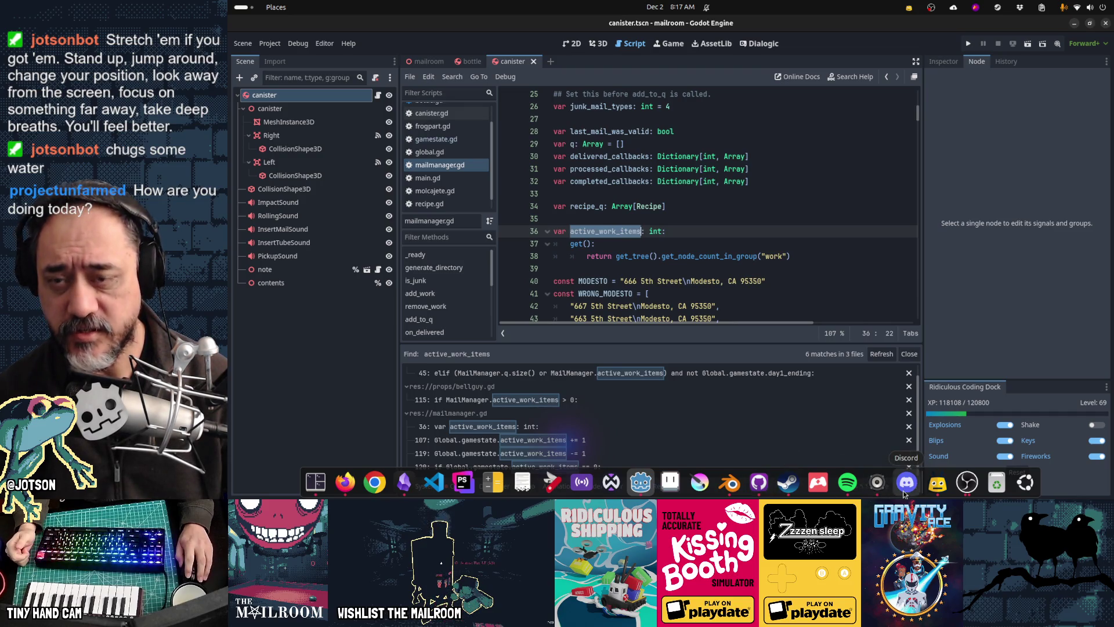
Bring the Discord window forward from the window overview and drag it into place.
key("super")
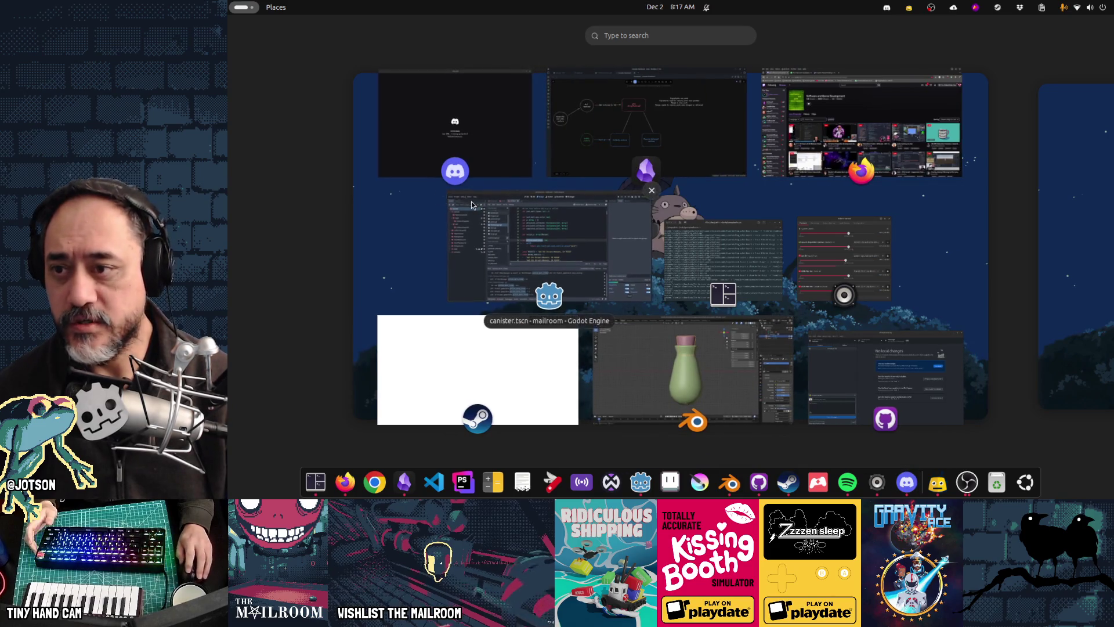
left_click(490, 173)
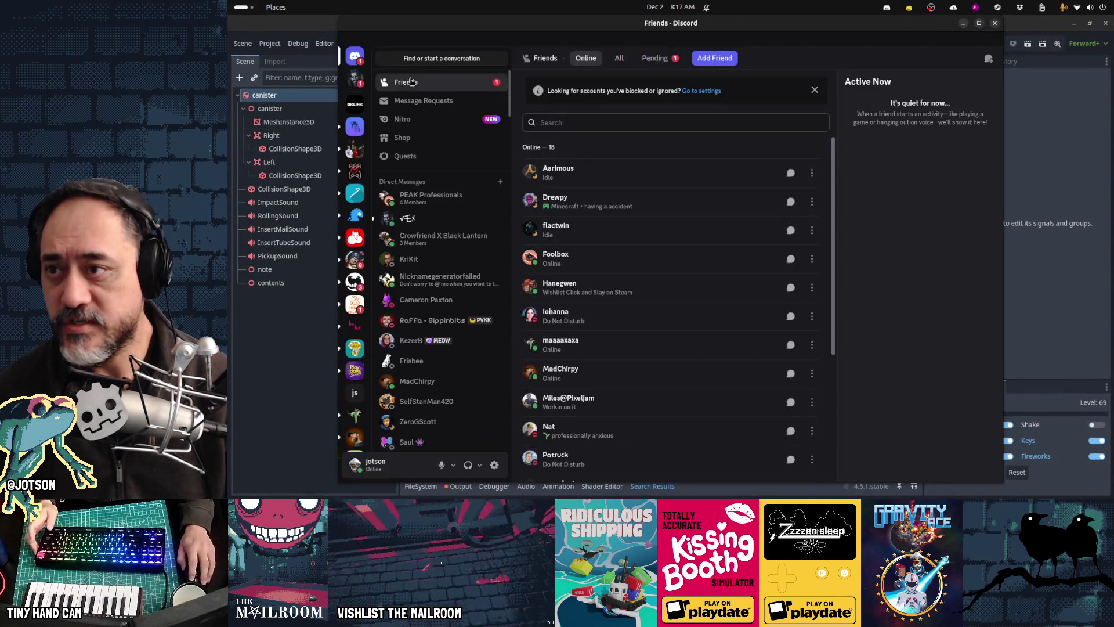
right_click(380, 54)
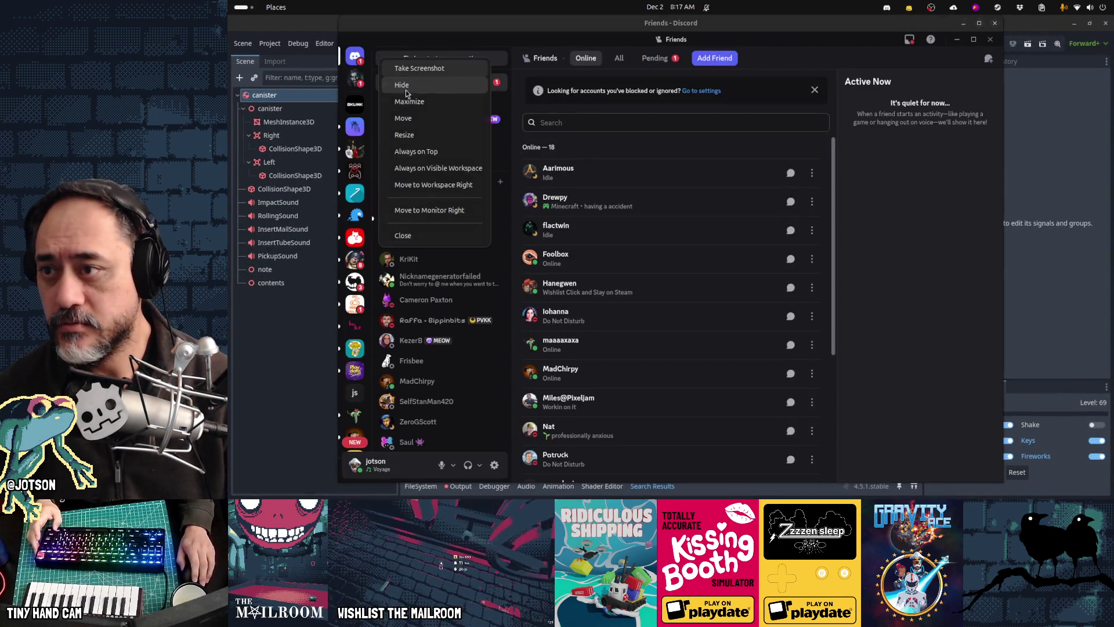
left_click(369, 42)
mouse_move(369, 42)
left_mouse_down()
mouse_move(383, 74)
mouse_move(350, 103)
left_mouse_up()
Scroll back through Crowfriend #general's Twitch stream posts and open the moaismore channel link.
left_click(349, 324)
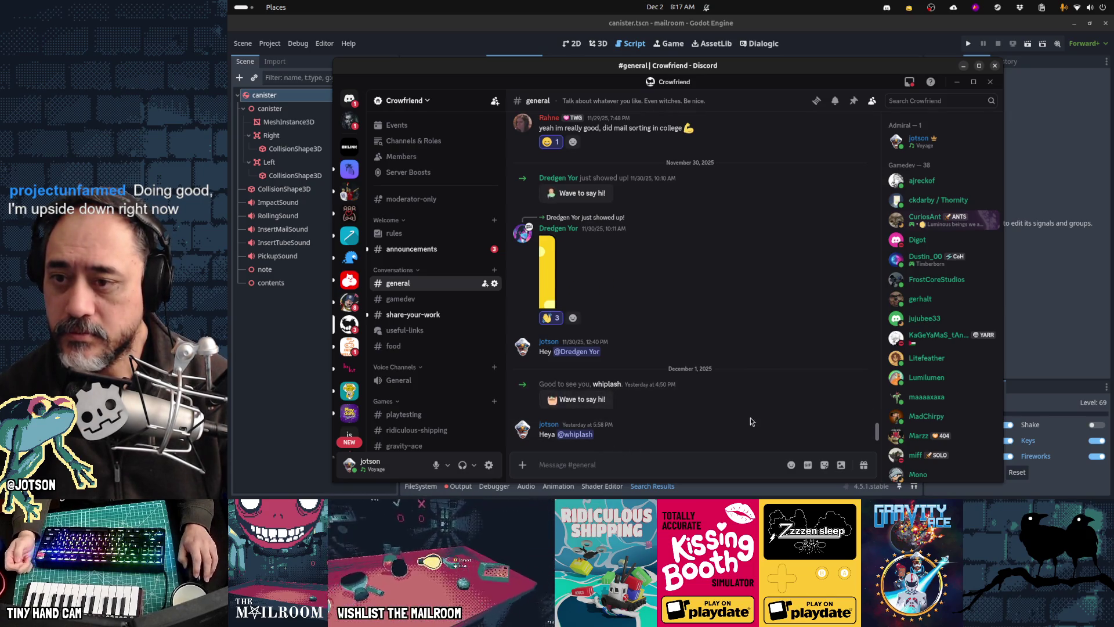
scroll(750, 422, "up", 3)
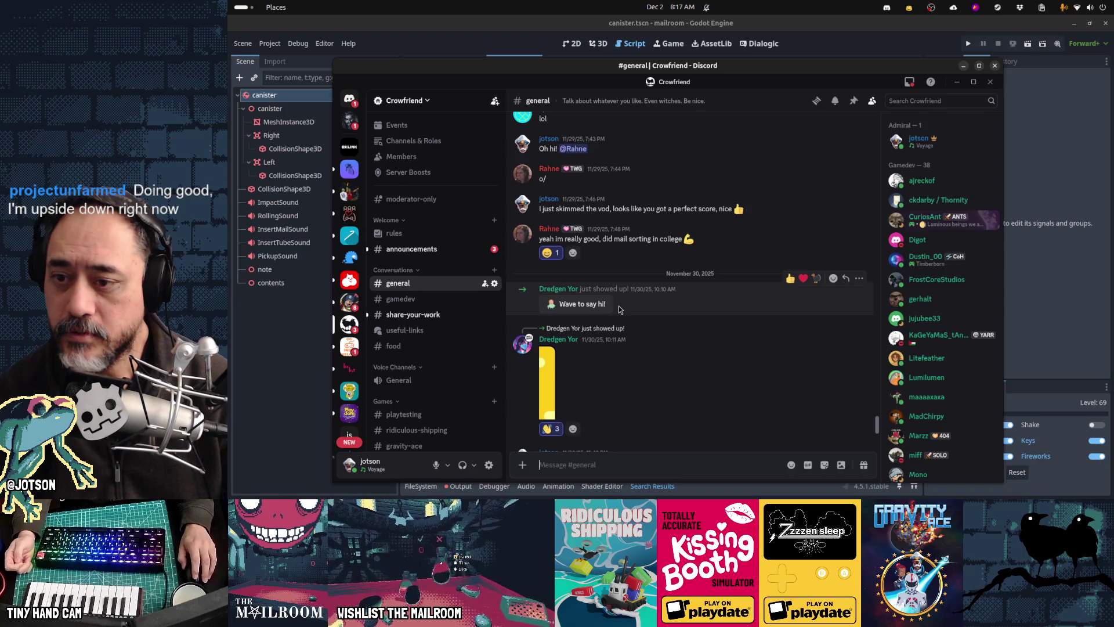
scroll(674, 361, "down", 3)
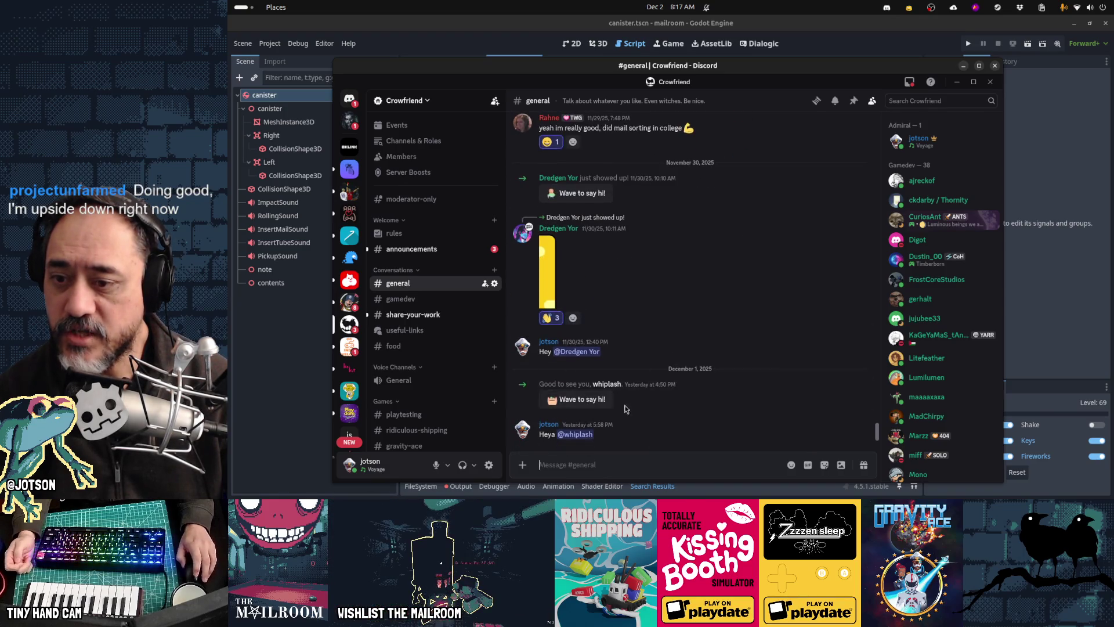
scroll(600, 410, "up", 10)
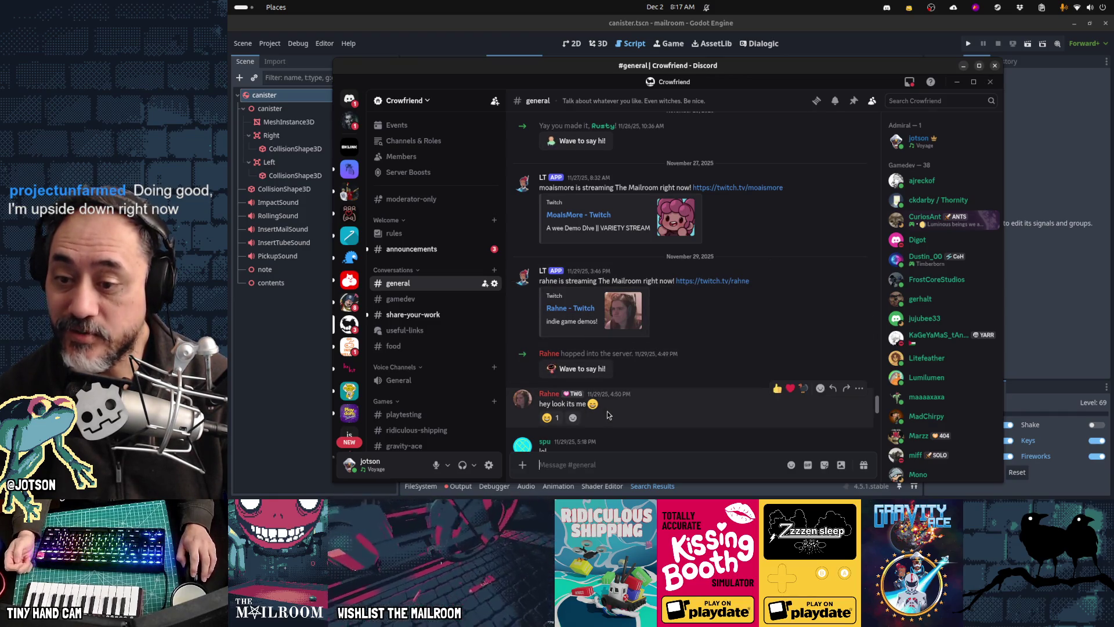
scroll(719, 373, "down", 2)
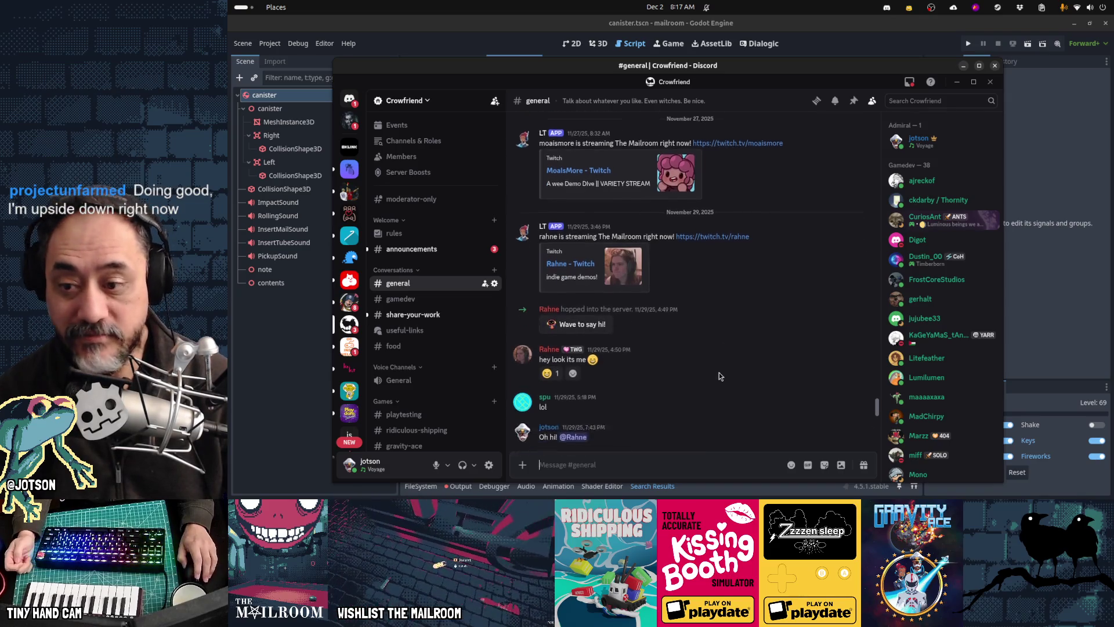
scroll(731, 363, "up", 2)
scroll(731, 364, "up", 3)
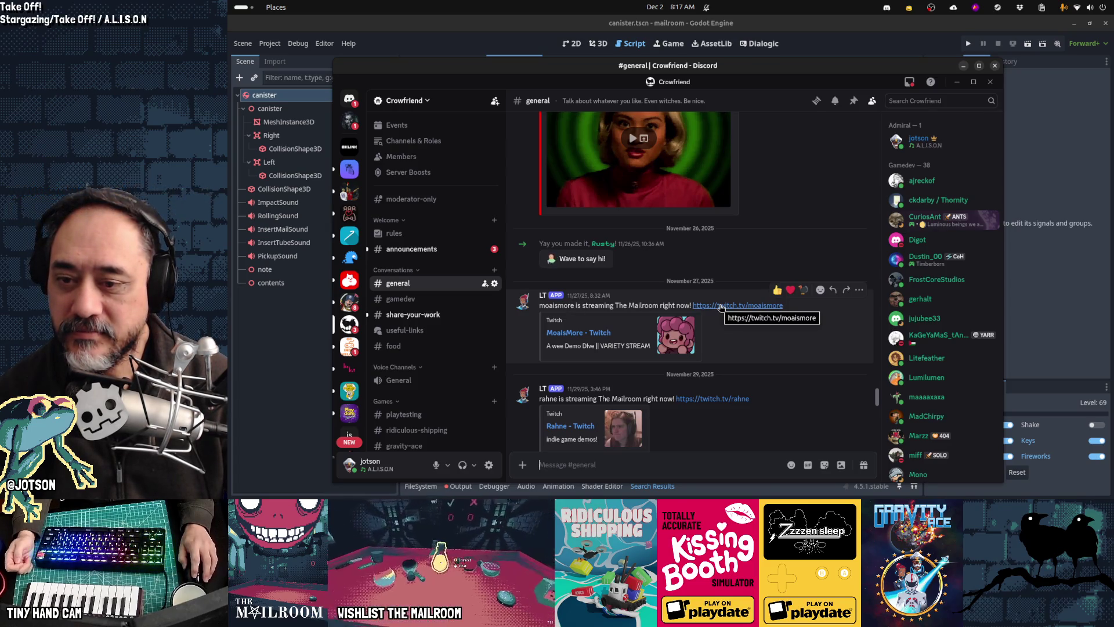
left_click(721, 306)
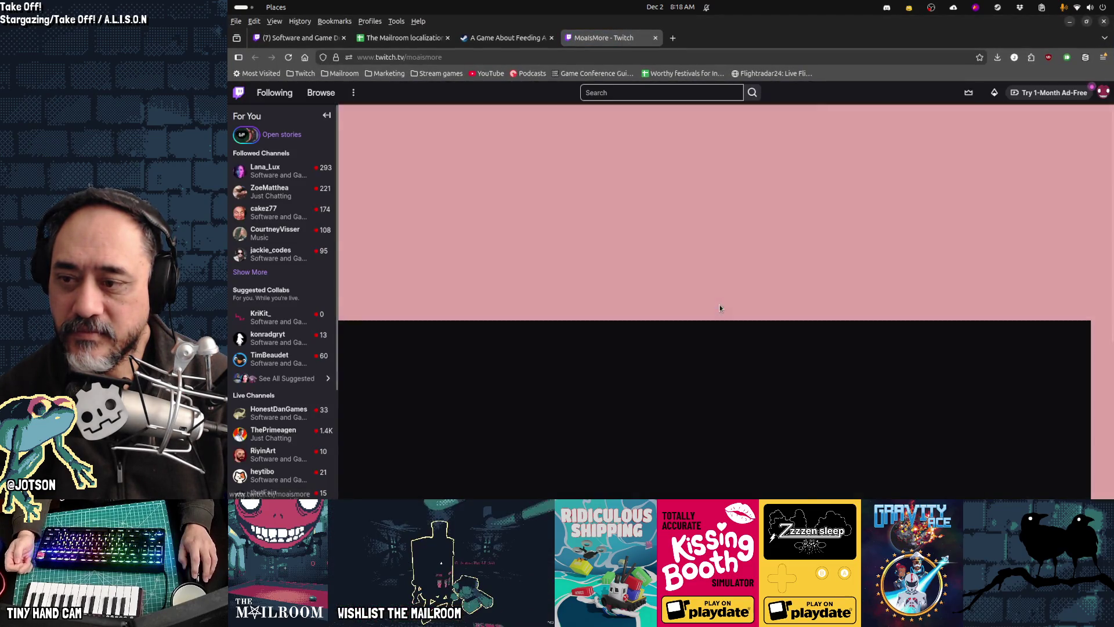
Play the channel's past broadcast from The Mailroom chapter.
scroll(566, 341, "down", 2)
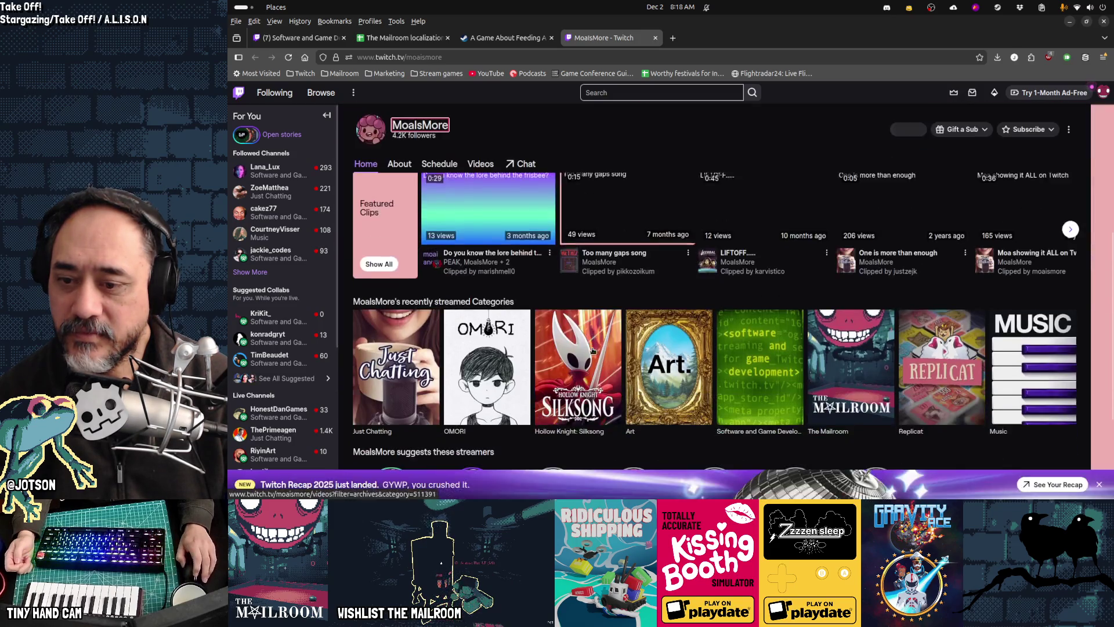
left_click(574, 348)
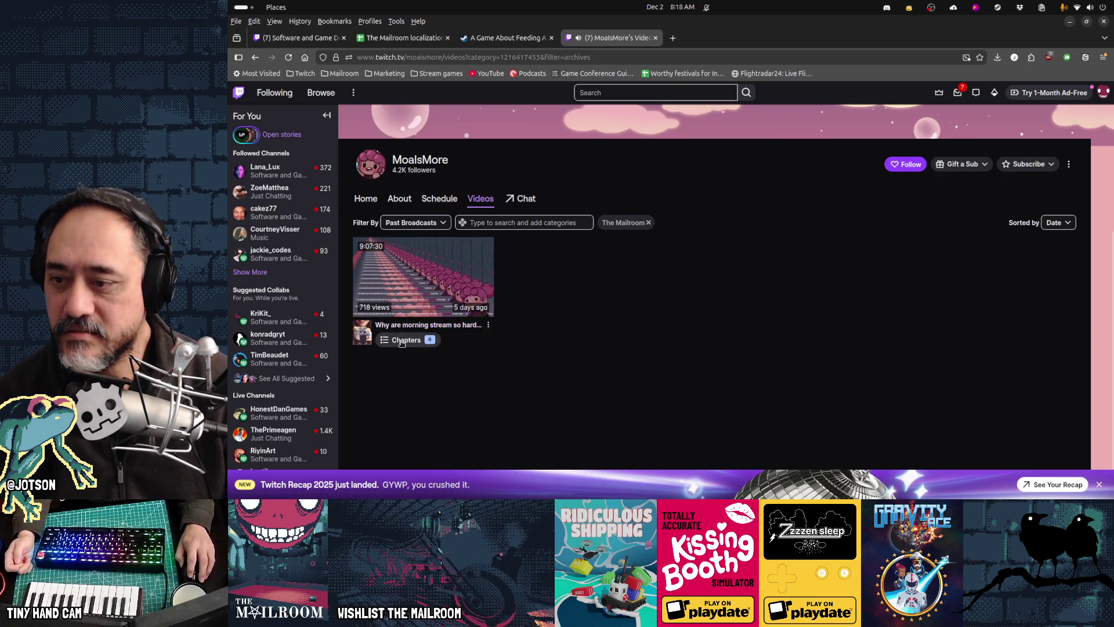
left_click(401, 341)
scroll(418, 301, "down", 1)
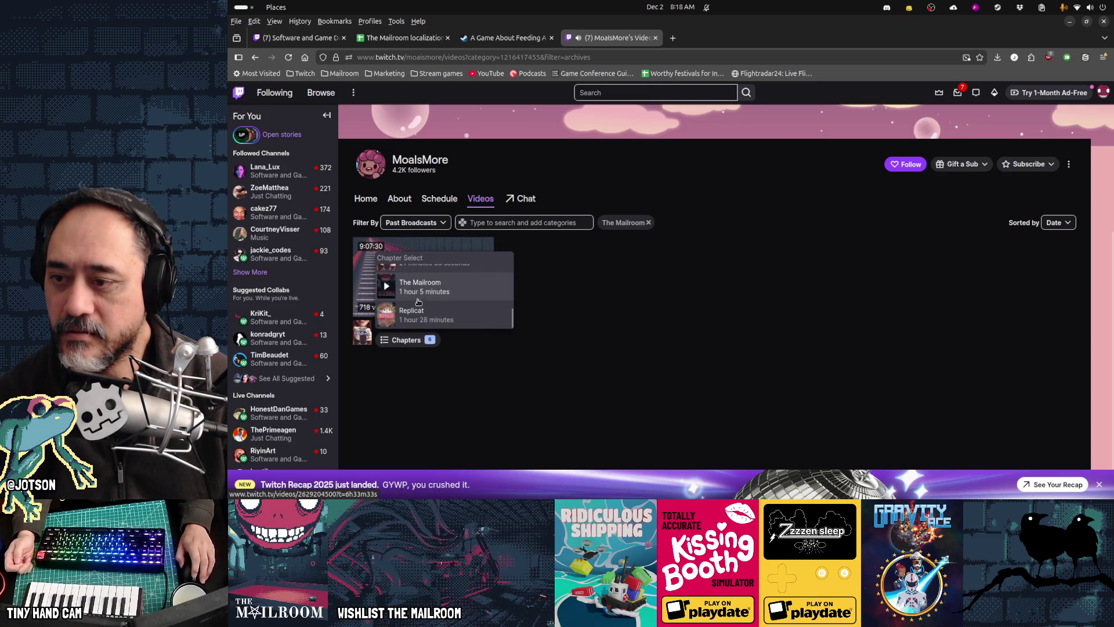
left_click(418, 302)
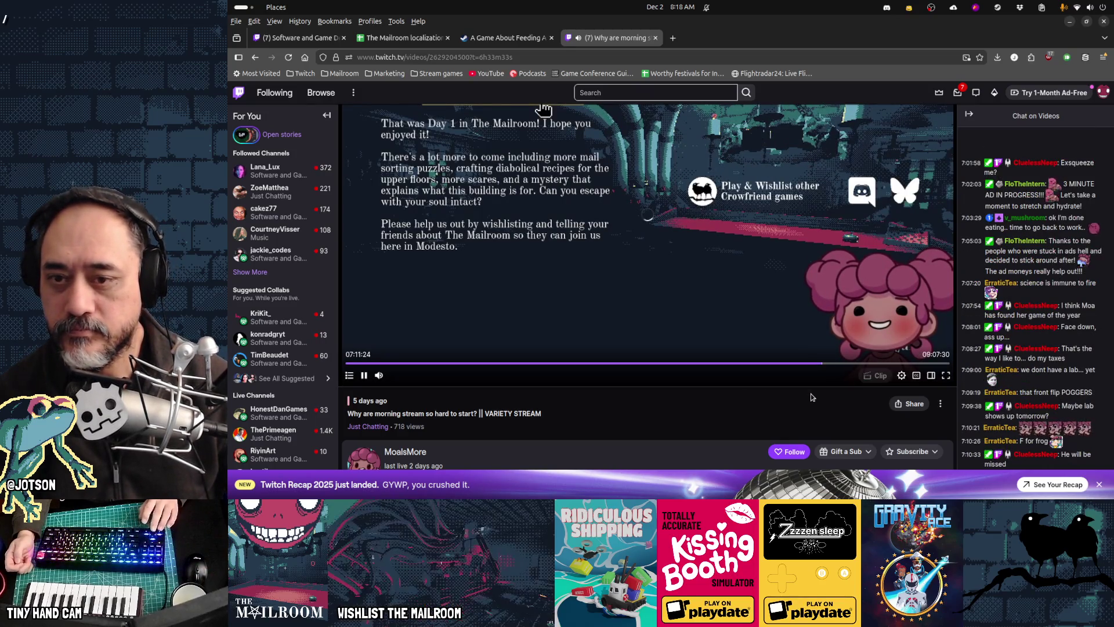
Rewind The Mailroom replay to the rule book pages near 07:00.
key("Left")
key("Left")
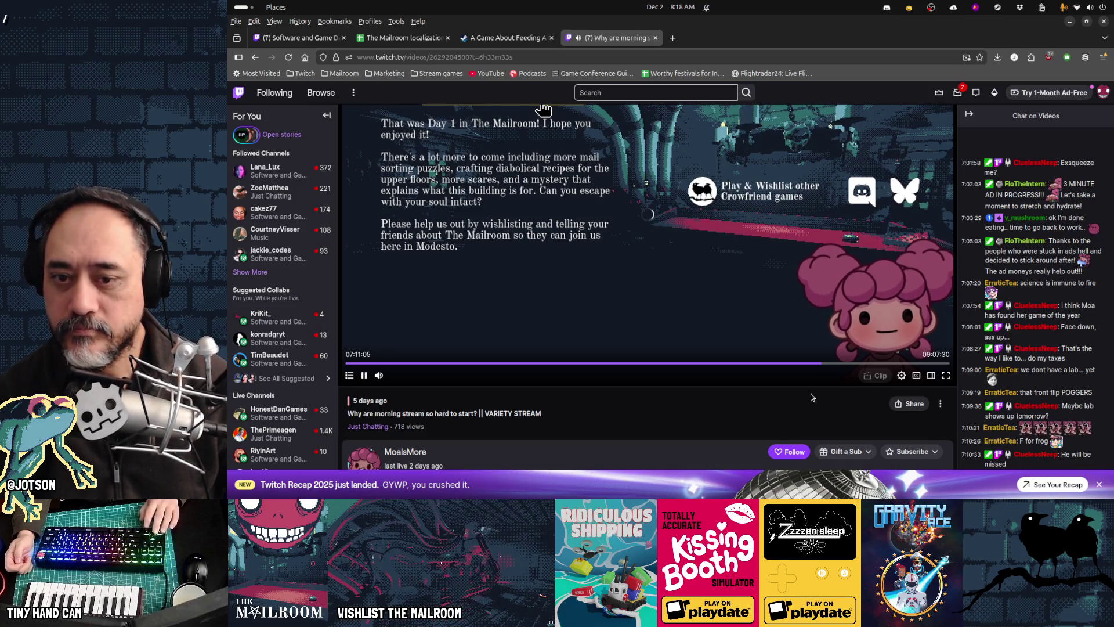
scroll(812, 397, "up", 1)
key("Left")
key("Left")
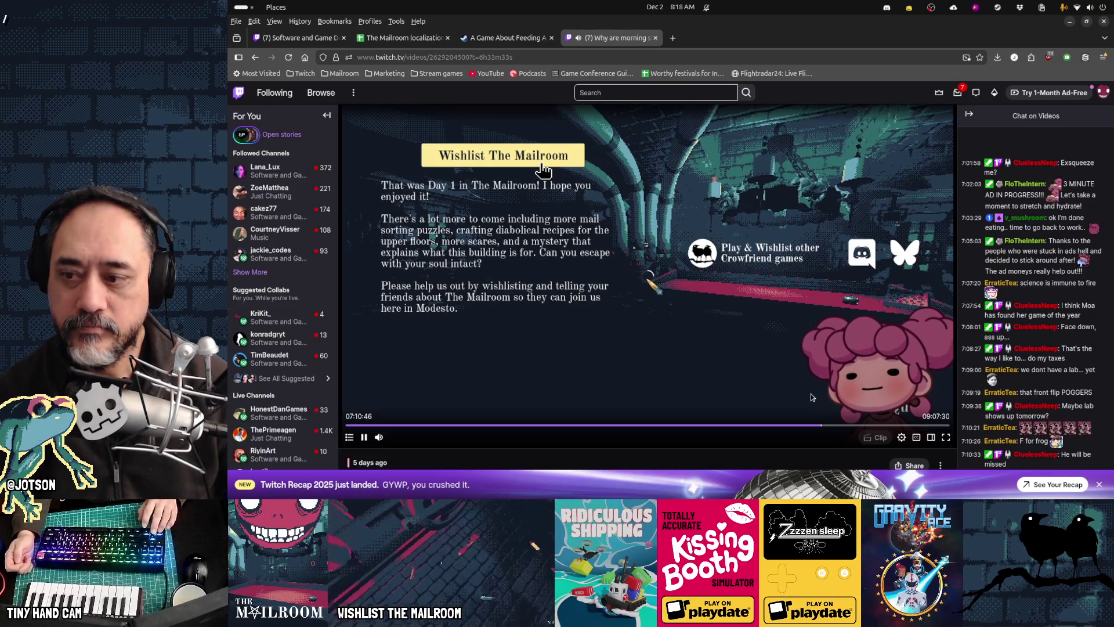
key("Left")
key("Left")
key("Left")
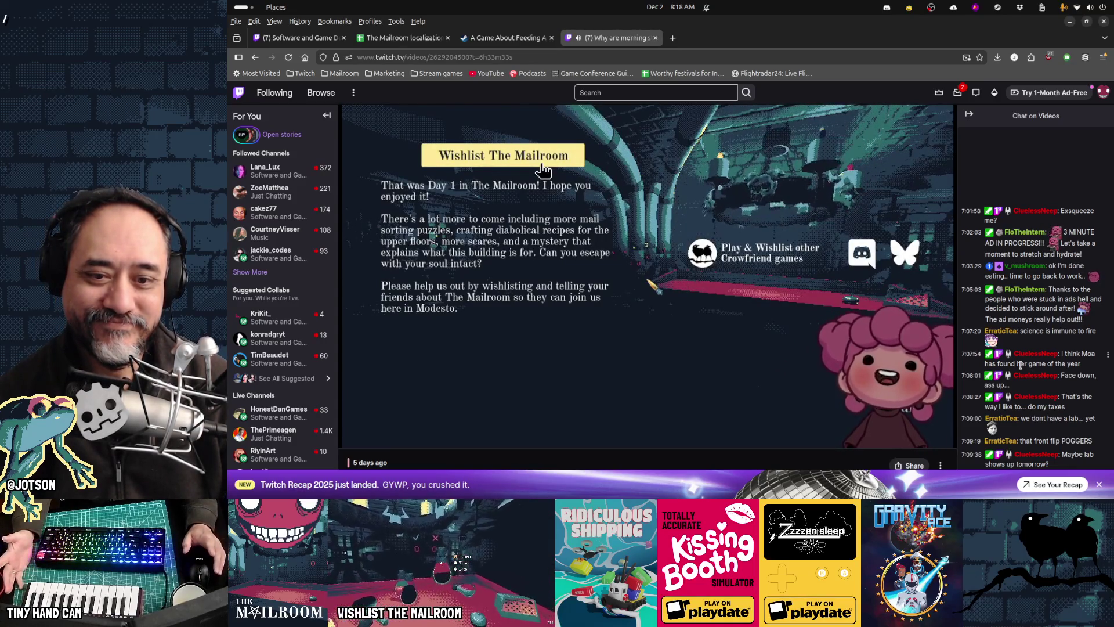
mouse_move(644, 405)
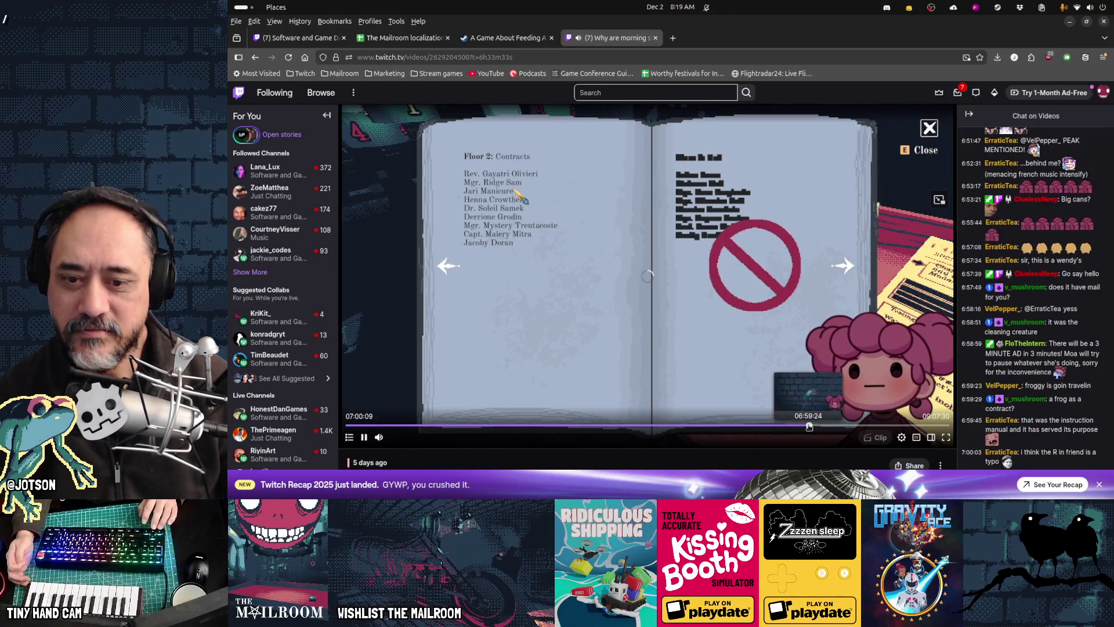
left_click(808, 427)
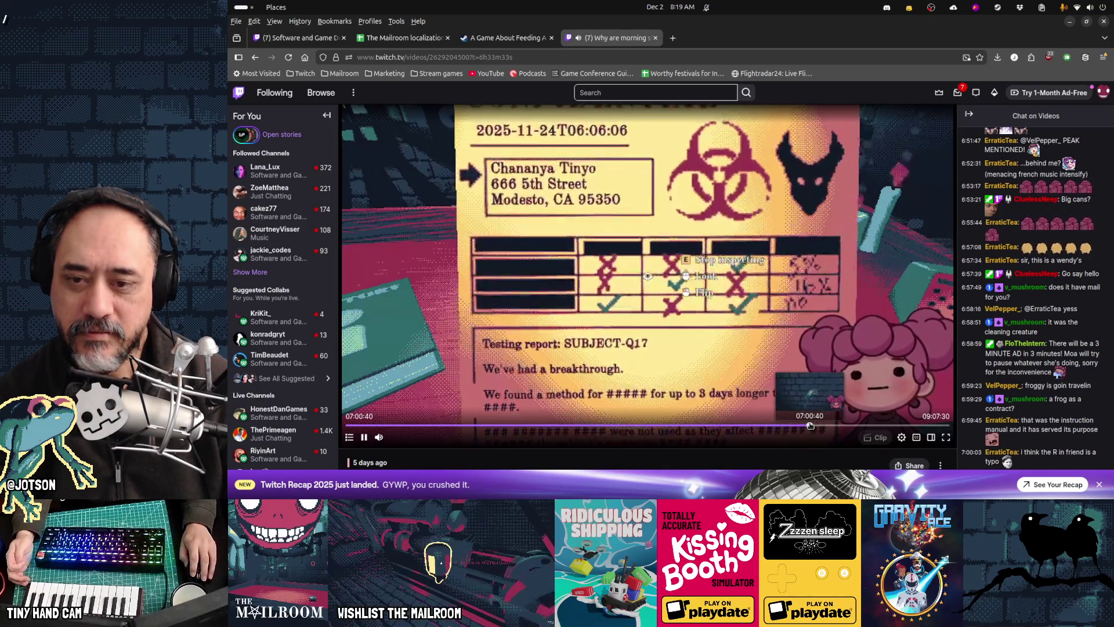
Skip the replay forward in ten-second jumps past the ad break desk and dark room.
key("Right")
key("Right")
key("Right")
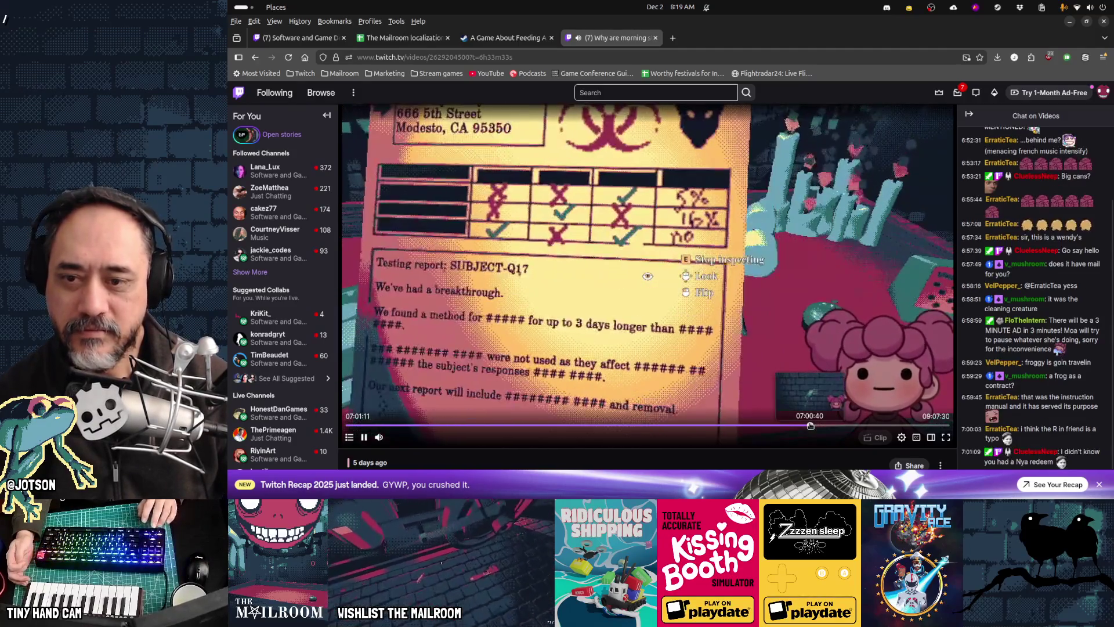
key("Right")
key("Right")
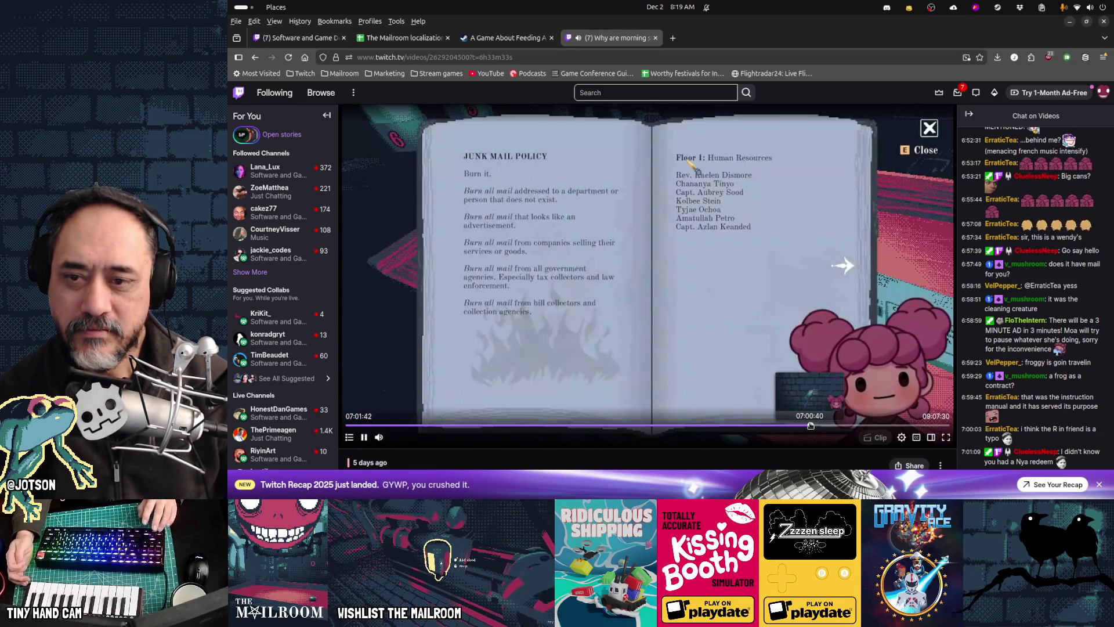
key("Right")
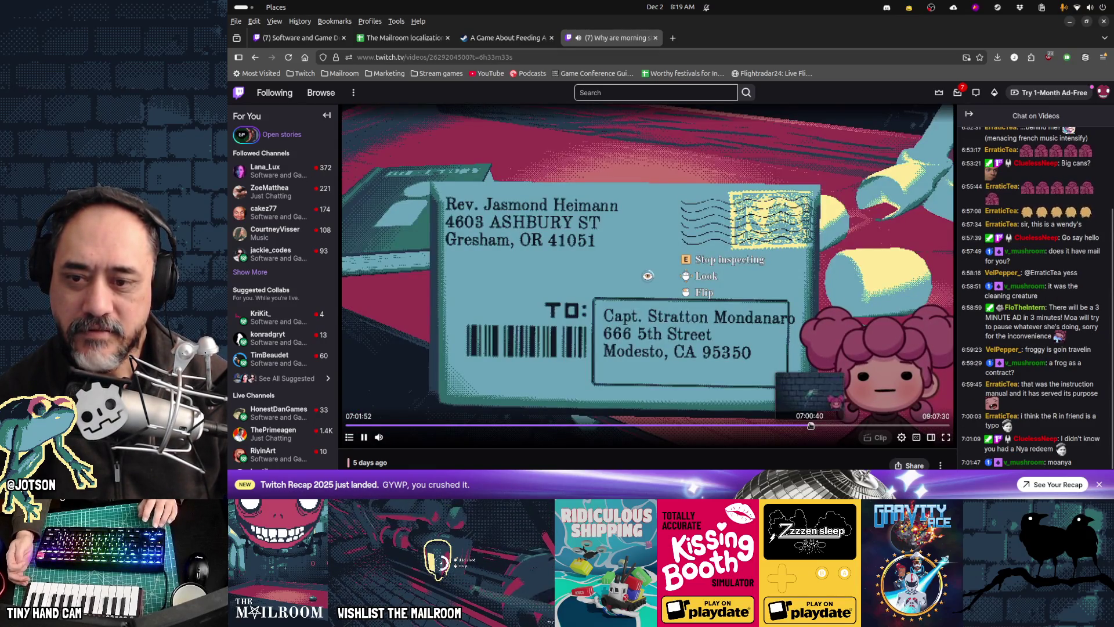
key("Right")
key("Right")
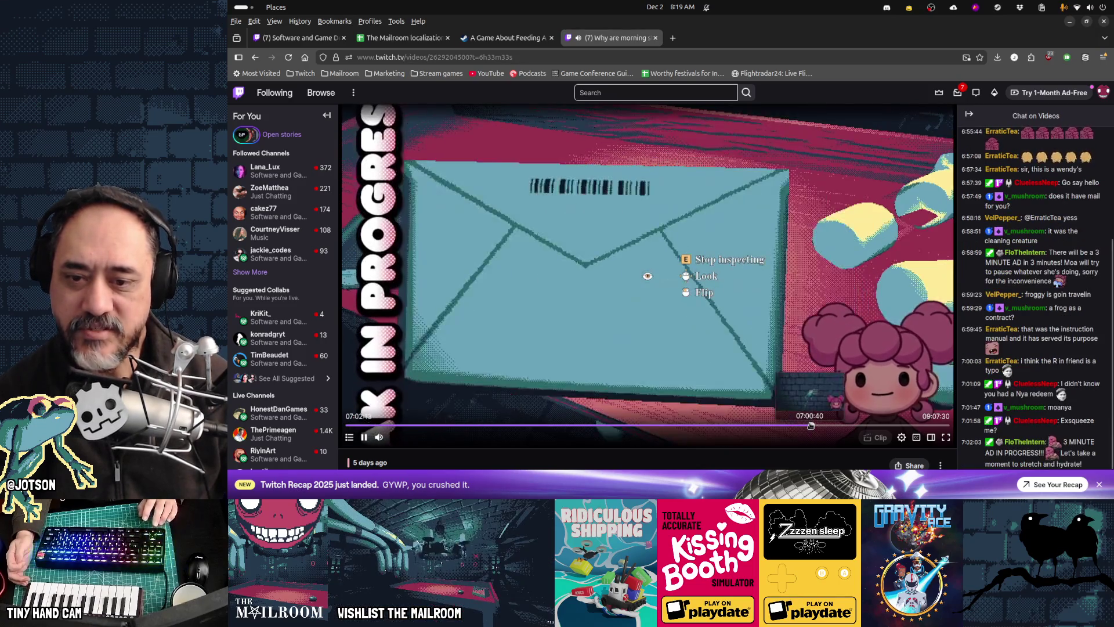
key("Right")
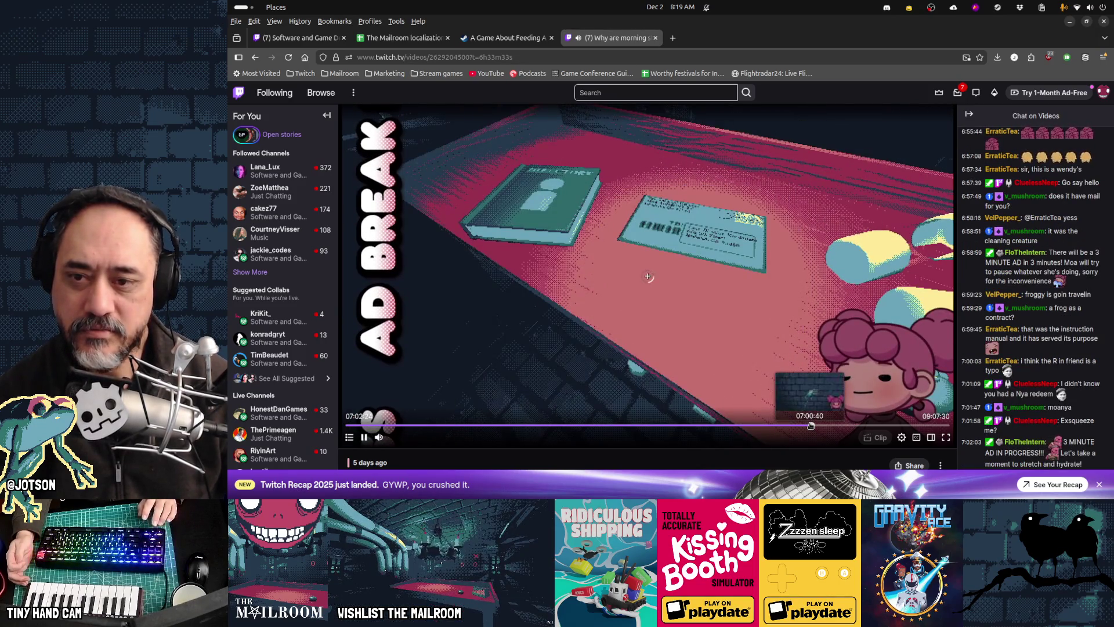
key("Right")
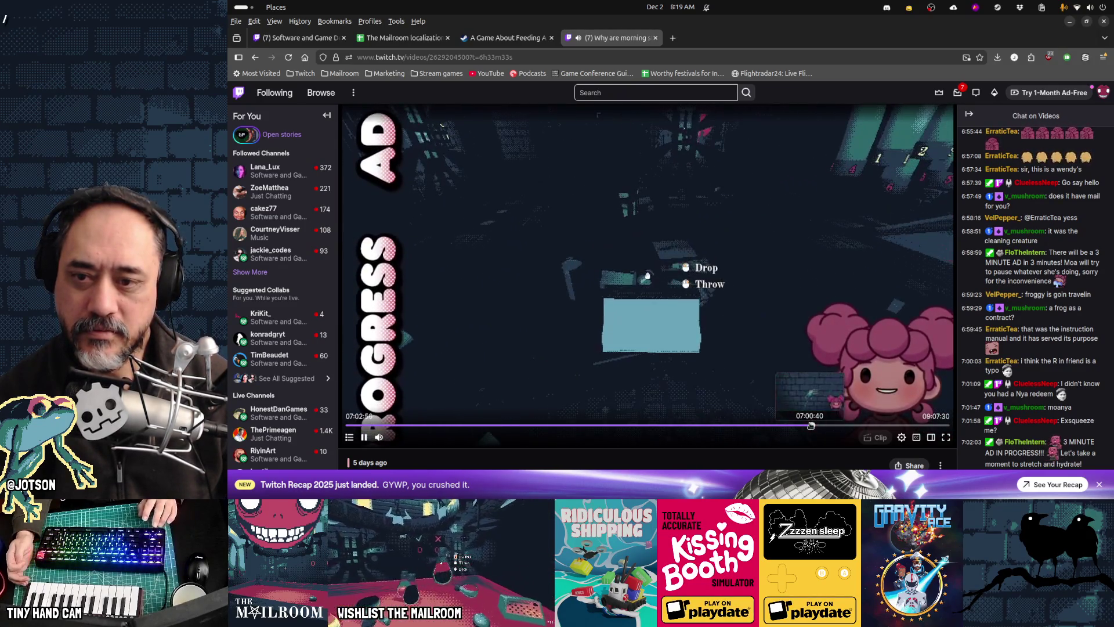
key("Right")
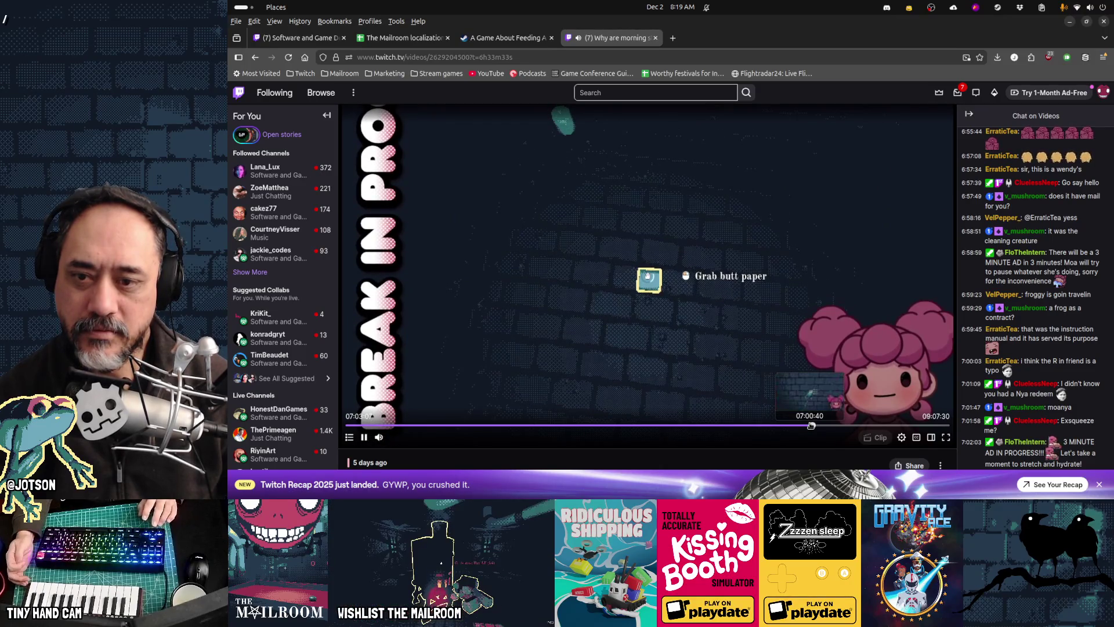
key("Right")
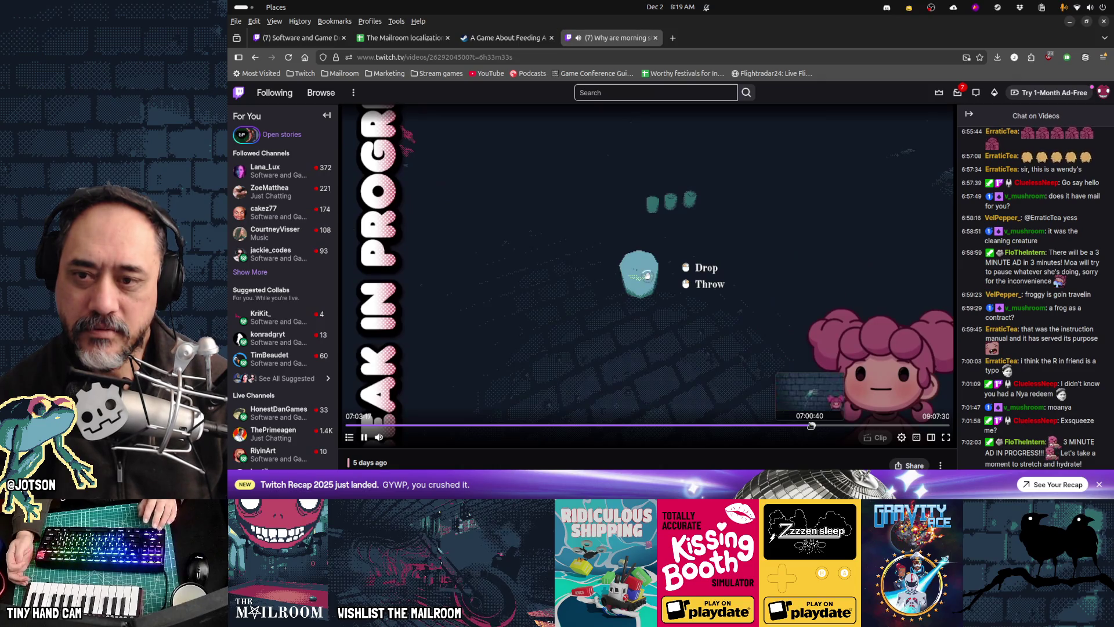
key("Right")
key("Right")
key("Right")
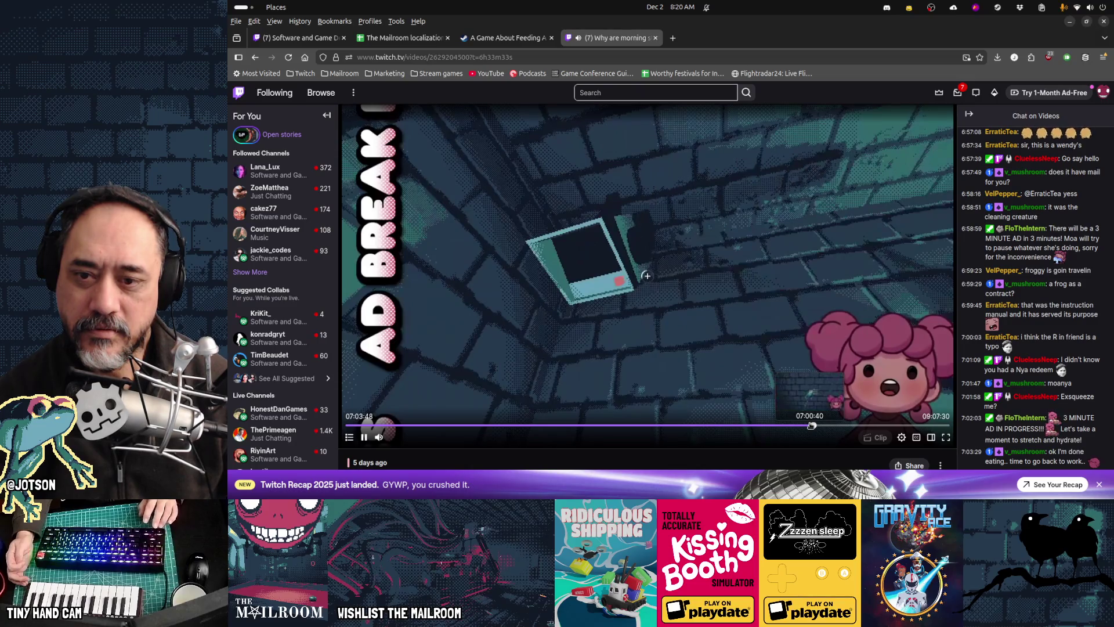
key("Right")
key("Right")
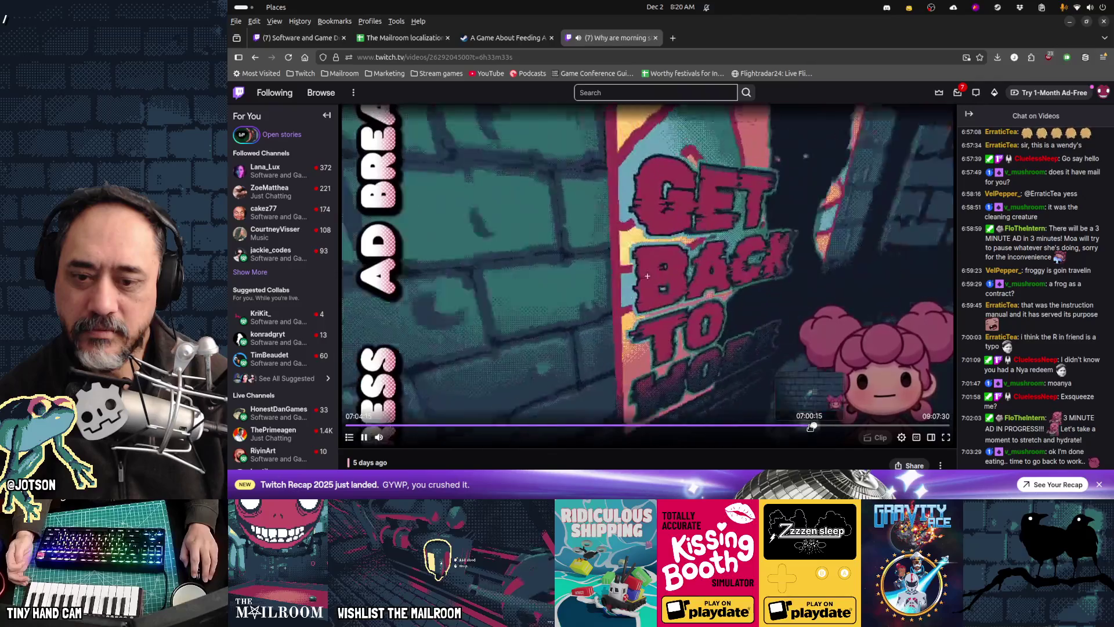
Jump back to around 06:41 and settle on the Inspect and Insert mail instructions.
left_click(810, 426)
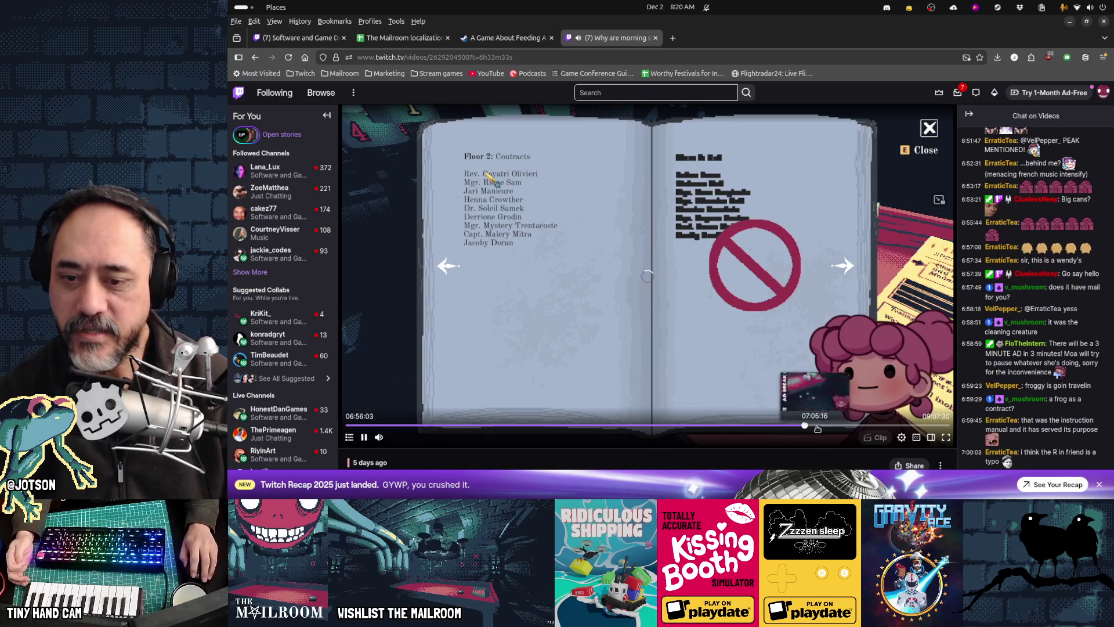
left_click(804, 427)
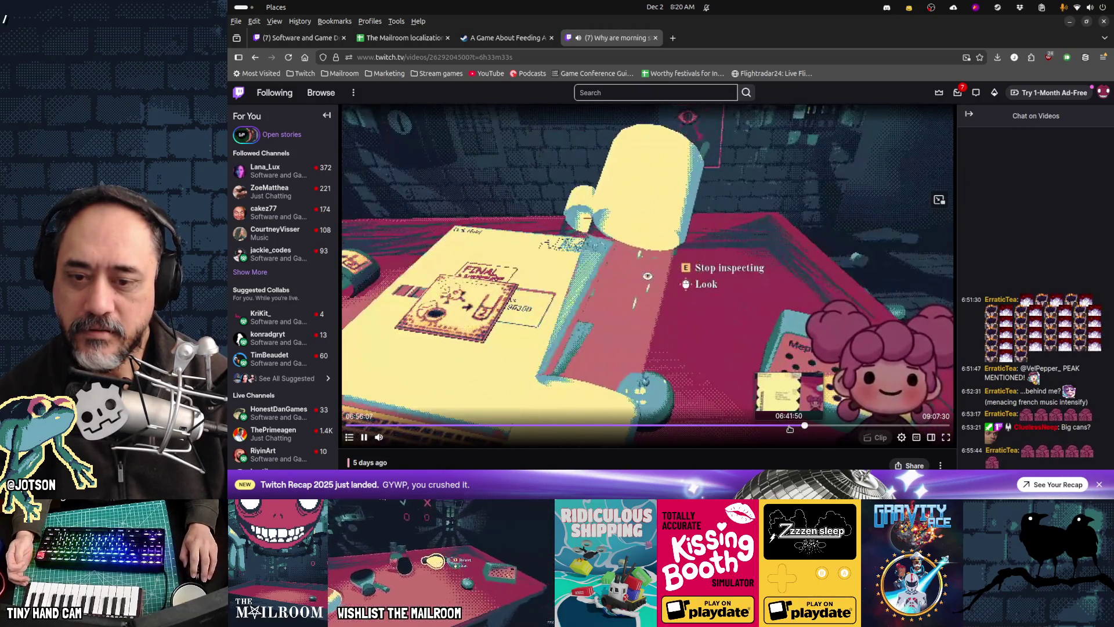
left_click(789, 427)
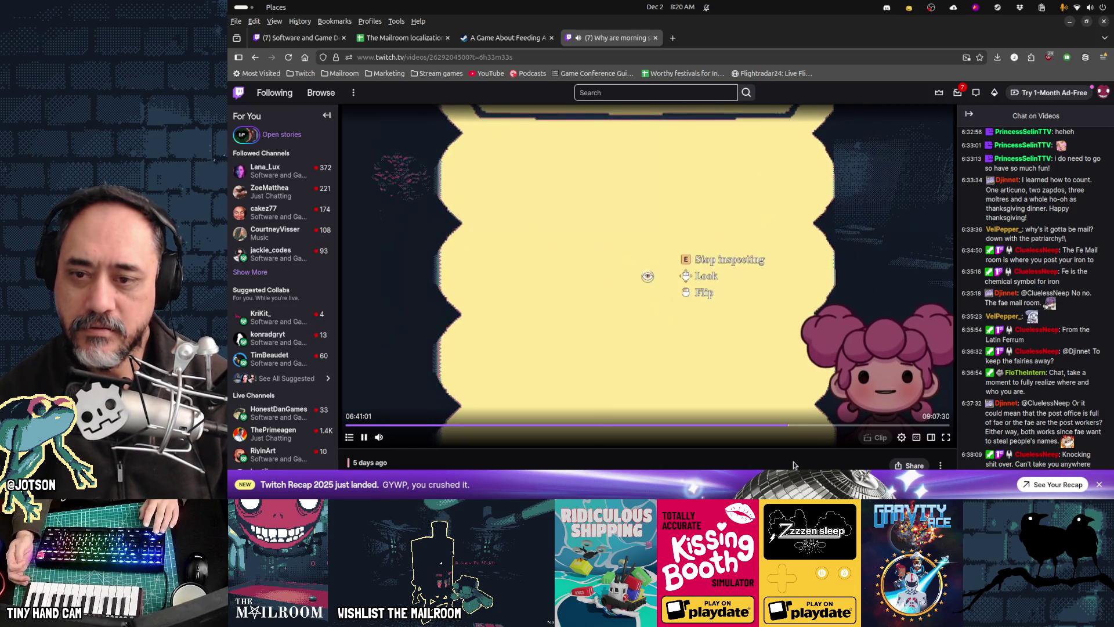
key("Left")
key("Left")
key("Left")
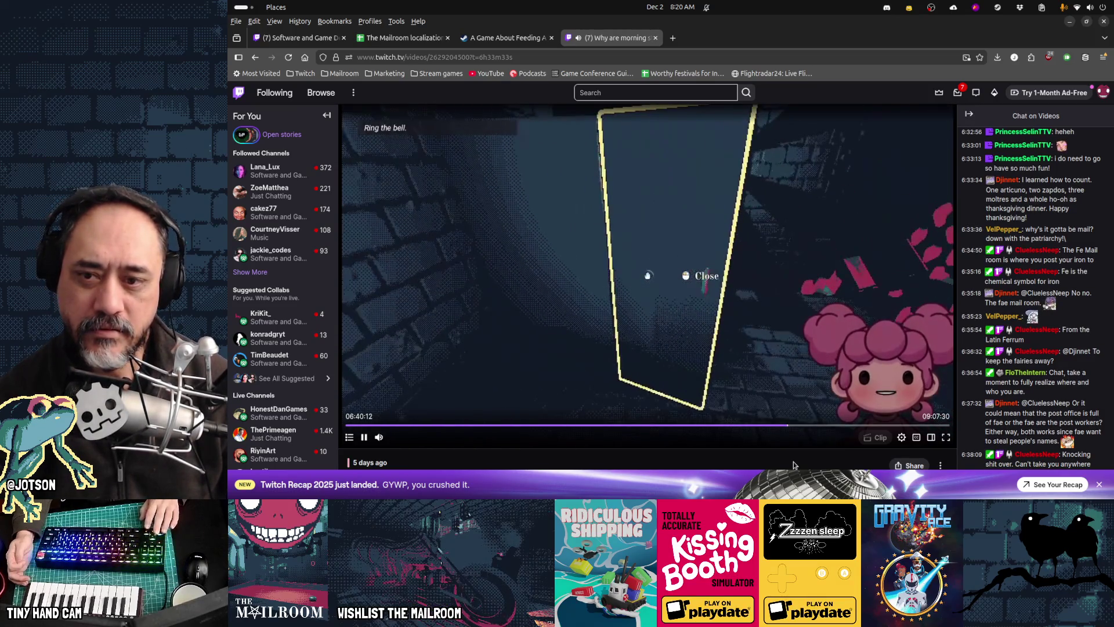
key("Left")
key("Left")
key("Left")
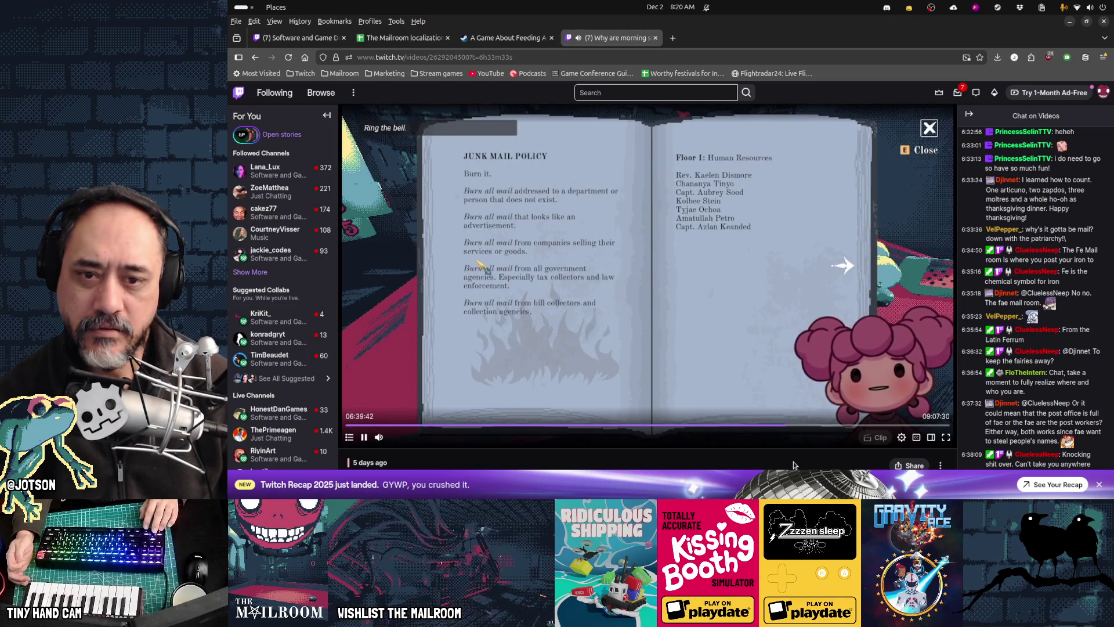
key("Right")
key("Right")
key("Right")
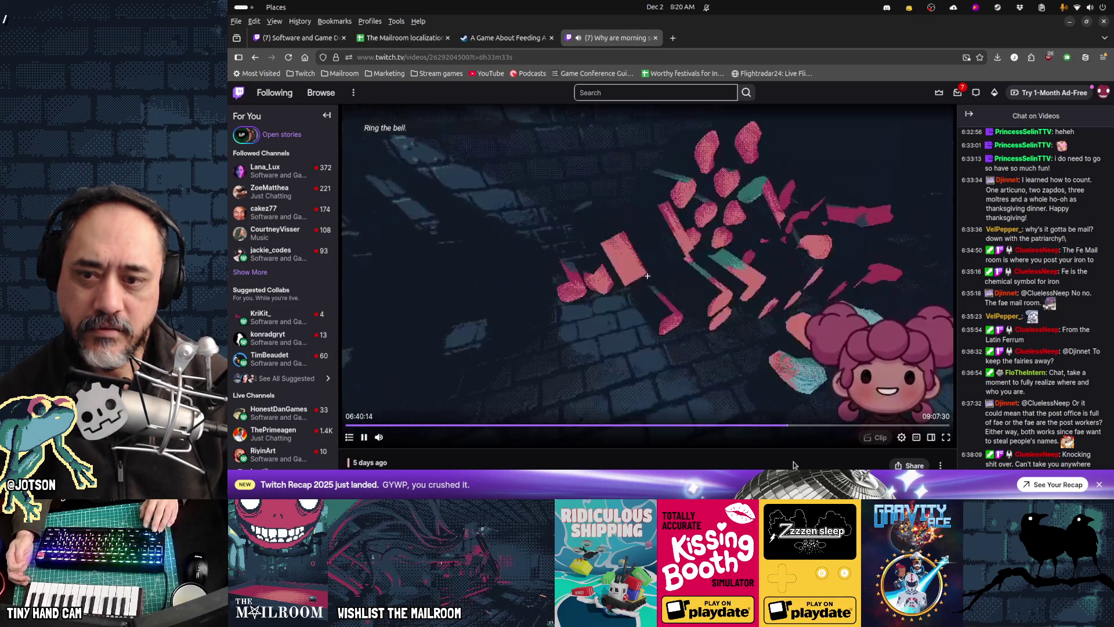
key("Right")
key("Right")
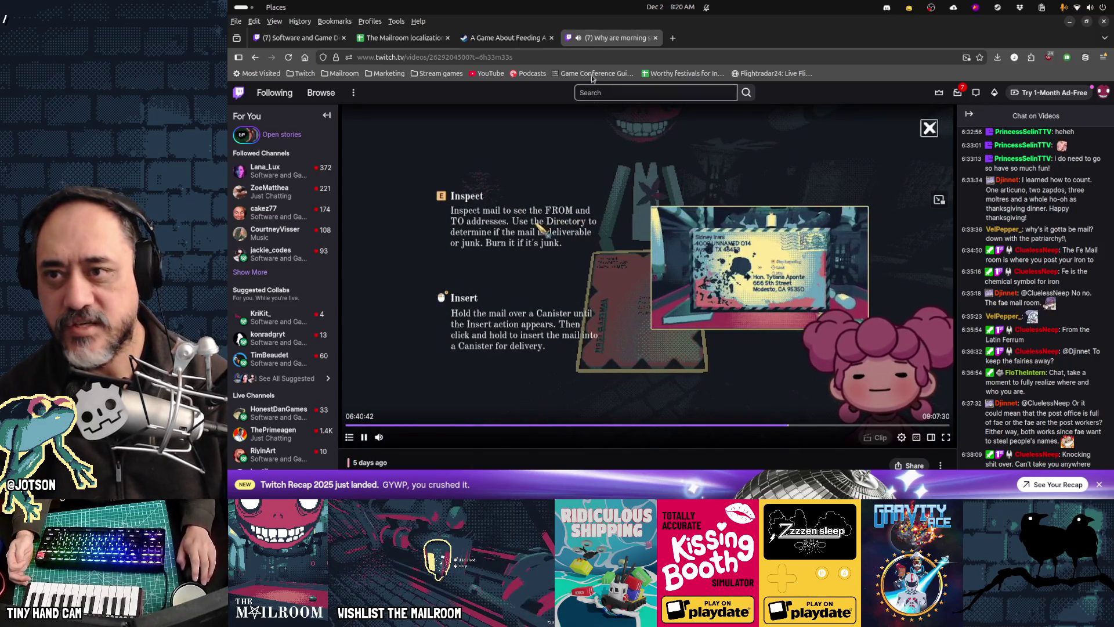
Close the replay tab and open the Berry Bury Berry Steam link from #share-your-work.
middle_click(597, 40)
mouse_move(757, 490)
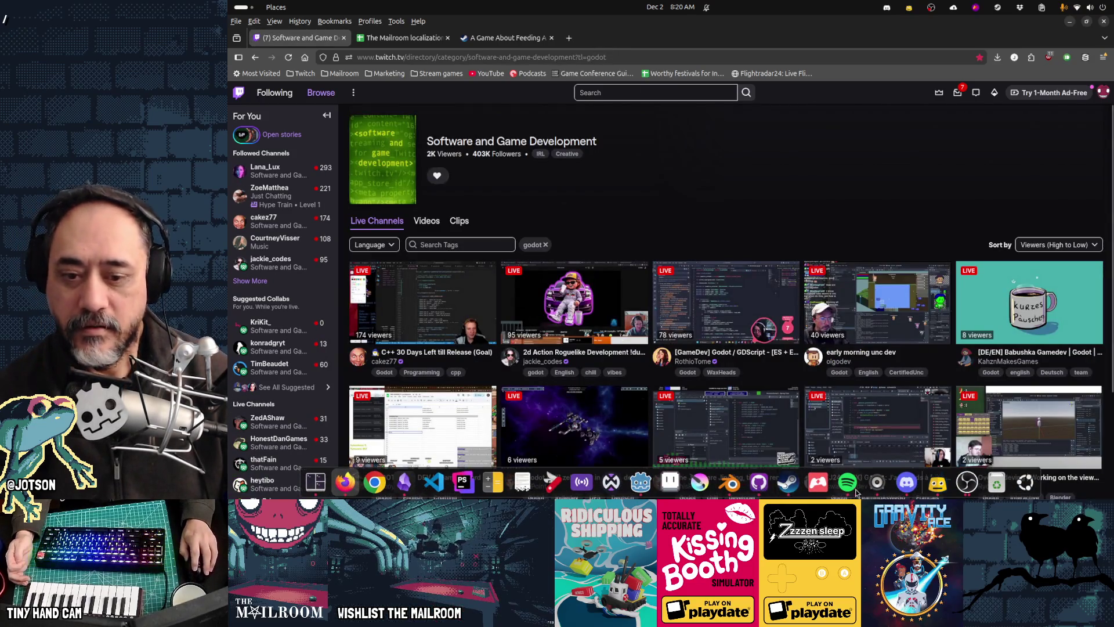
left_click(904, 484)
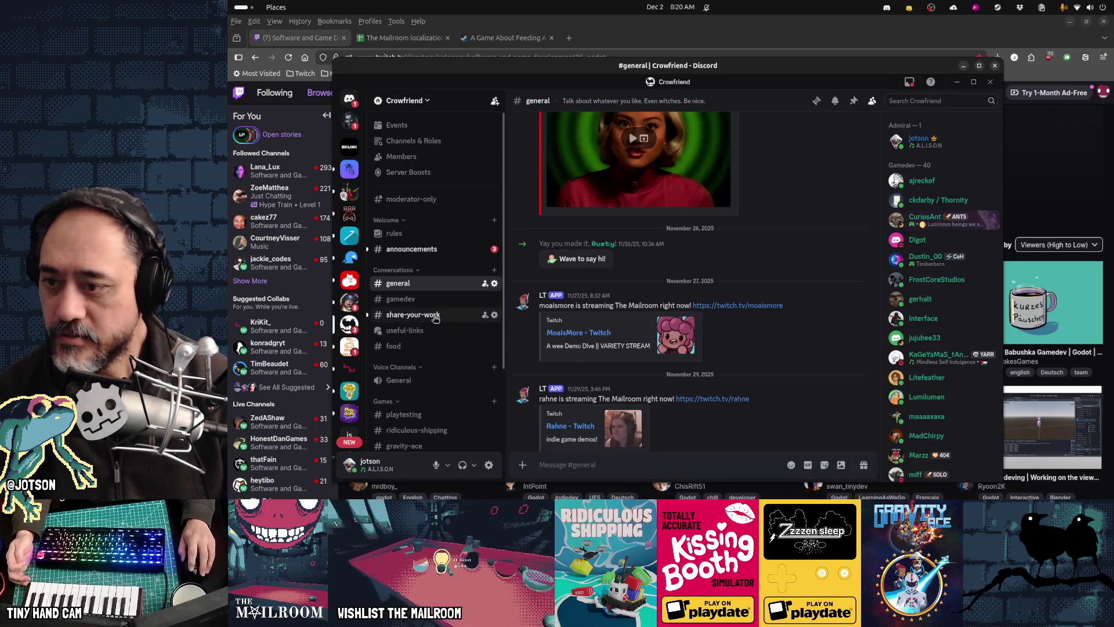
left_click(413, 314)
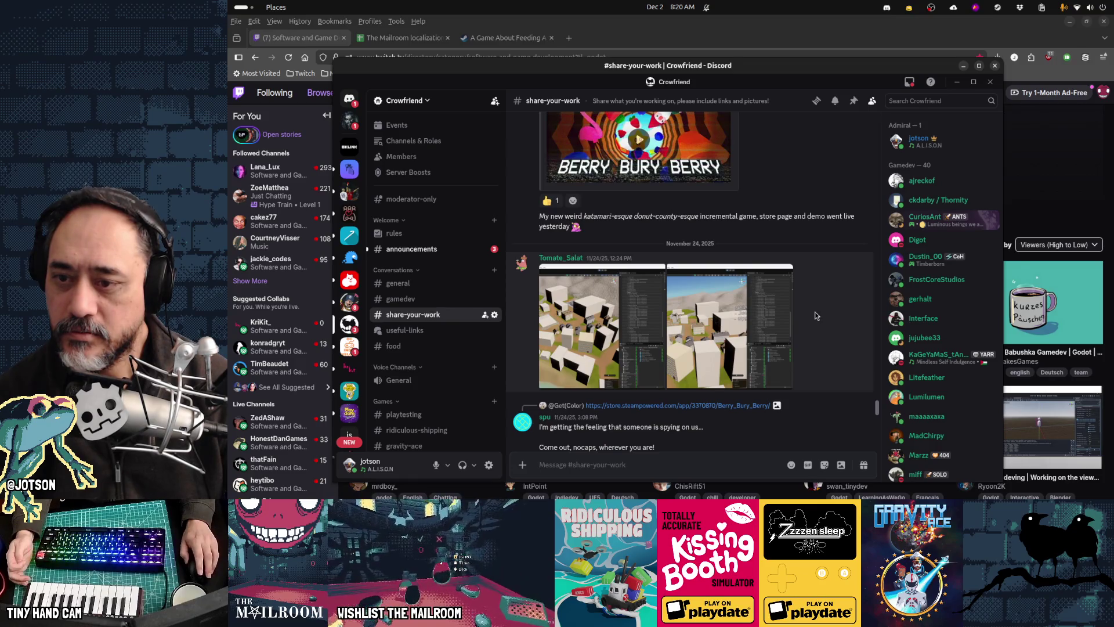
scroll(815, 314, "up", 4)
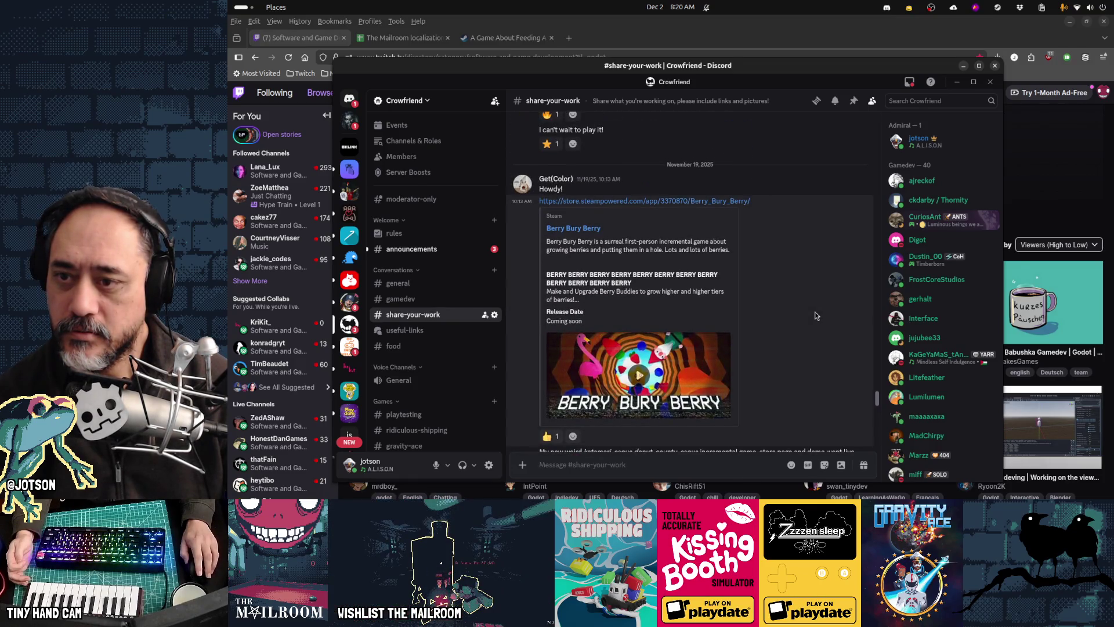
scroll(815, 316, "up", 3)
scroll(814, 316, "down", 3)
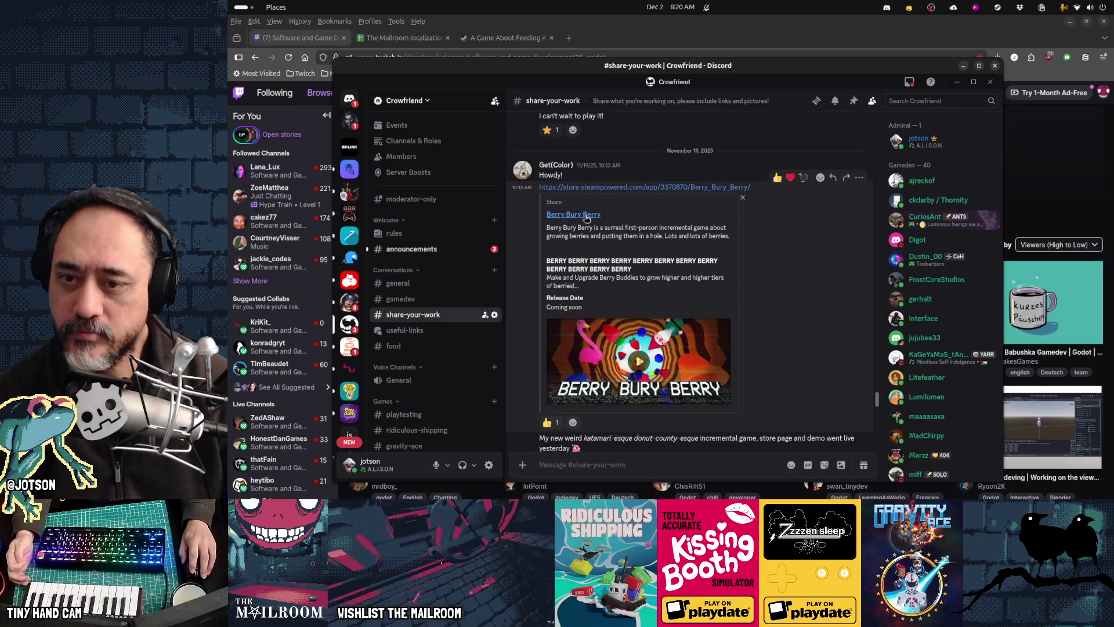
left_click(586, 215)
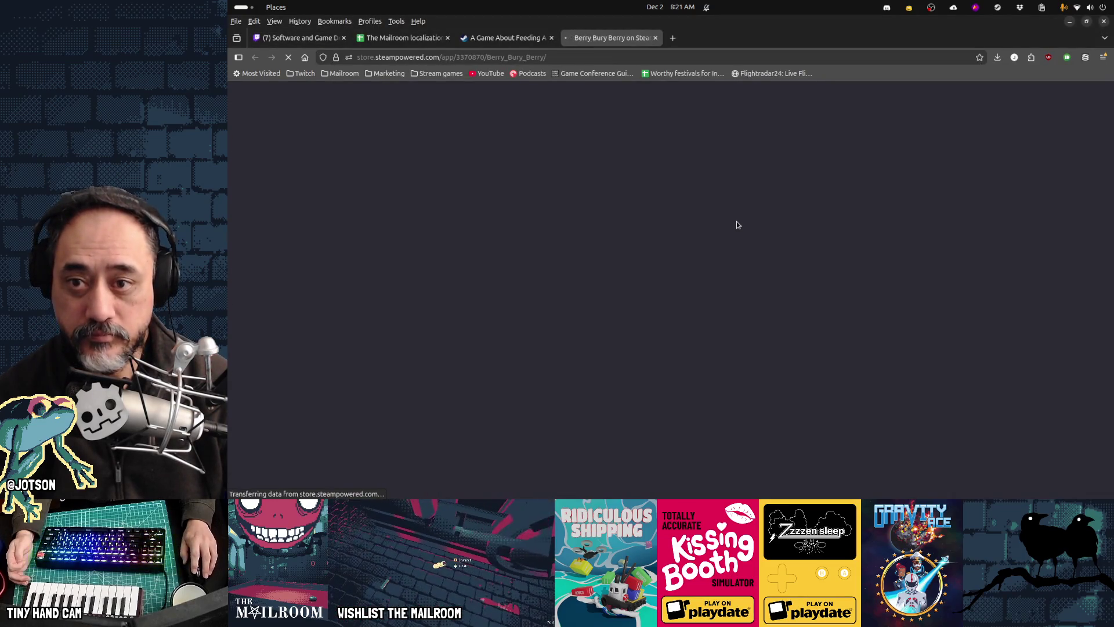
Browse the Berry Bury Berry screenshots and gameplay video, then return to its trailer.
left_click(736, 221)
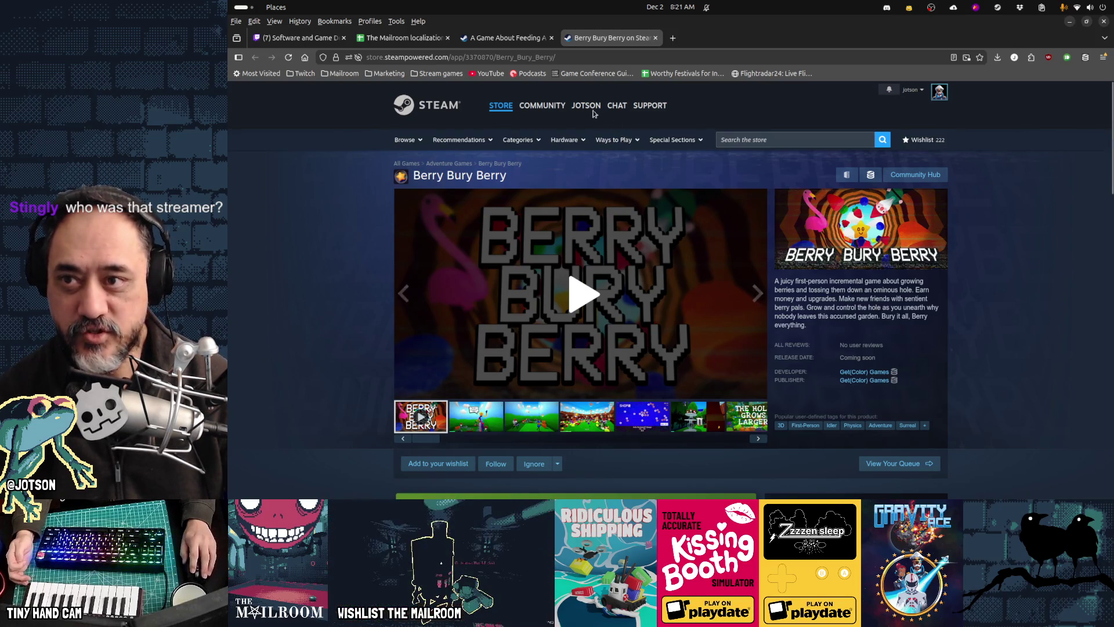
left_click(518, 37)
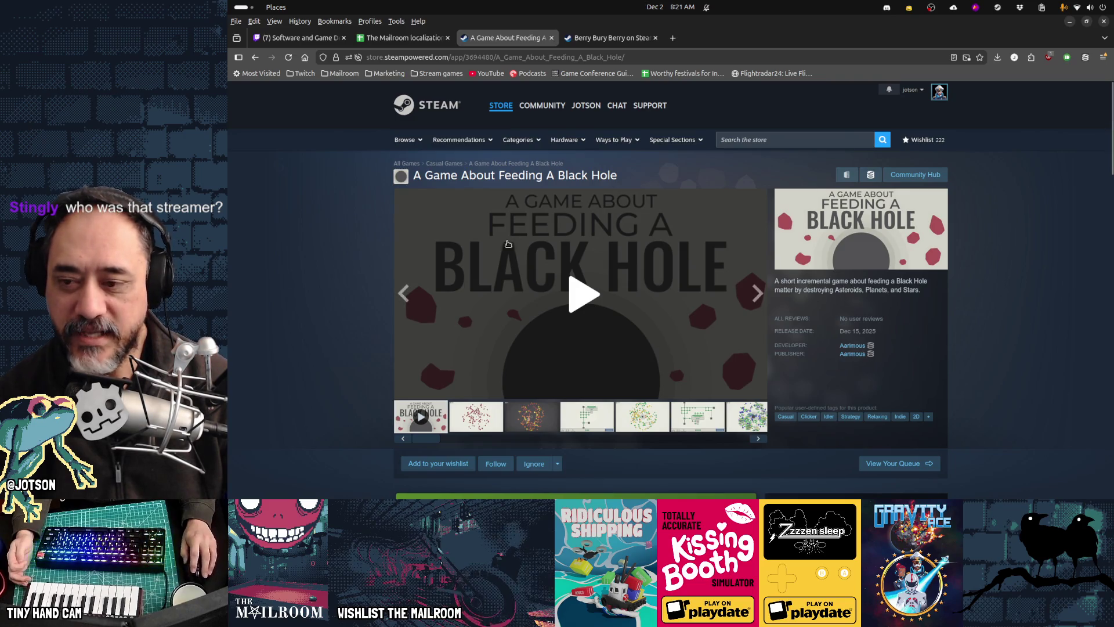
left_click(615, 37)
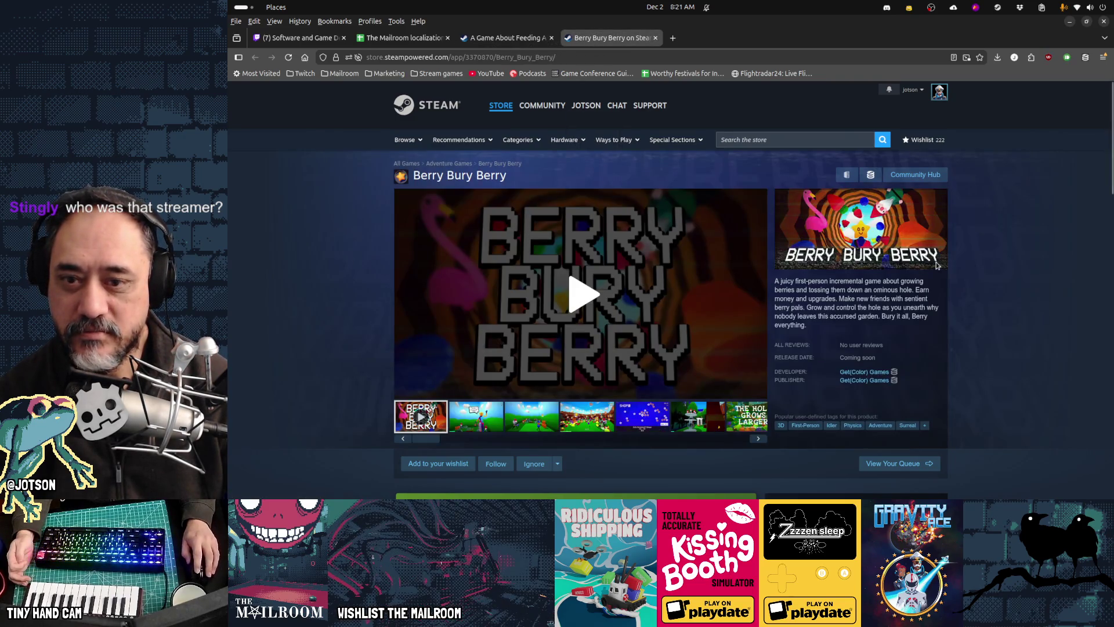
scroll(793, 325, "down", 1)
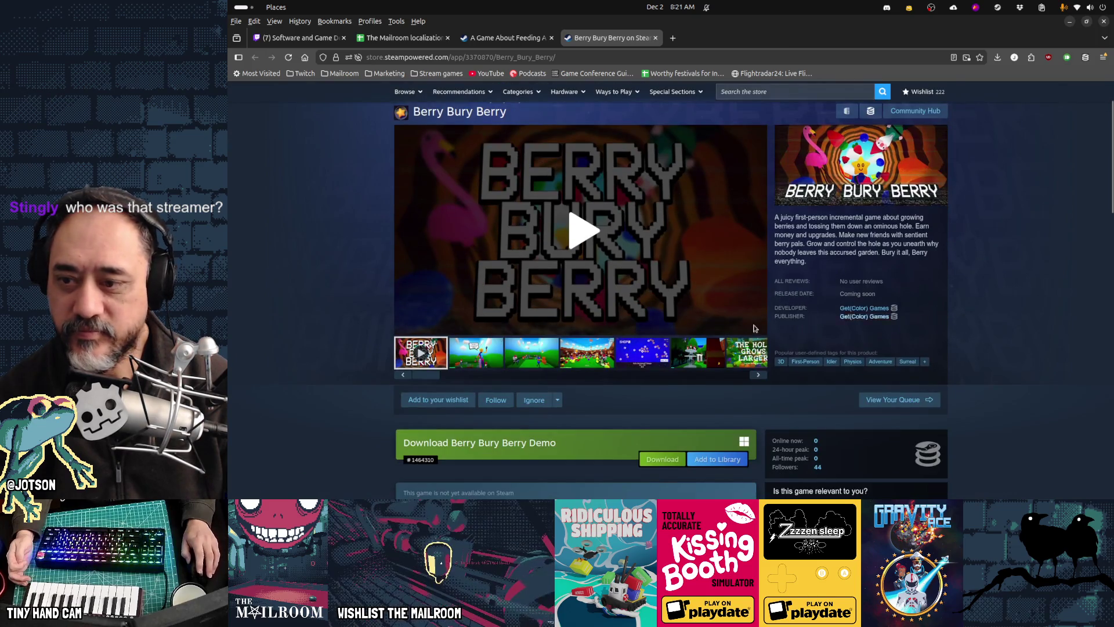
left_click(489, 355)
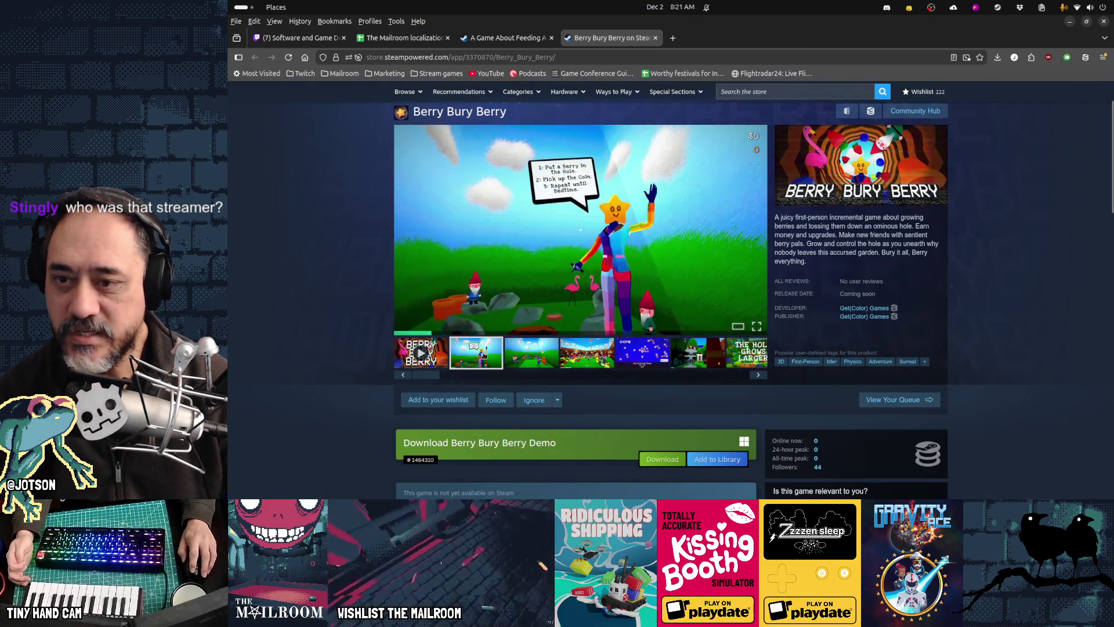
left_click(521, 356)
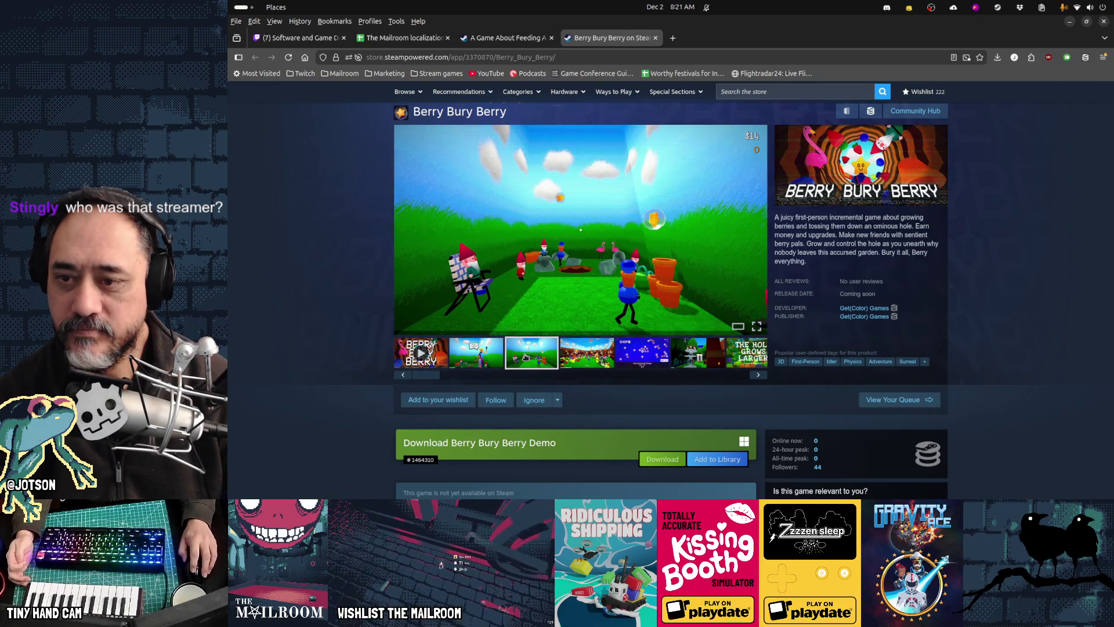
left_click(603, 361)
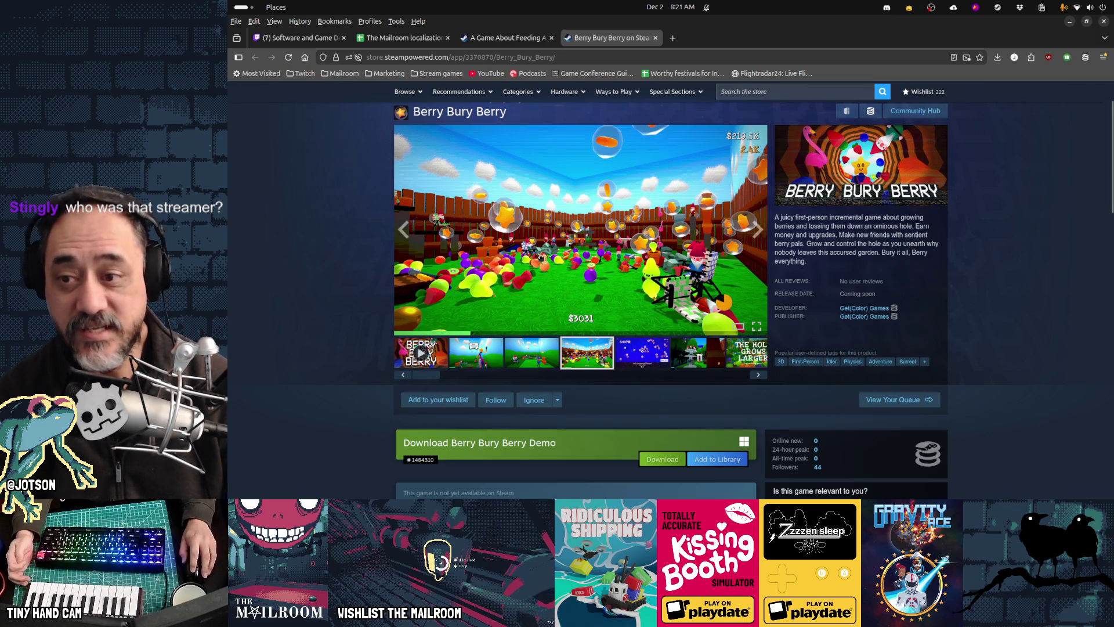
left_click(645, 353)
left_click(420, 352)
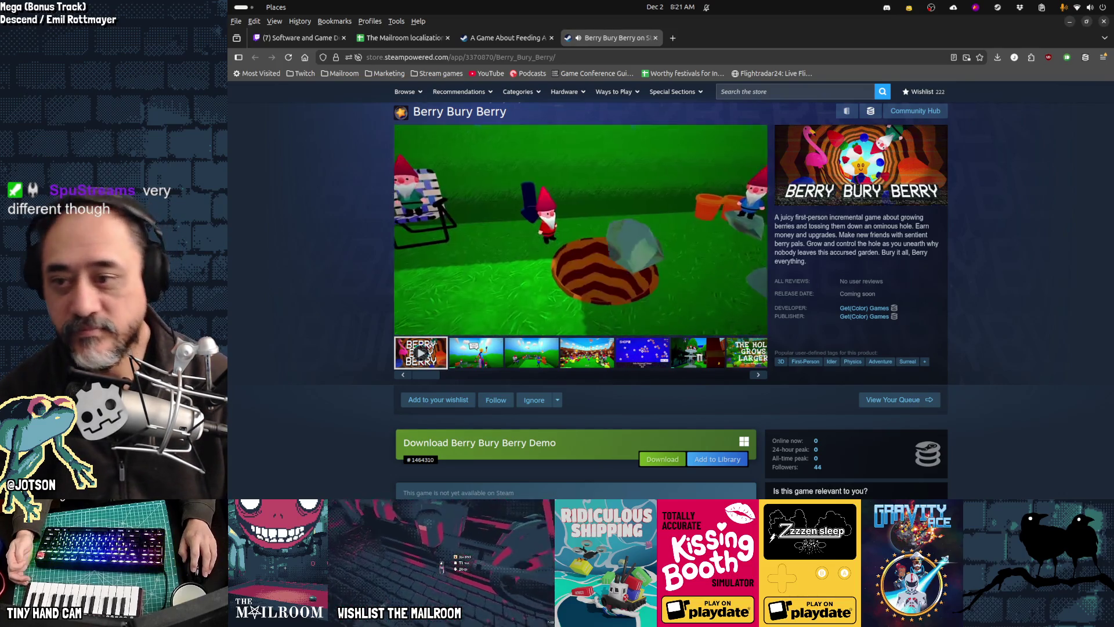
Watch the Berry Bury Berry trailer, then close its store tab.
mouse_move(547, 325)
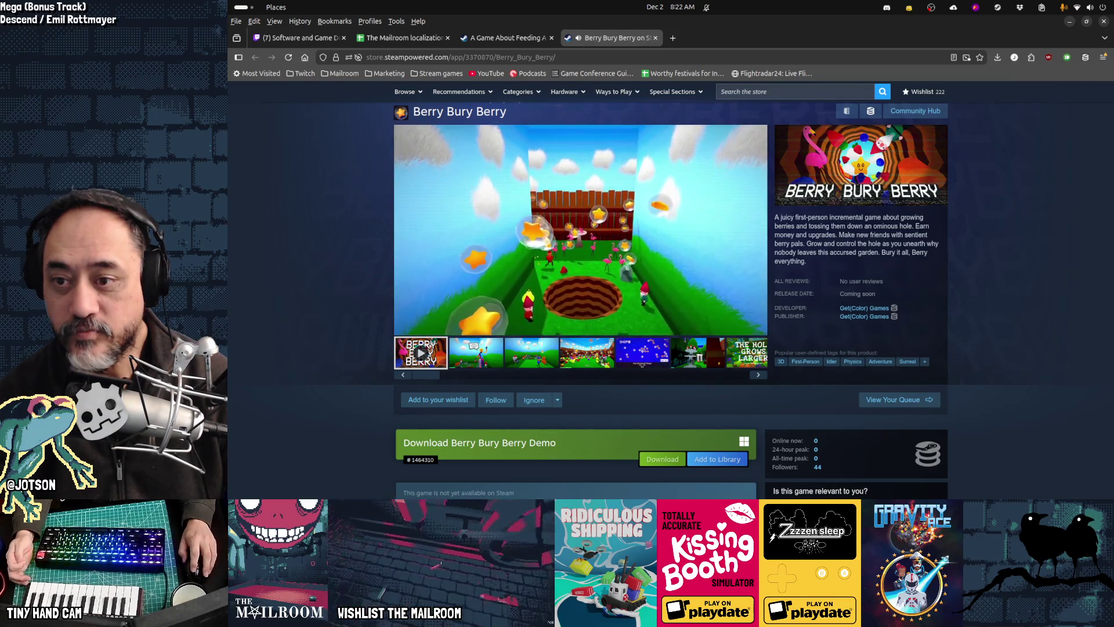
mouse_move(561, 142)
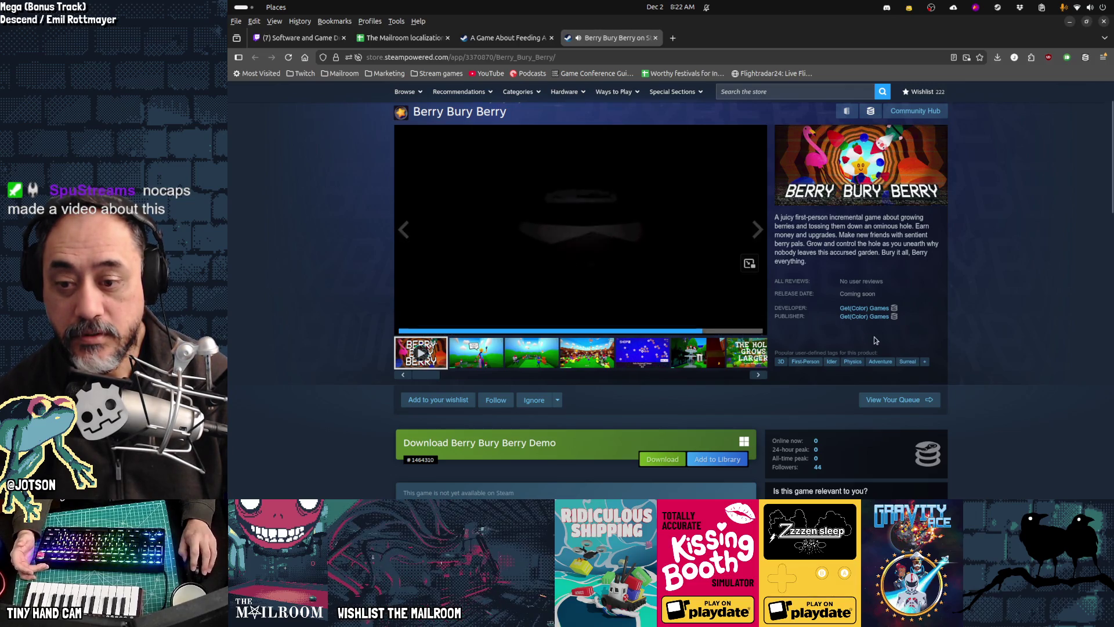
middle_click(589, 39)
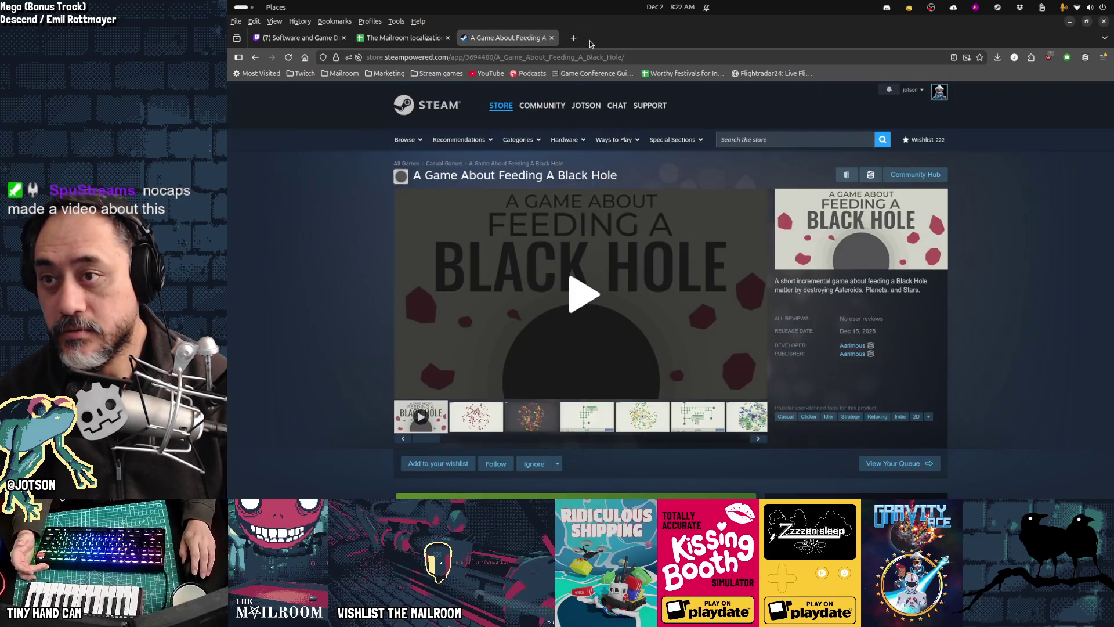
Watch the A Game About Feeding A Black Hole trailer, then go back to the new tab.
left_click(603, 292)
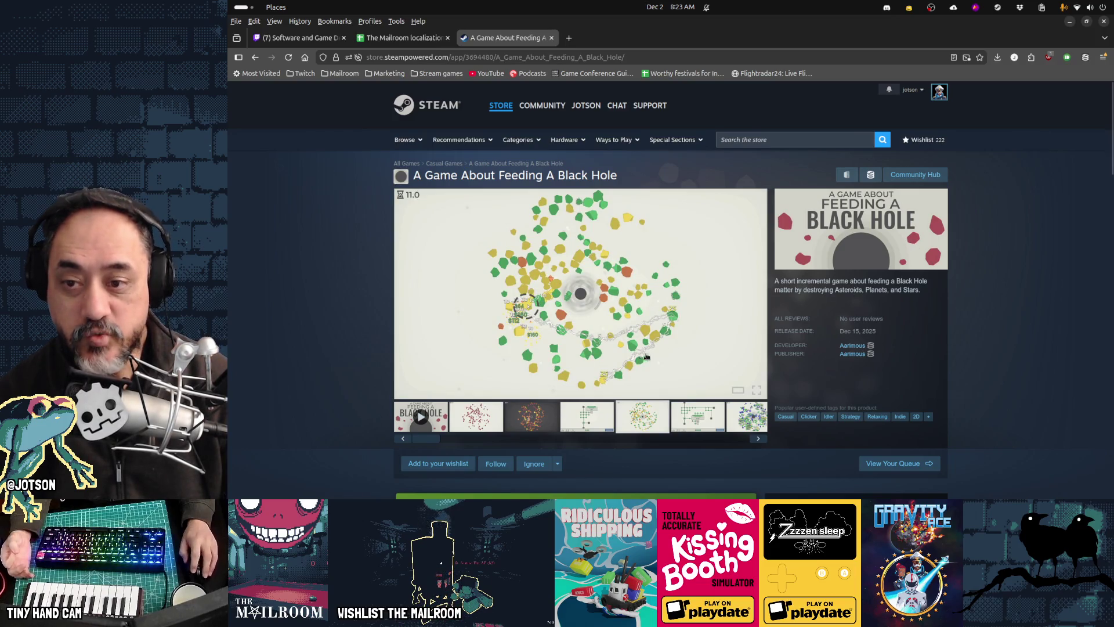
key("alt+Left")
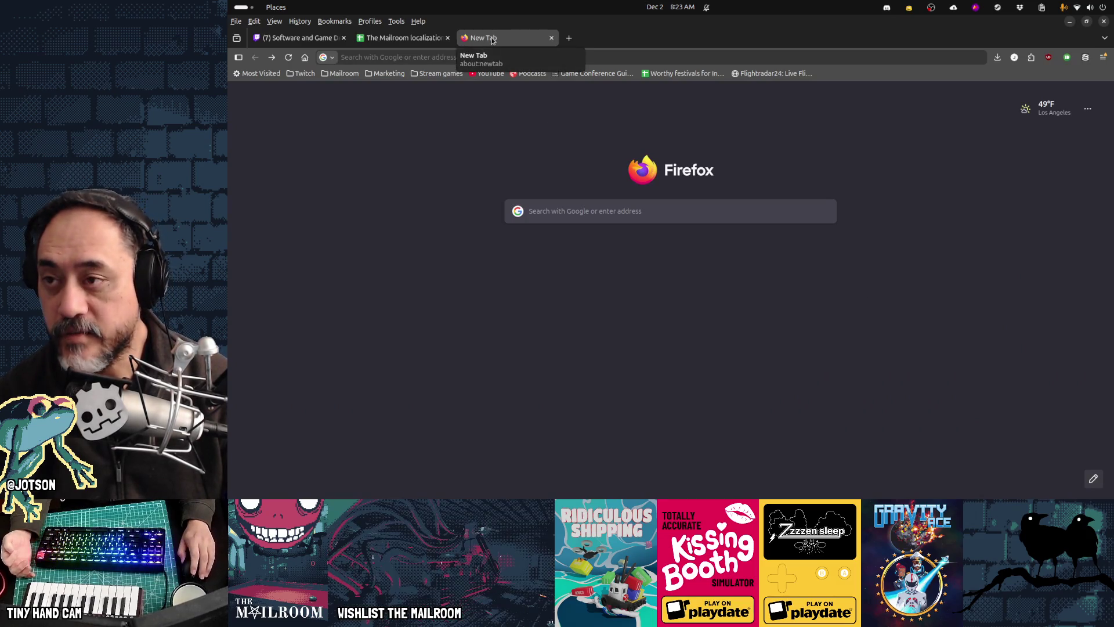
Bring Discord forward and scroll through the #share-your-work posts.
mouse_move(761, 490)
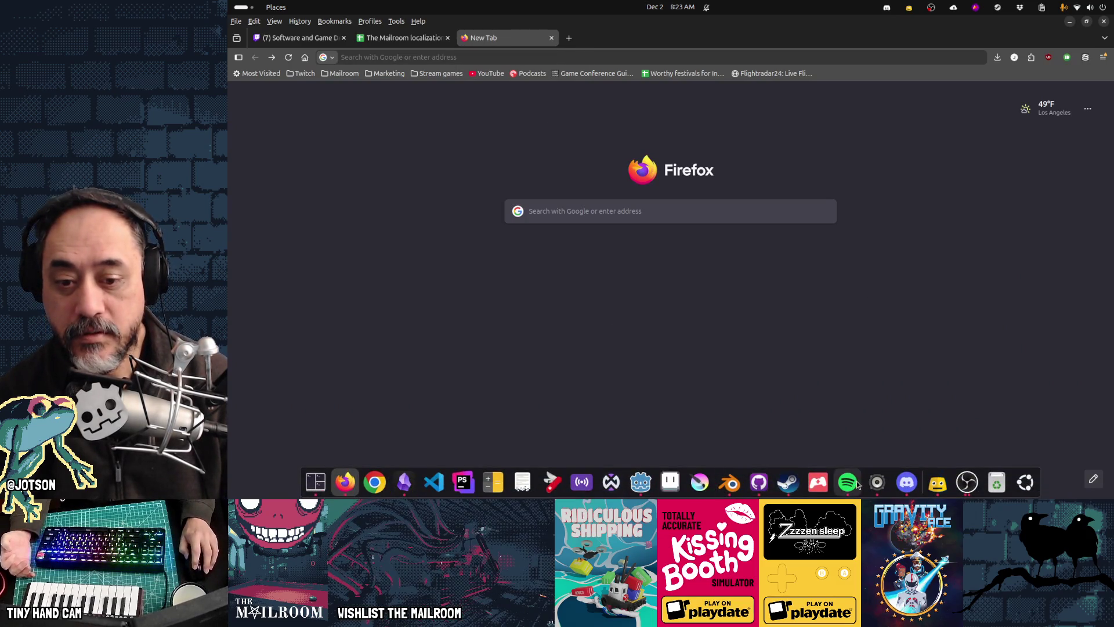
left_click(905, 482)
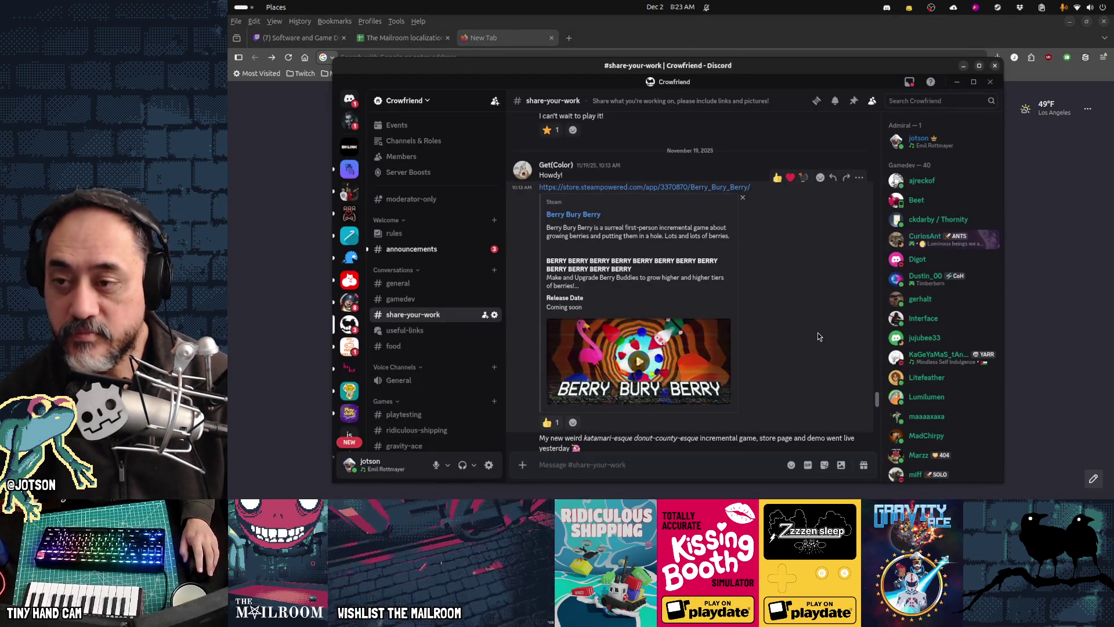
scroll(817, 335, "down", 3)
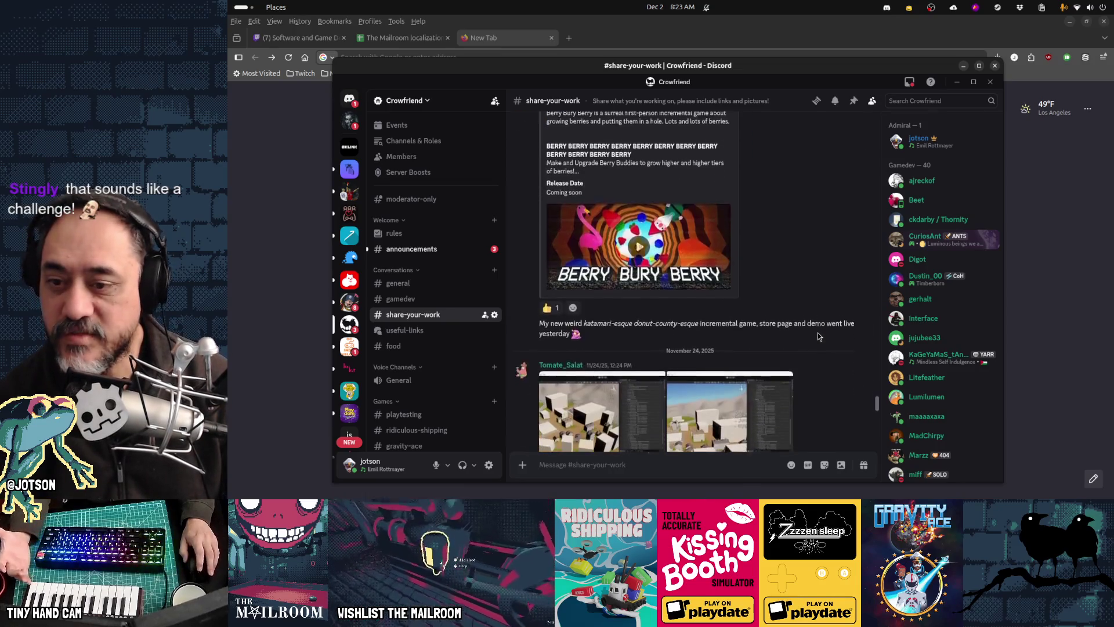
scroll(818, 336, "up", 6)
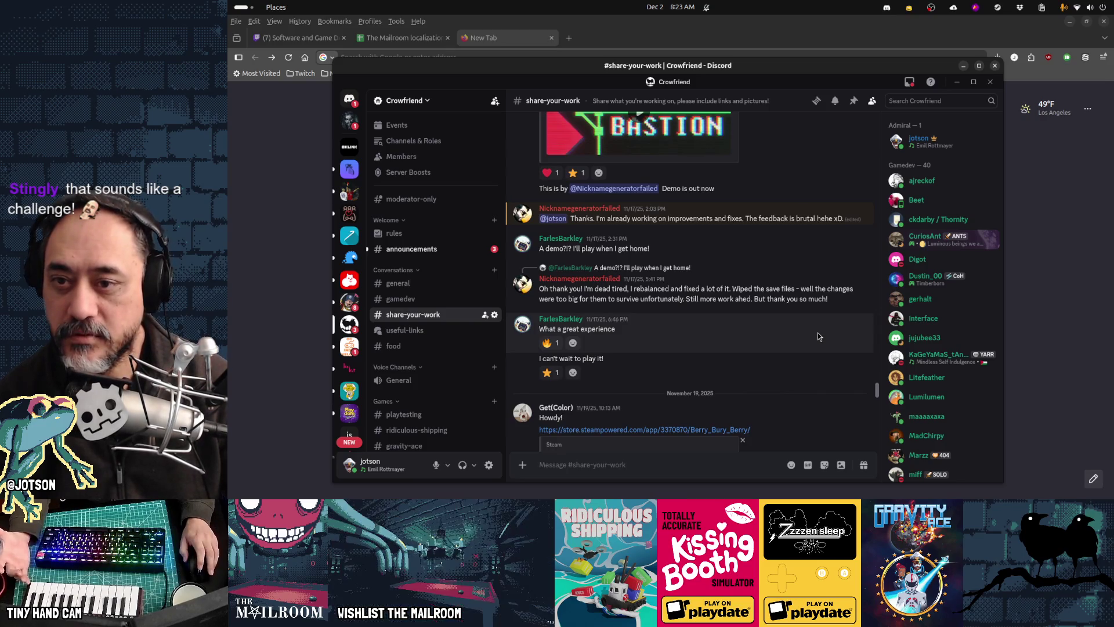
scroll(818, 336, "up", 3)
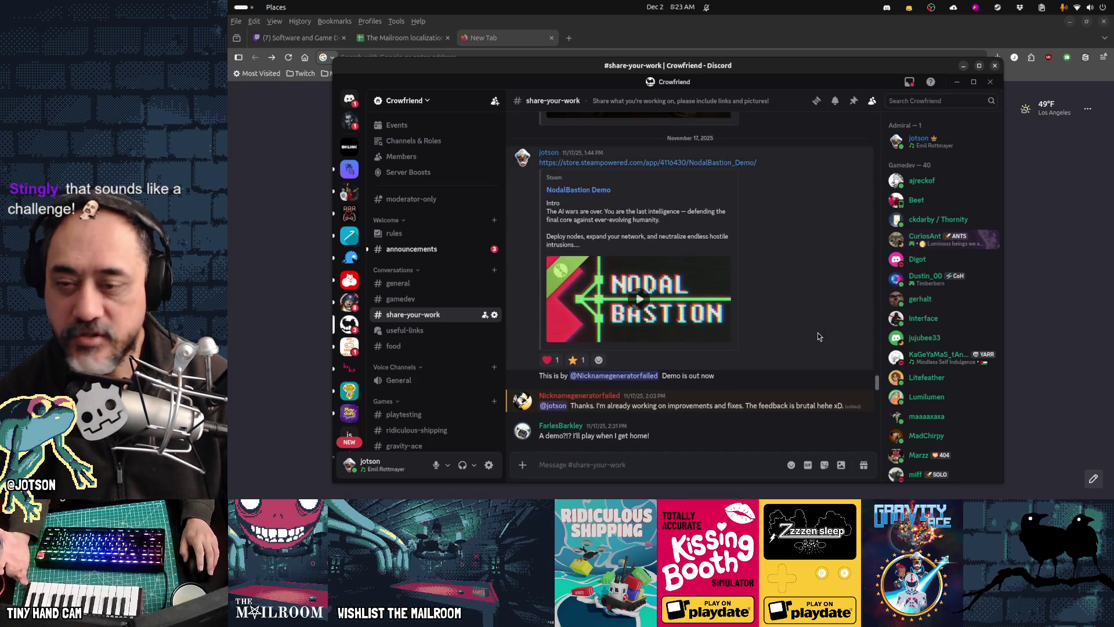
scroll(817, 335, "down", 3)
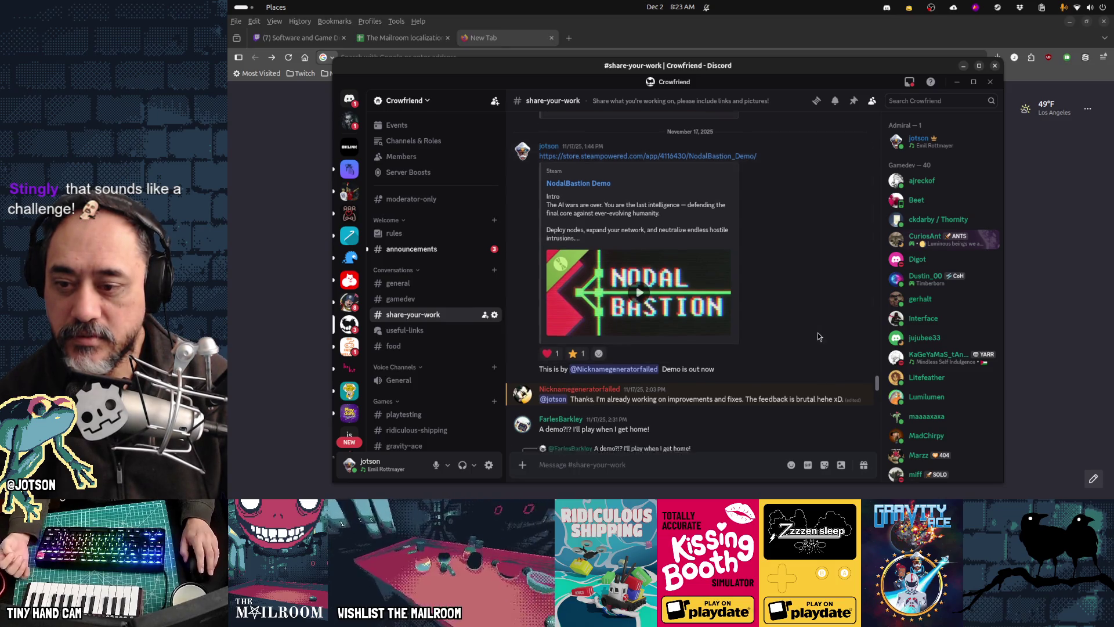
scroll(817, 334, "down", 3)
scroll(818, 335, "down", 10)
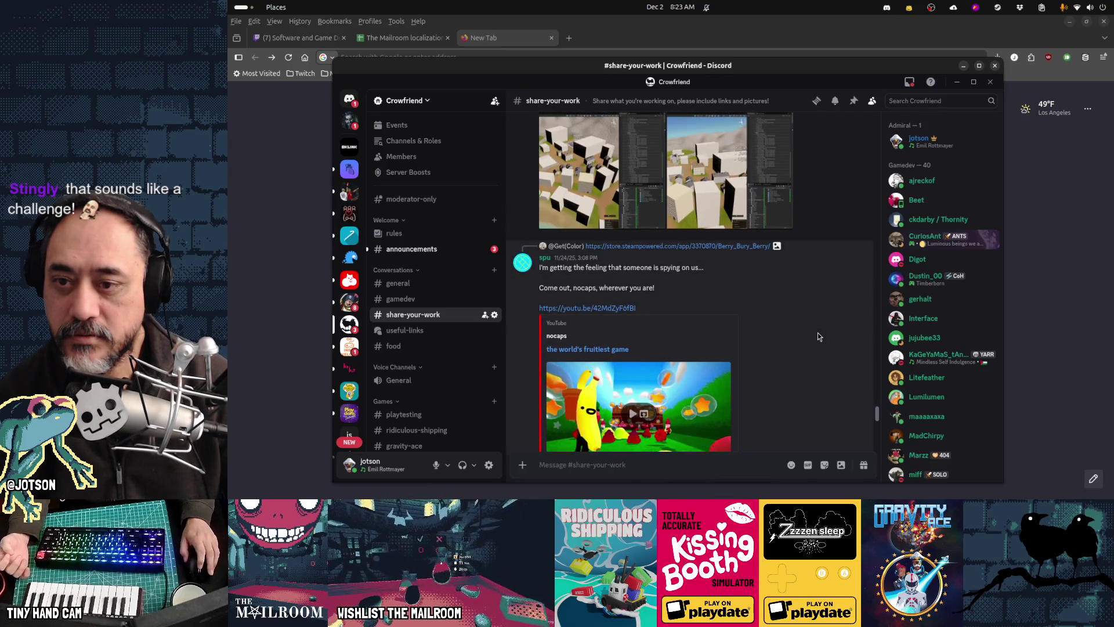
scroll(818, 337, "up", 5)
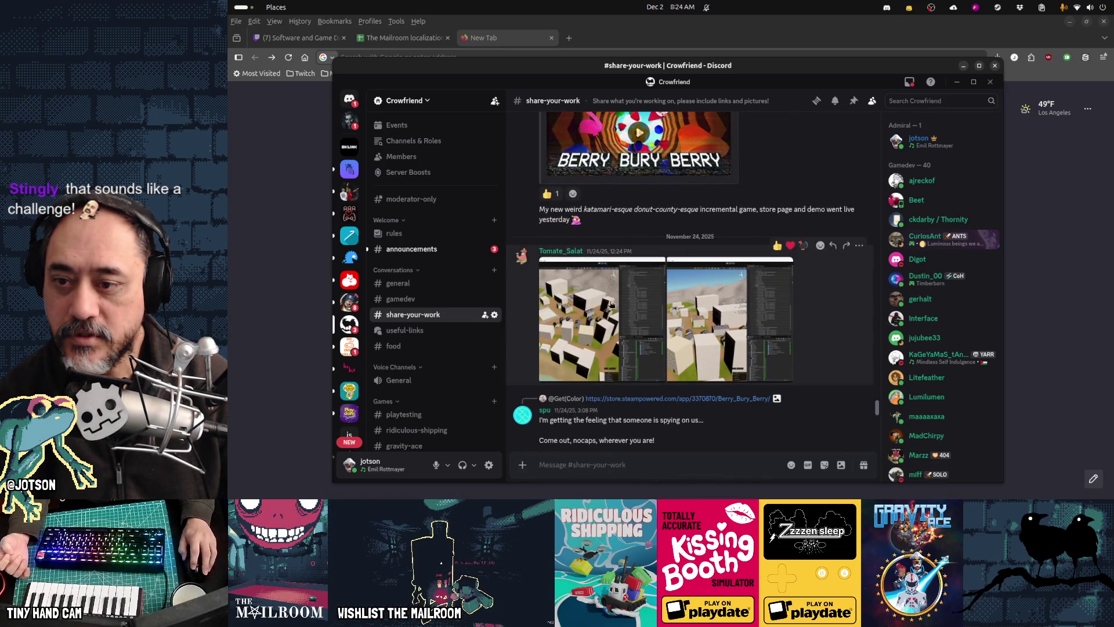
View the two city screenshots full size, then open the world's fruitiest game video.
left_click(784, 332)
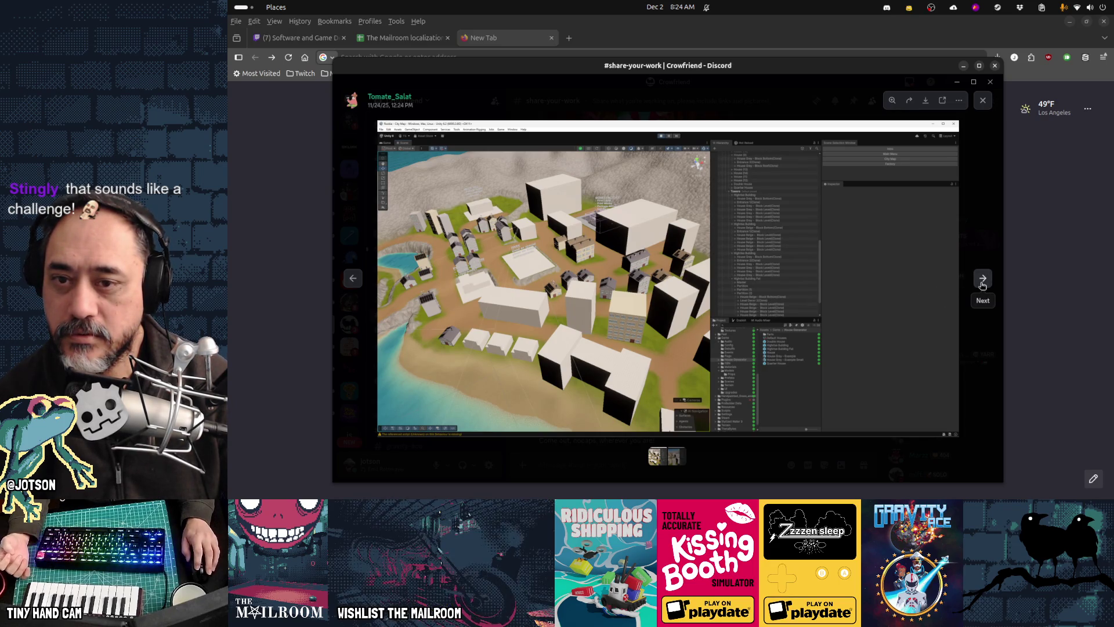
left_click(982, 281)
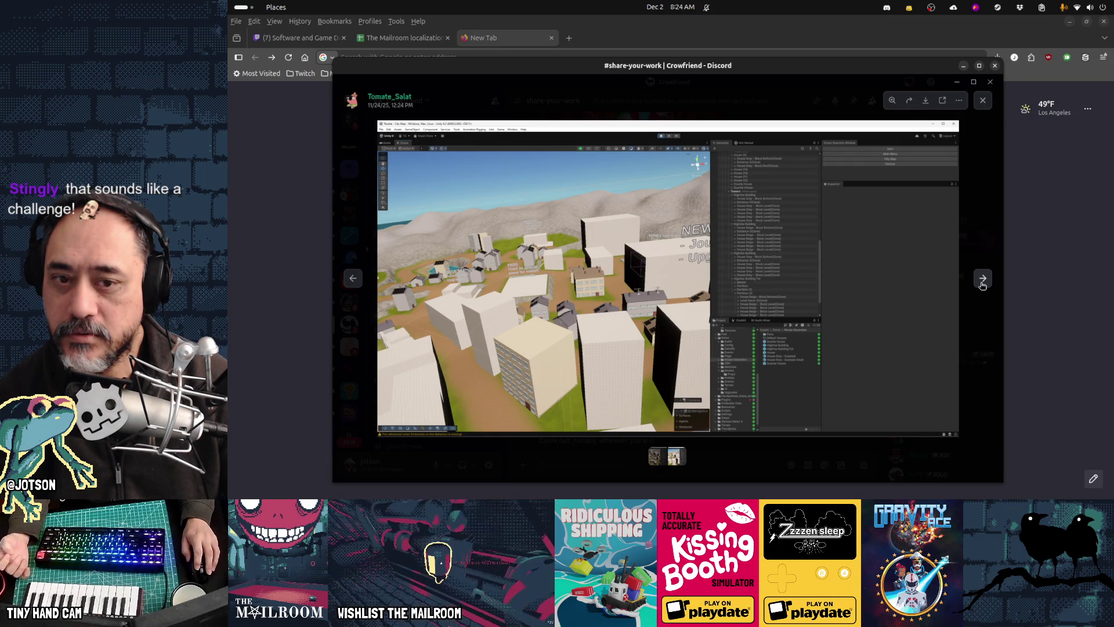
left_click(1011, 319)
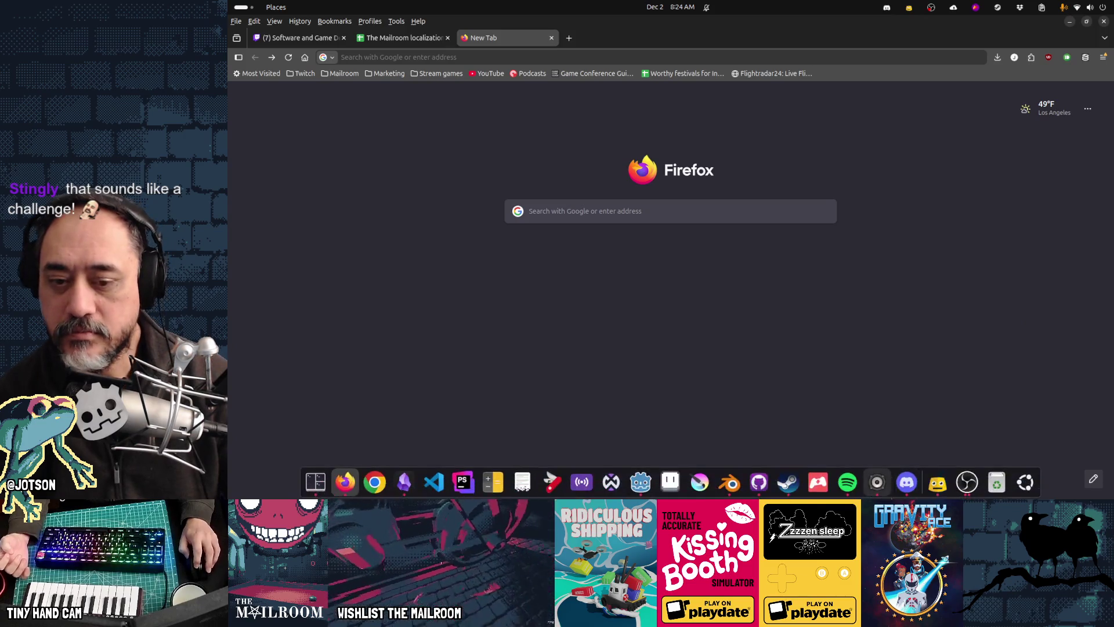
left_click(912, 491)
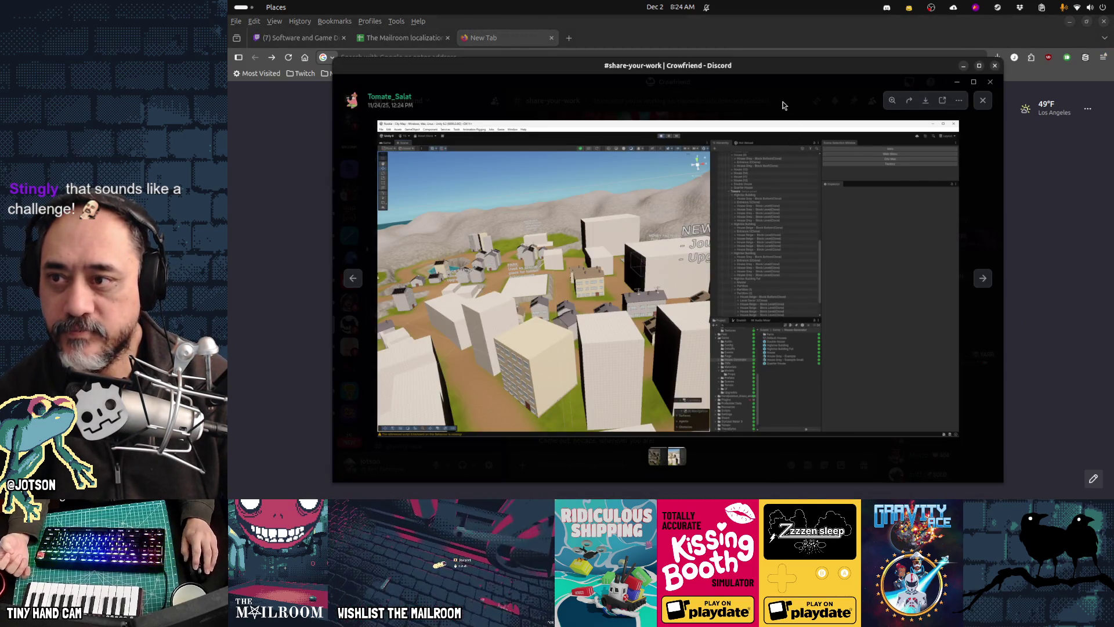
left_click(783, 104)
scroll(743, 257, "down", 5)
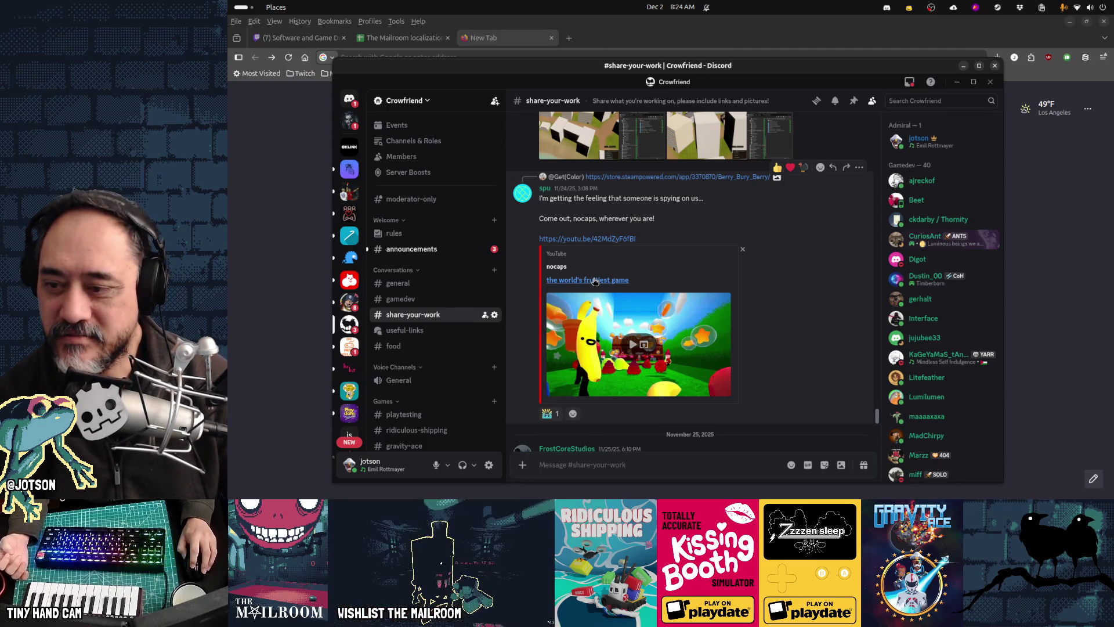
left_click(603, 279)
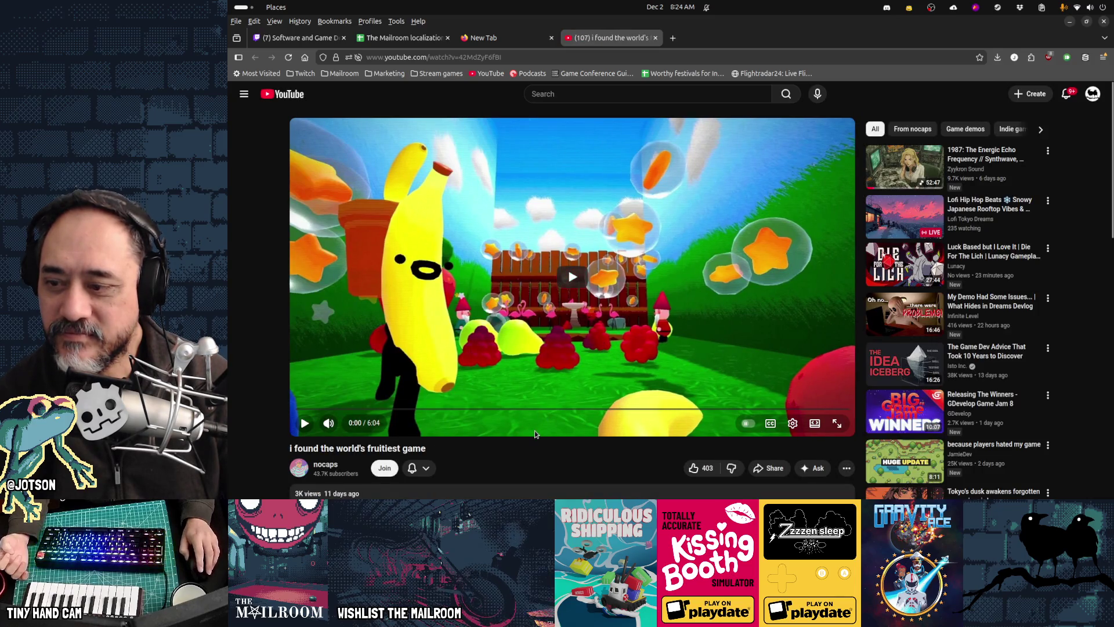
Play "i found the world's fruitiest game" briefly, pause it, close the tab, and return to Discord.
scroll(535, 434, "down", 2)
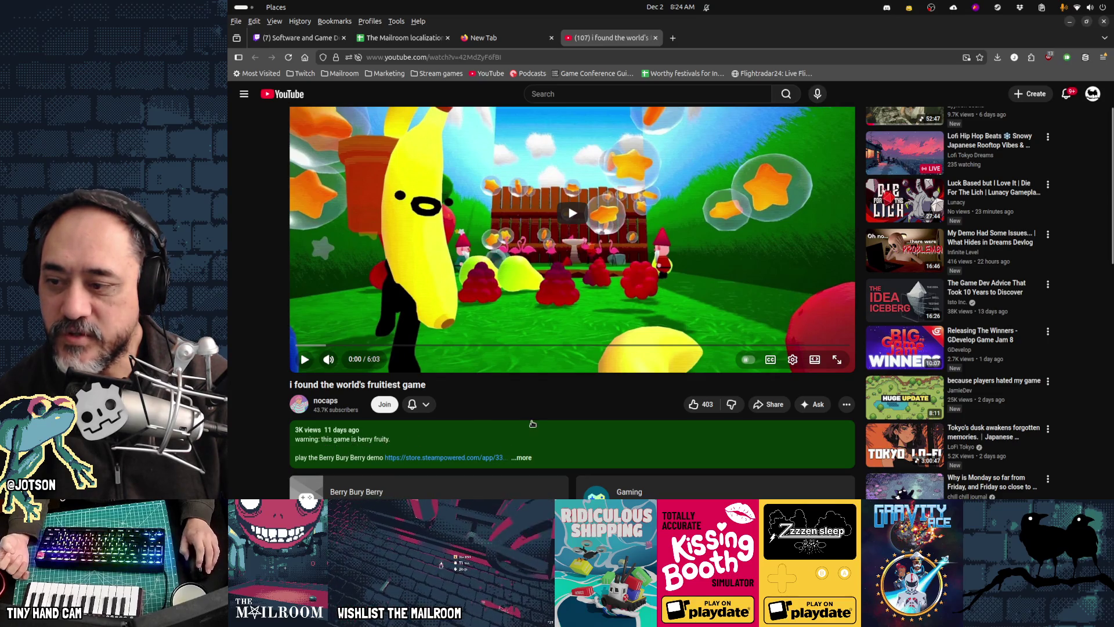
left_click(296, 361)
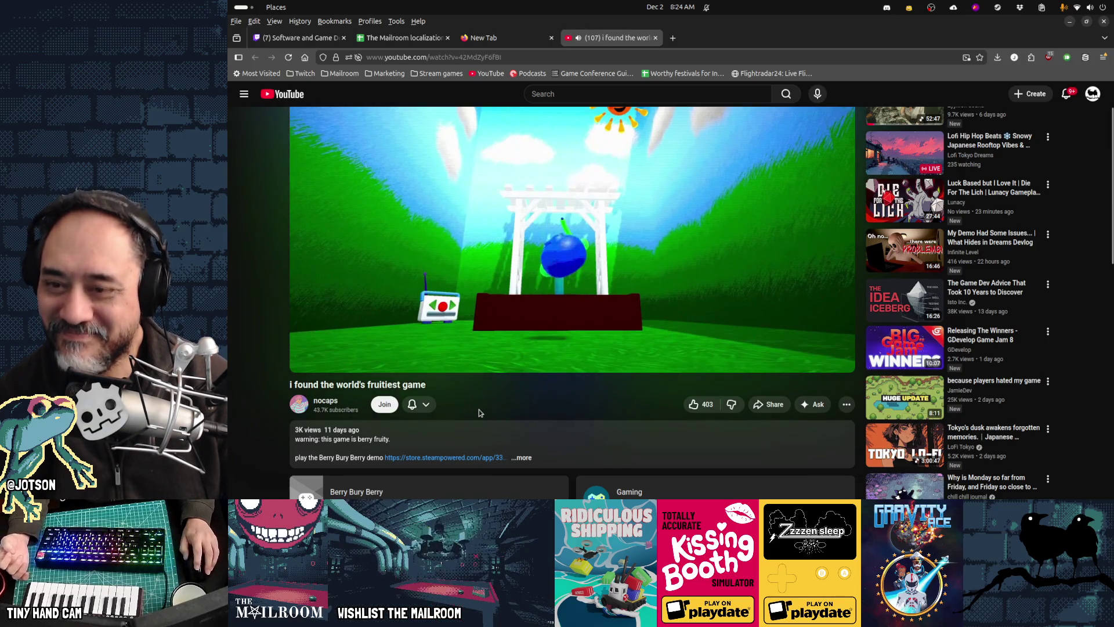
key("k")
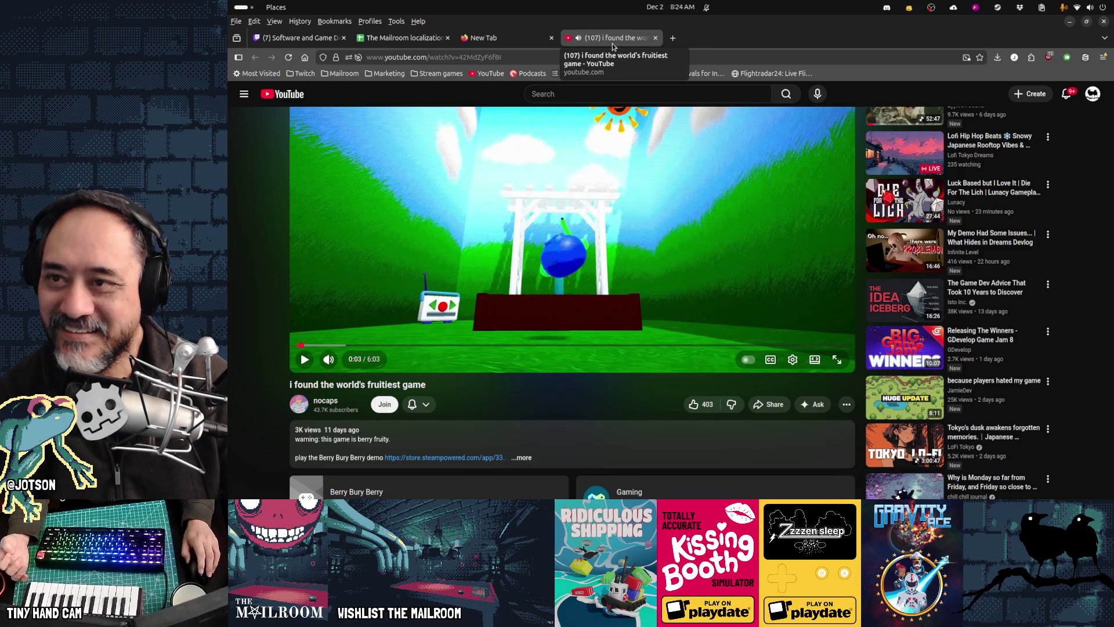
middle_click(612, 44)
left_click(907, 481)
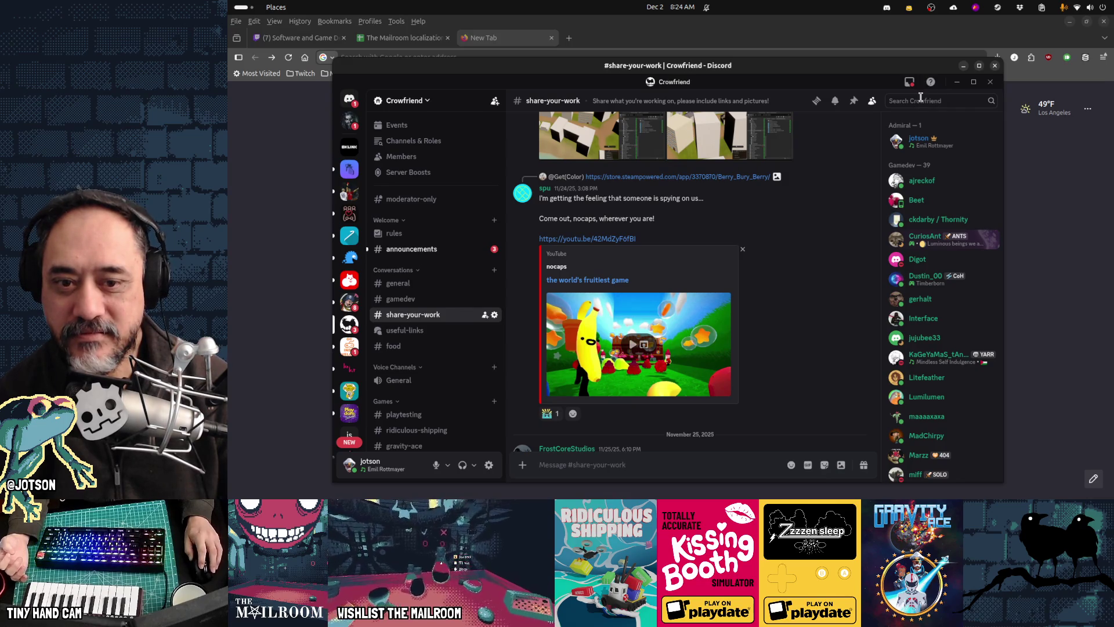
Scroll #share-your-work to FrostCoreStudios' SeeYou post and open its Steam store link.
scroll(929, 260, "down", 10)
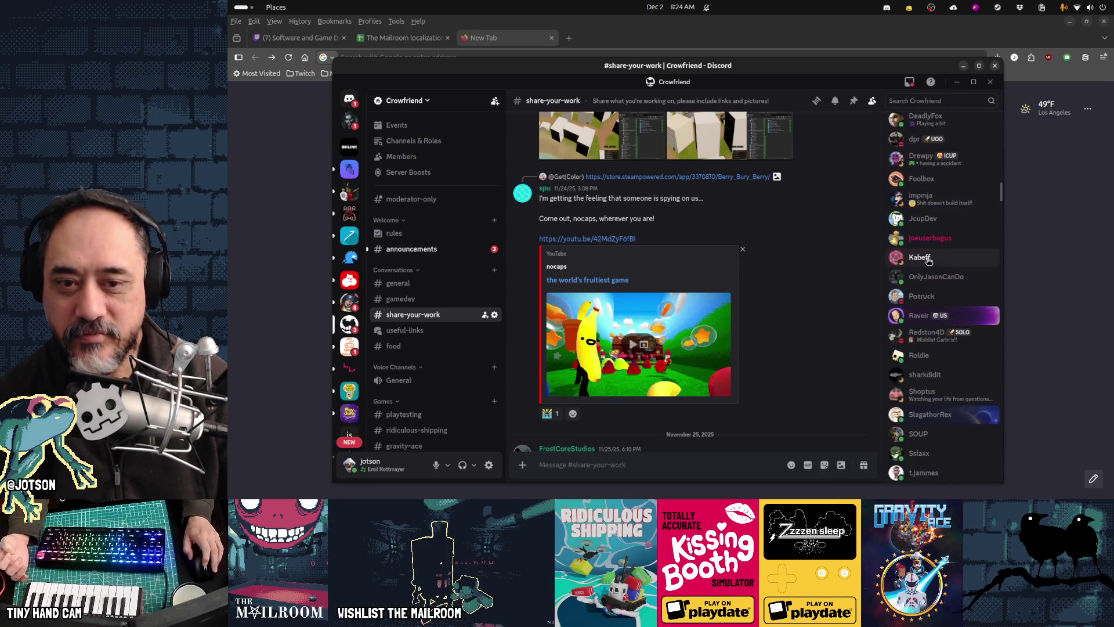
scroll(928, 261, "down", 10)
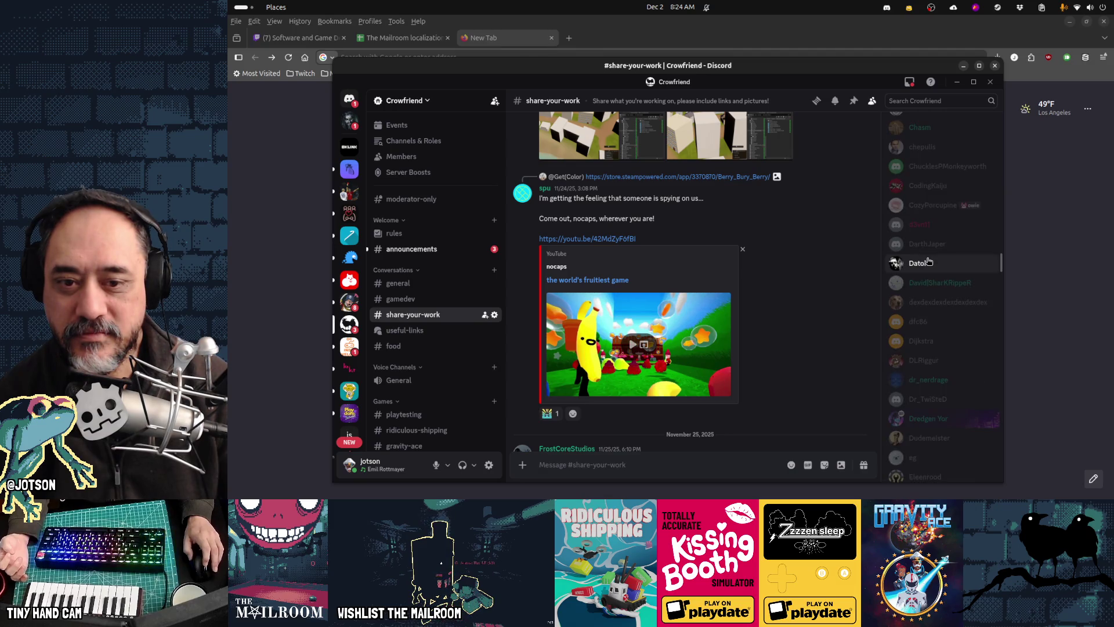
scroll(927, 262, "down", 10)
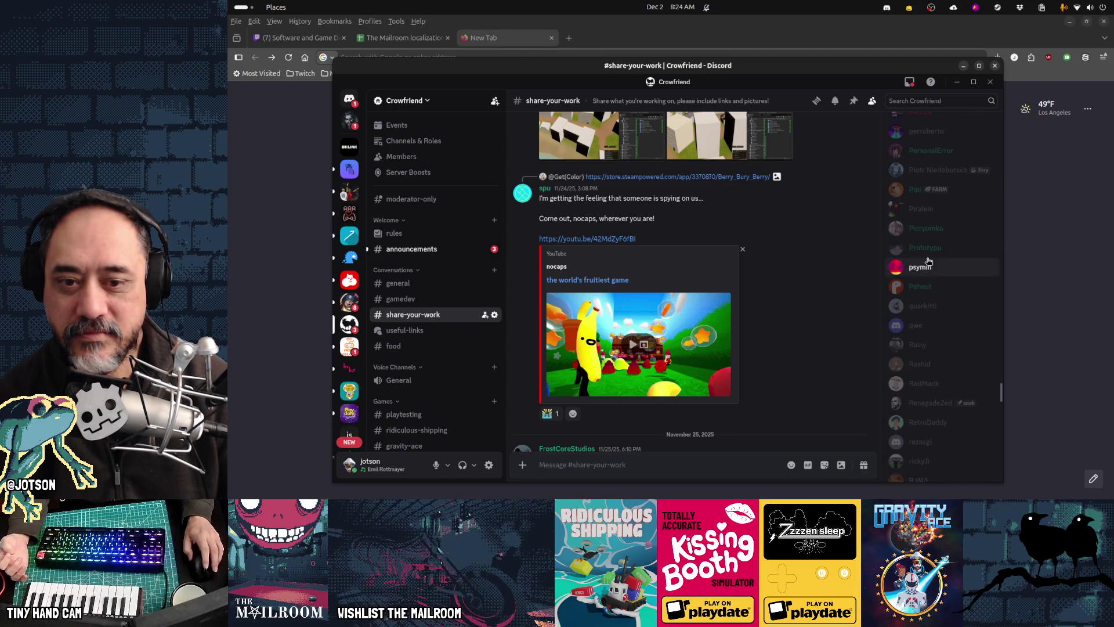
scroll(928, 261, "up", 5)
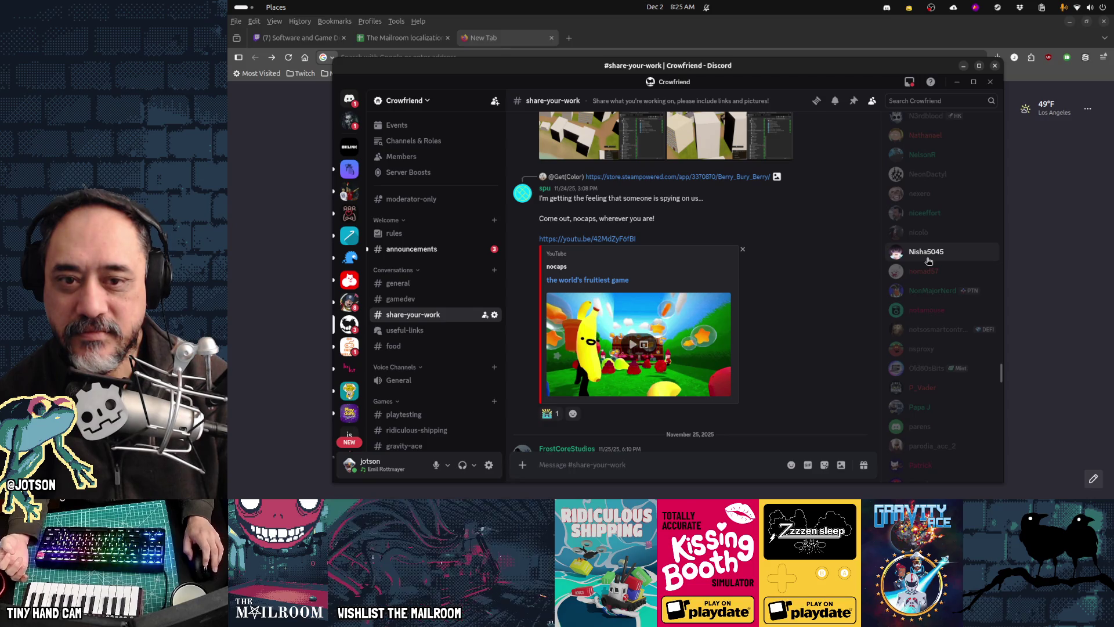
scroll(928, 261, "up", 2)
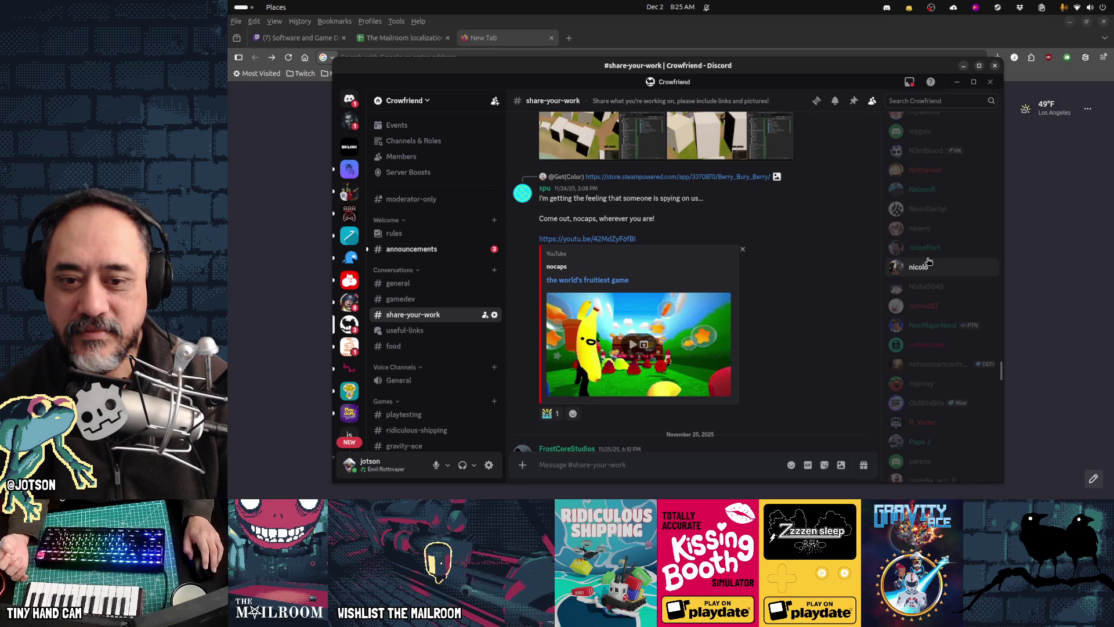
scroll(929, 261, "down", 3)
scroll(937, 284, "up", 3)
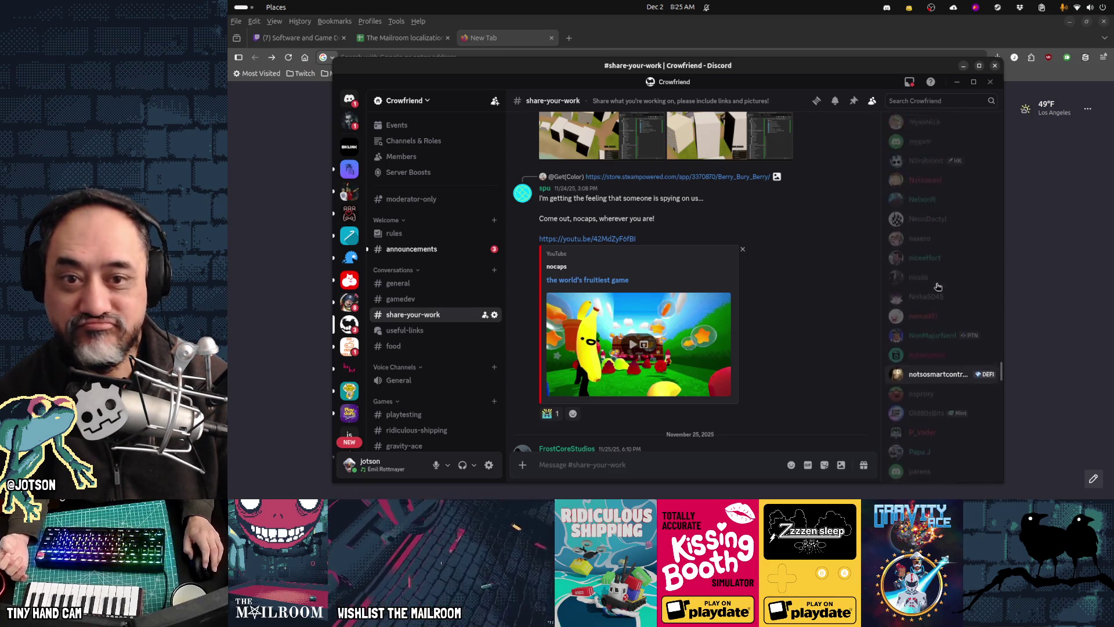
scroll(937, 287, "up", 4)
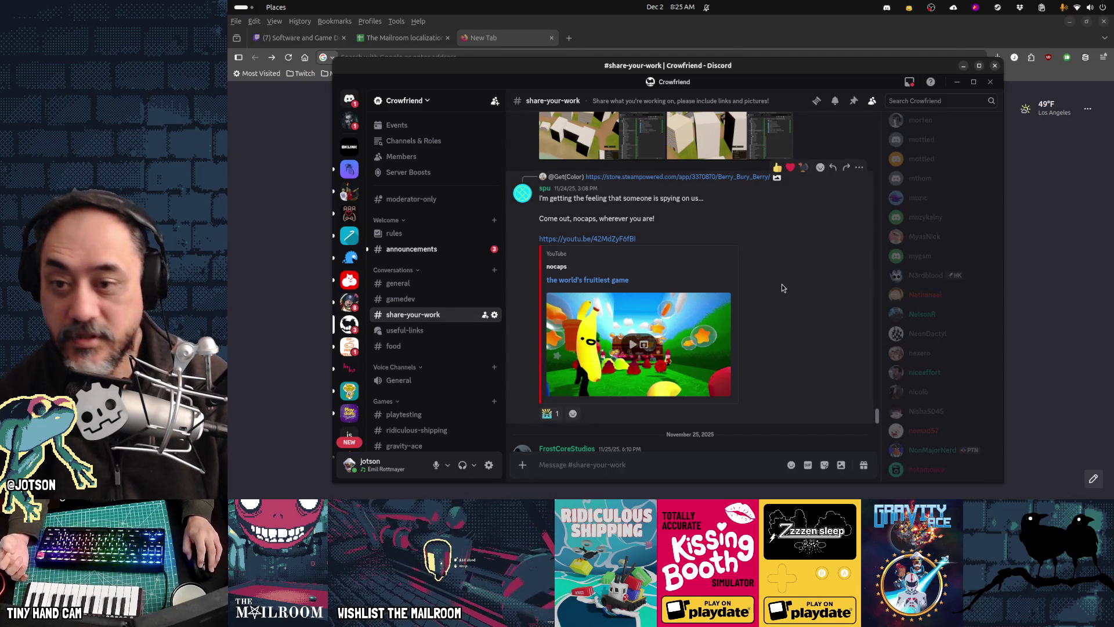
scroll(781, 287, "down", 4)
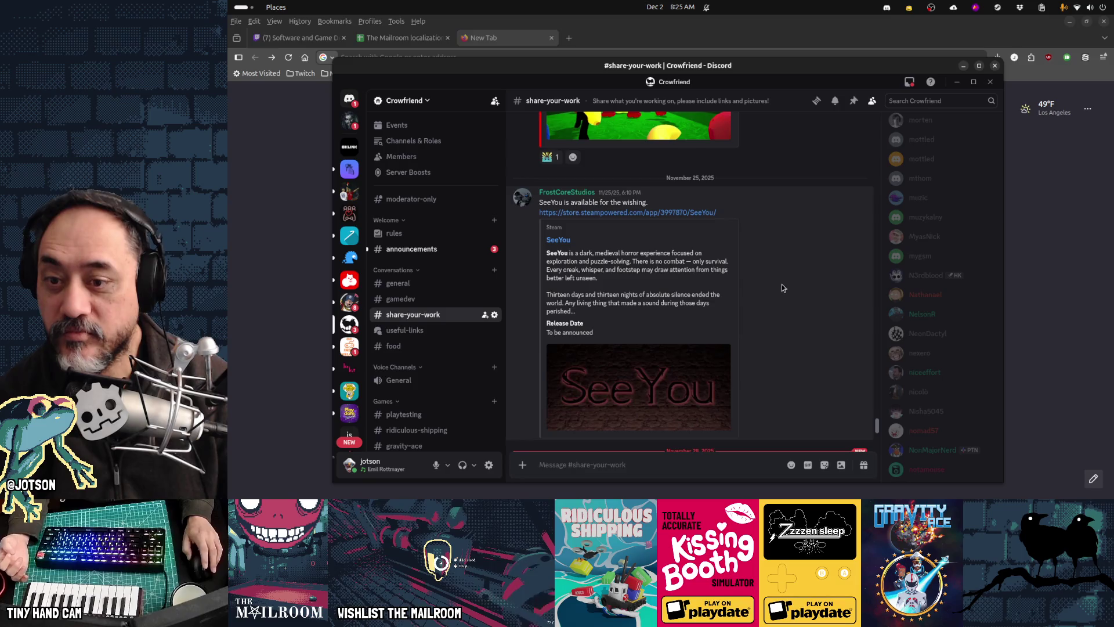
scroll(782, 285, "down", 2)
scroll(781, 284, "up", 1)
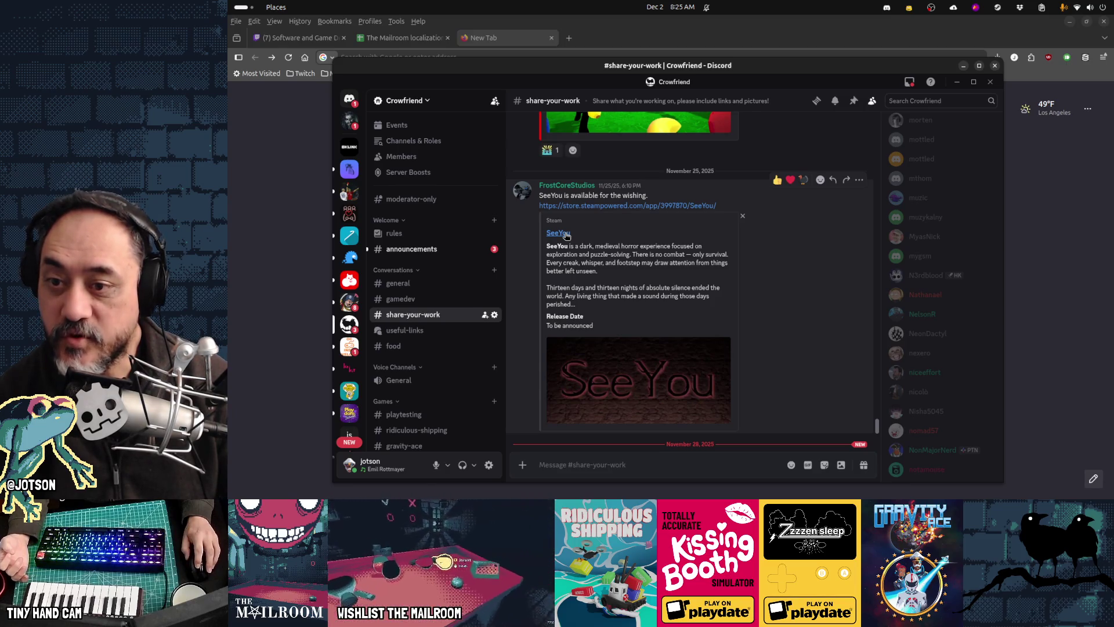
left_click(591, 206)
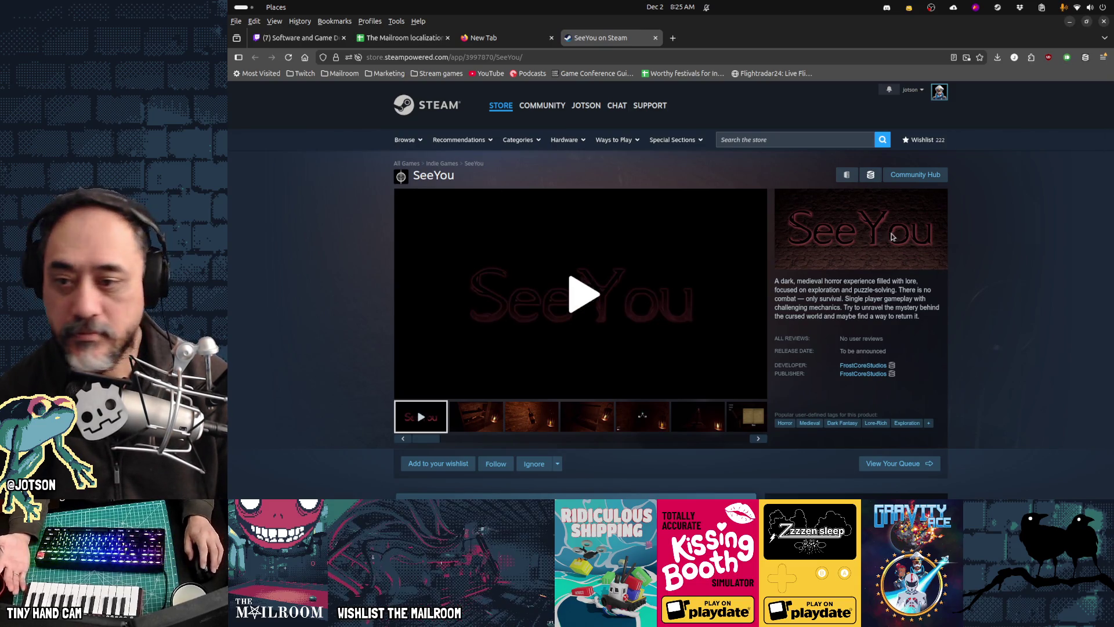
Play the SeeYou trailer full screen to about 0:19.
left_click(610, 301)
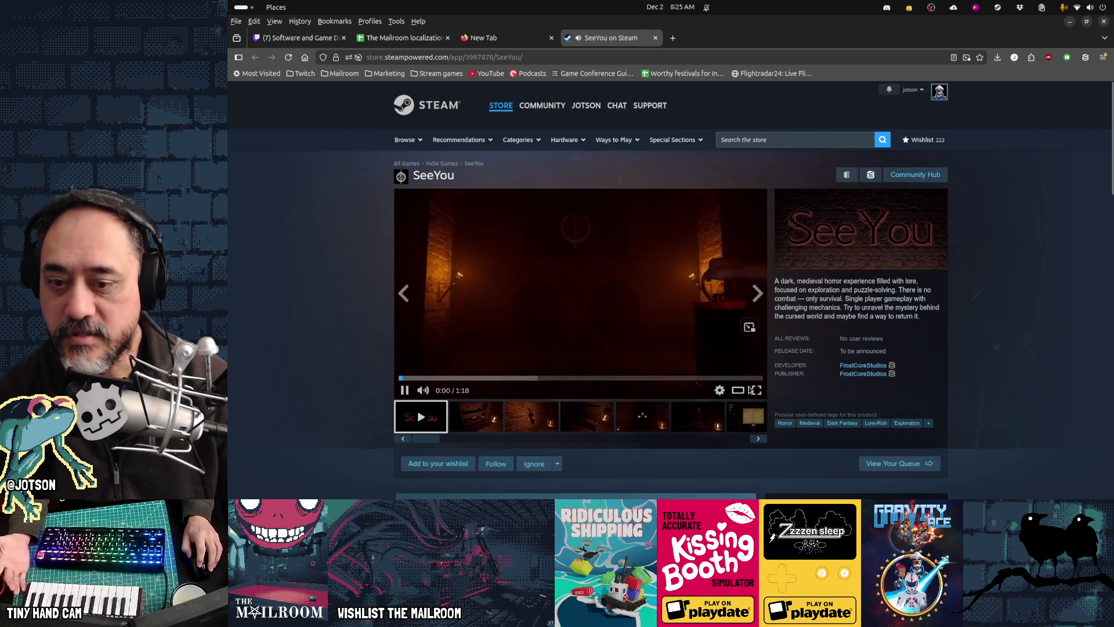
left_click(757, 390)
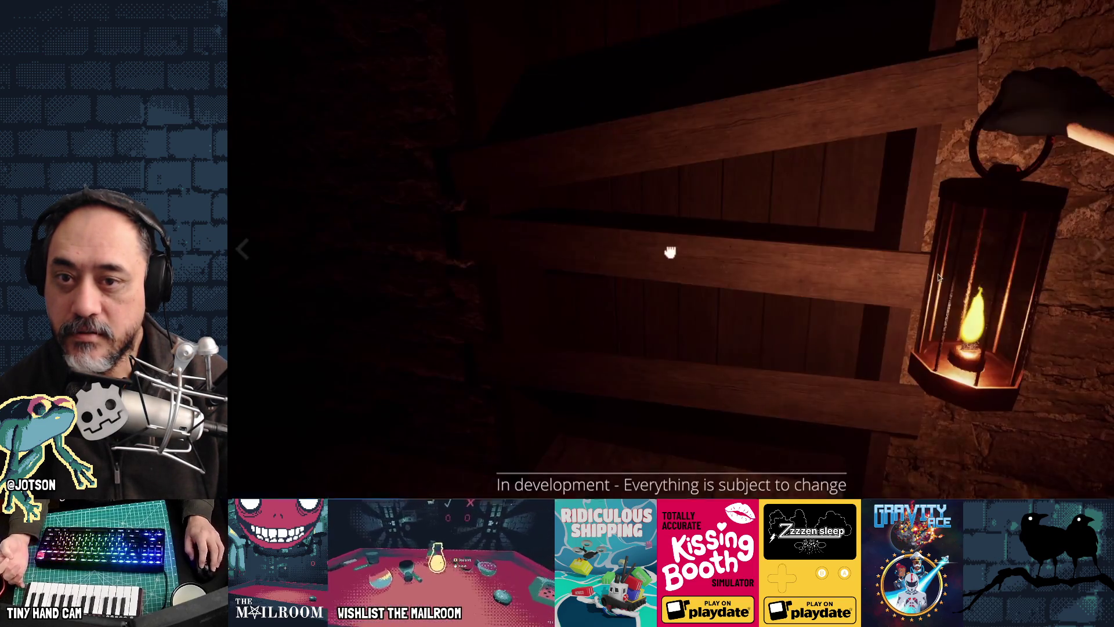
mouse_move(655, 422)
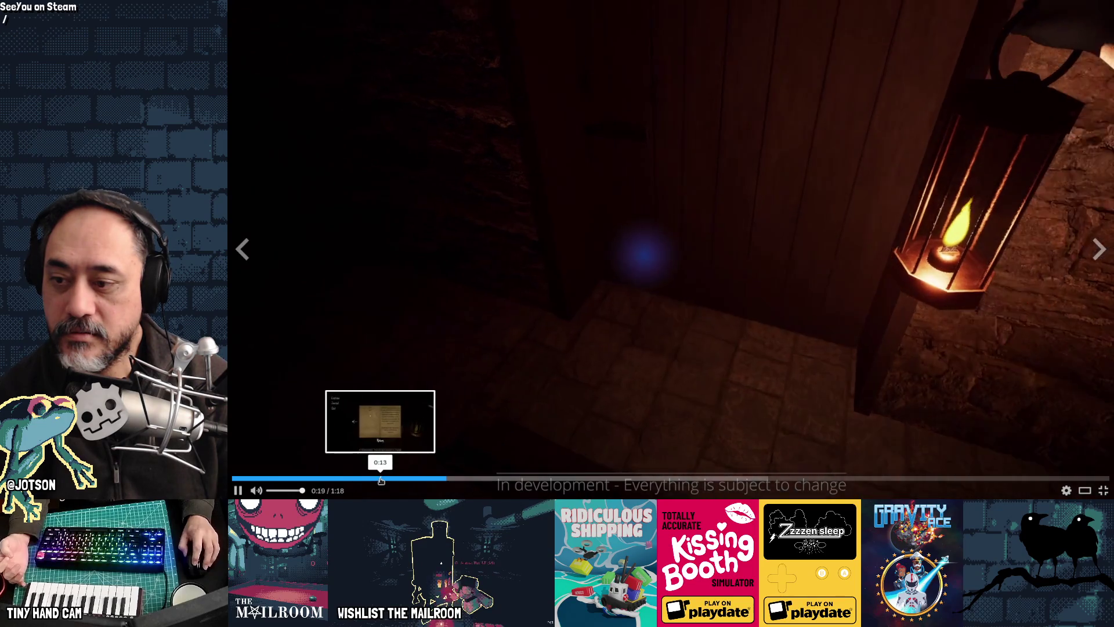
Seek the SeeYou trailer back to the journal scene, then ahead to the dungeon gate around 0:36.
left_click(378, 478)
left_click(237, 488)
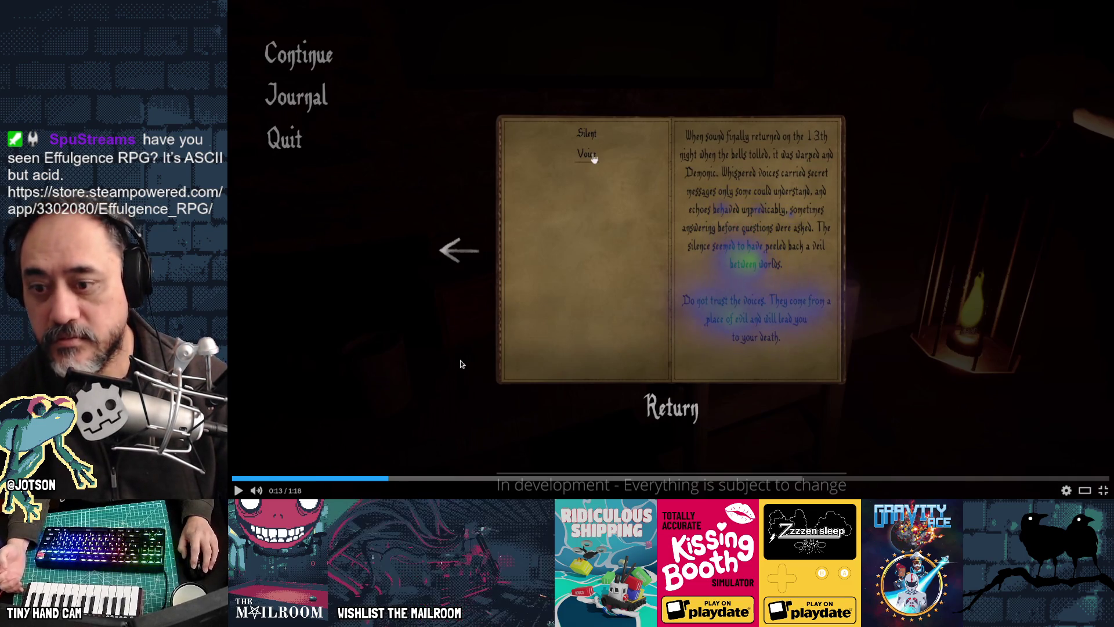
left_click(903, 428)
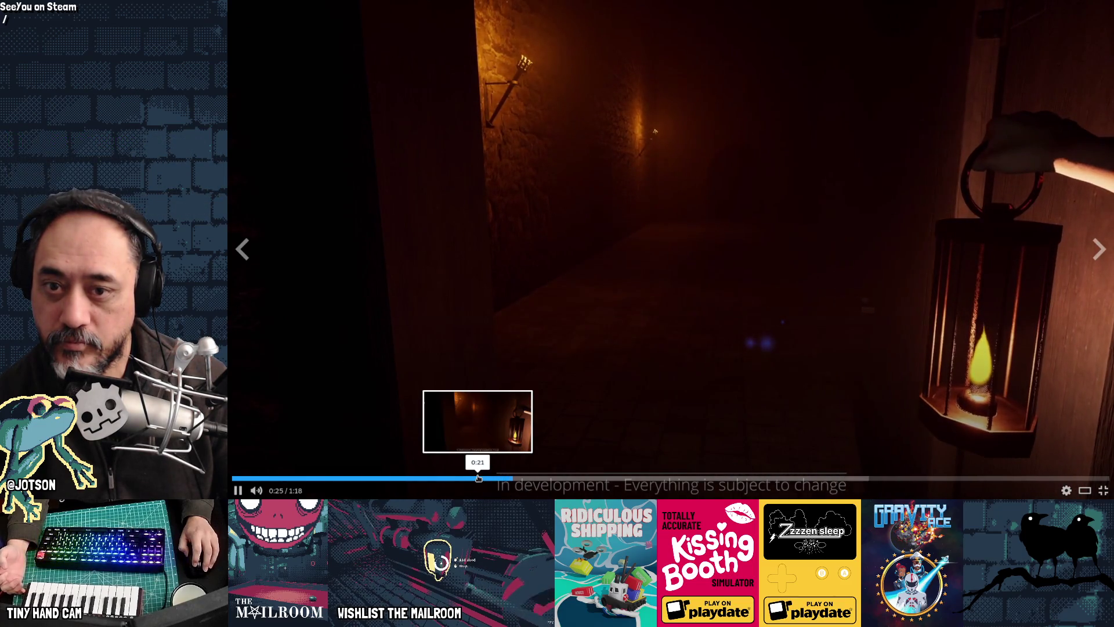
left_click(565, 477)
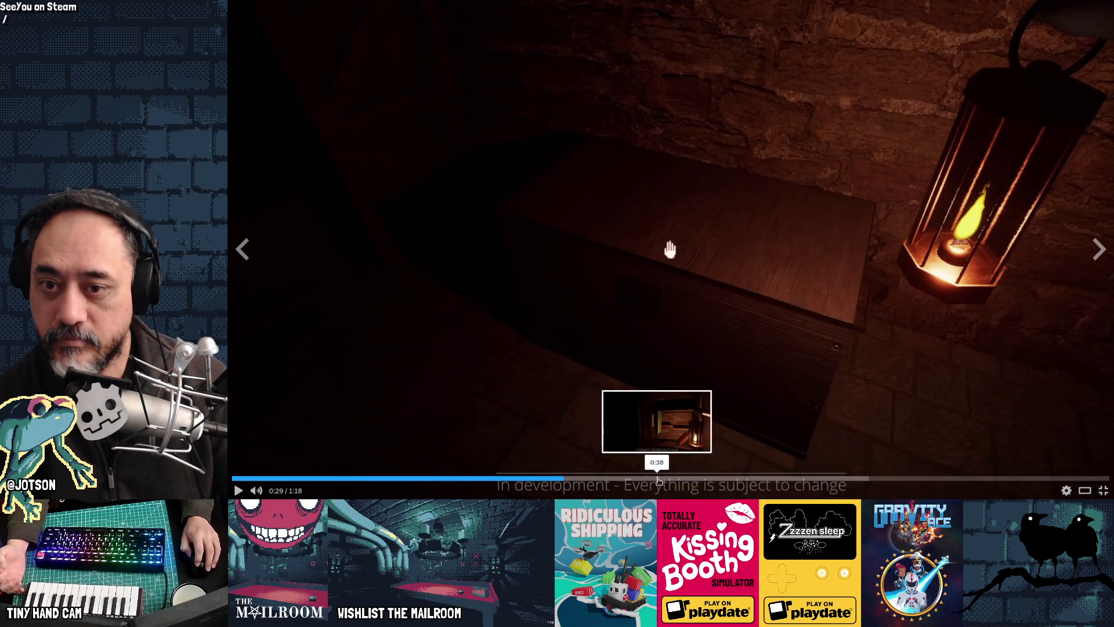
key("space")
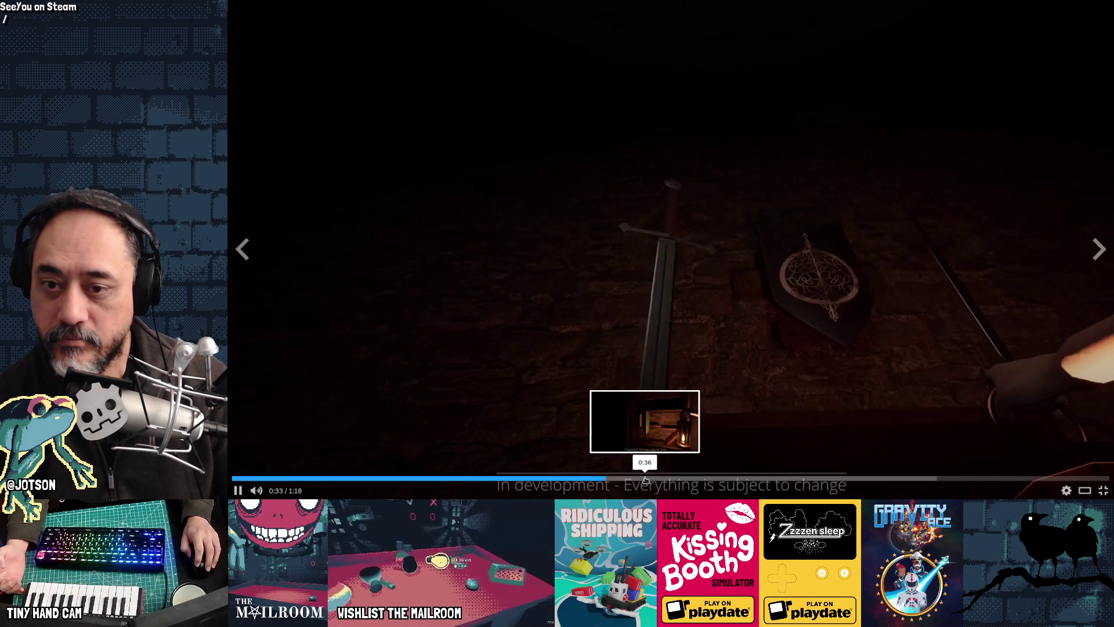
key("space")
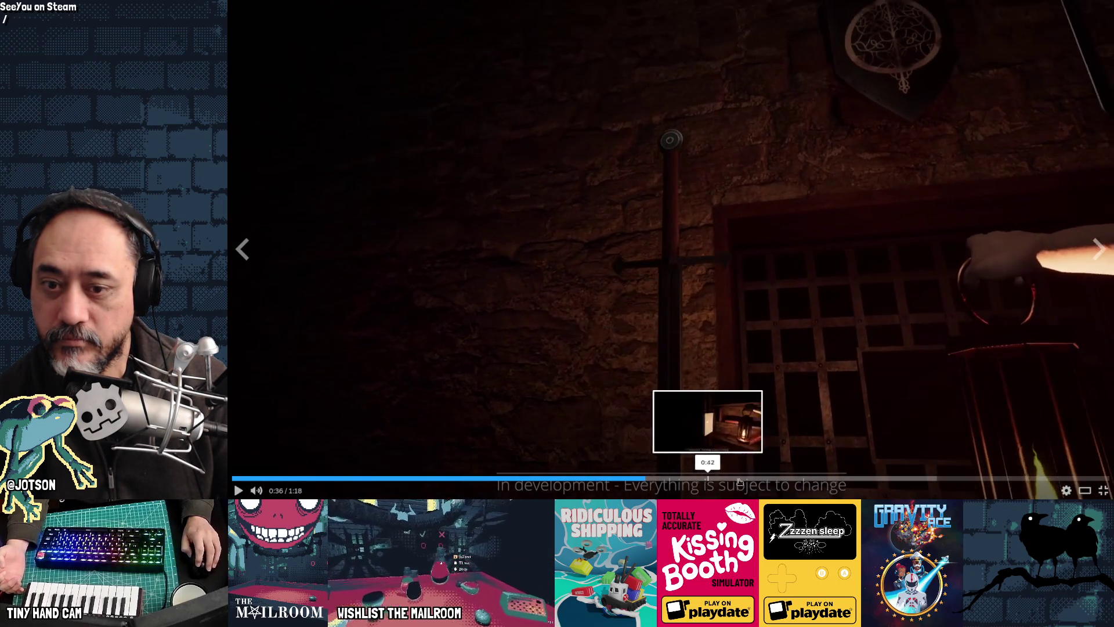
key("space")
Skim the rest of the SeeYou trailer: lantern, dark corridor, triangle menu and ghost scenes.
left_click(763, 479)
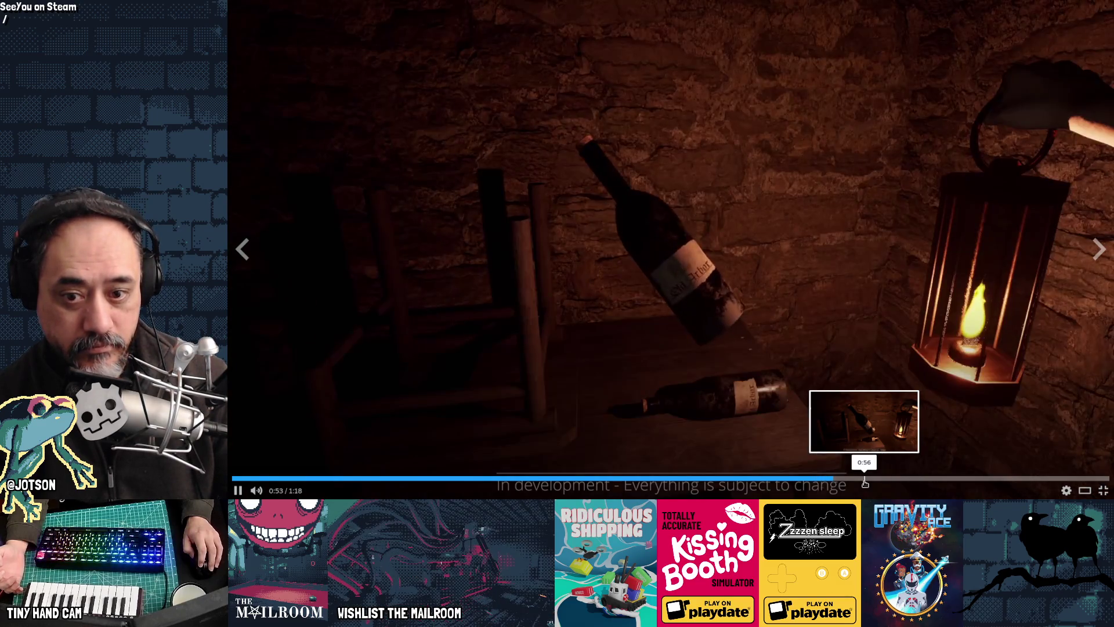
left_click(907, 479)
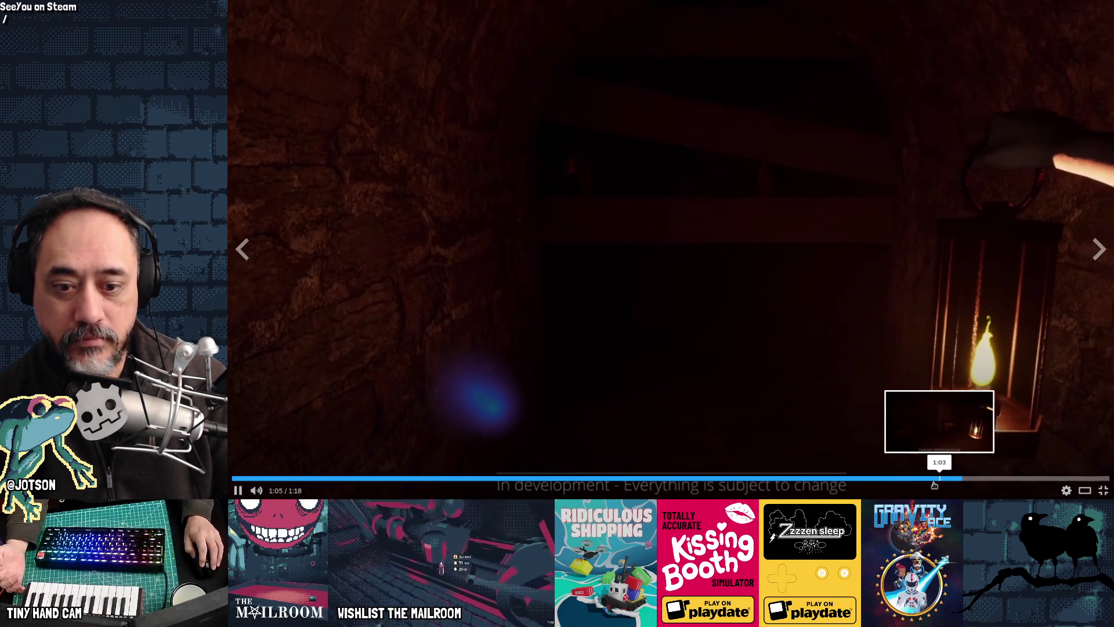
left_click(924, 483)
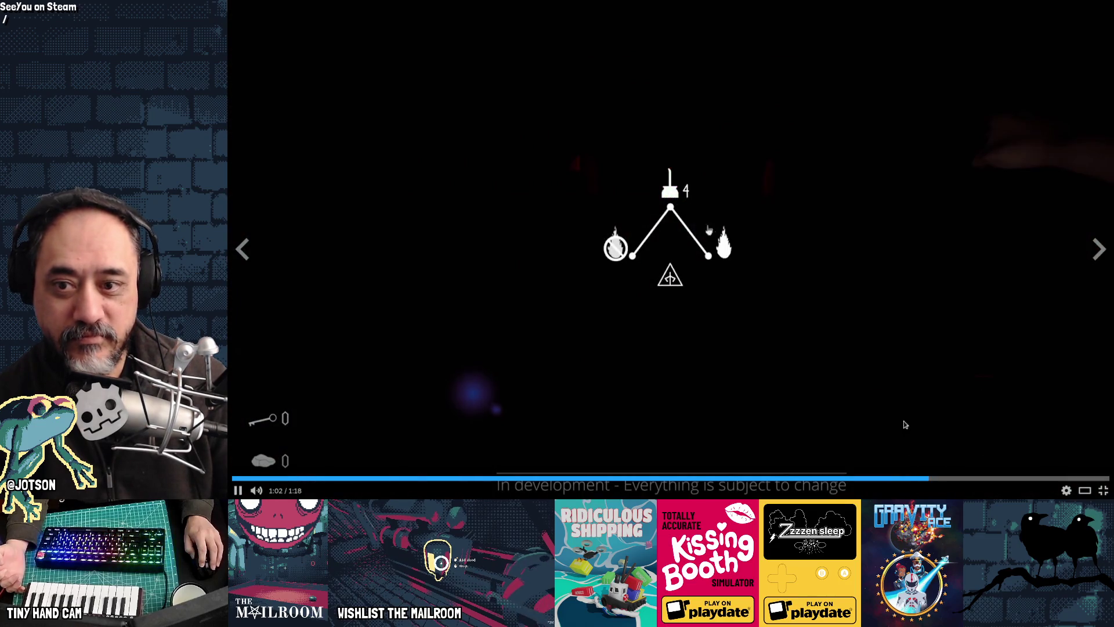
left_click(903, 392)
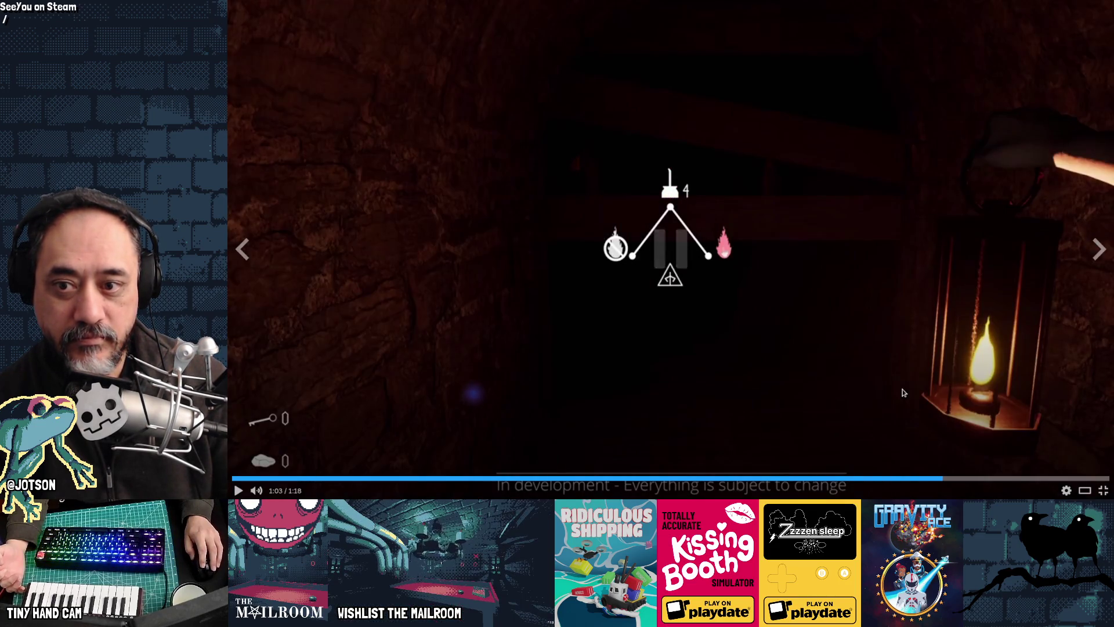
left_click(932, 483)
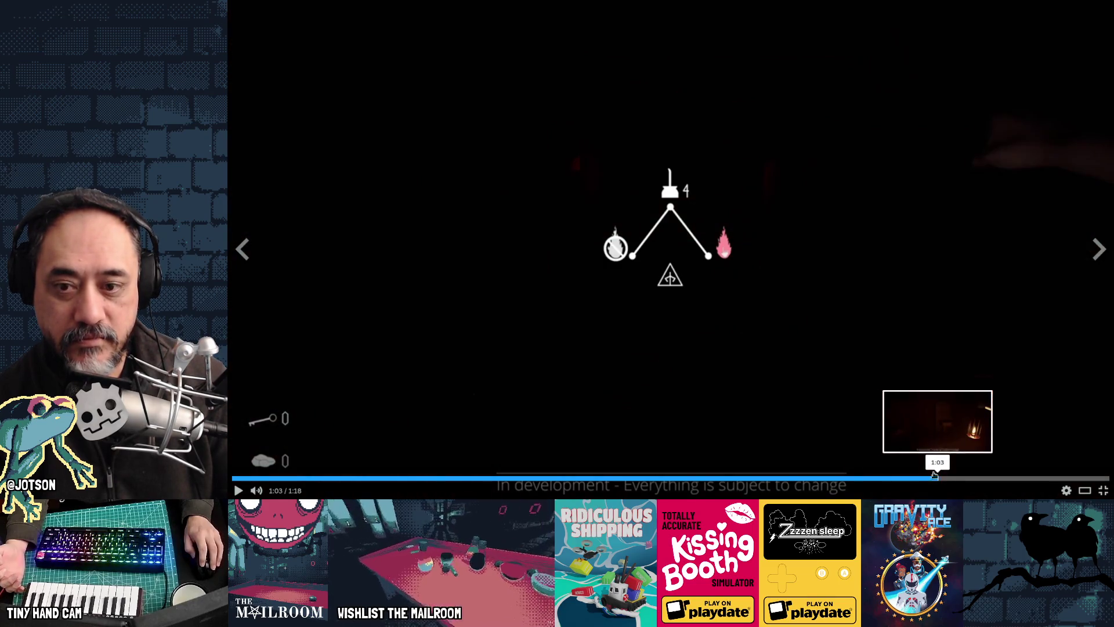
left_click(871, 368)
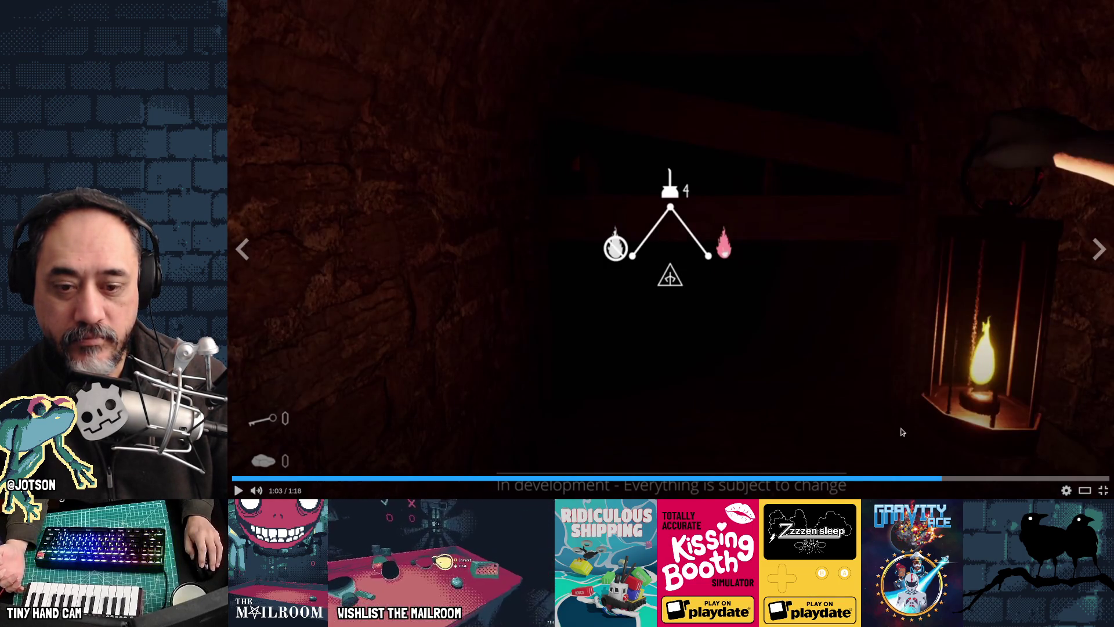
left_click(911, 363)
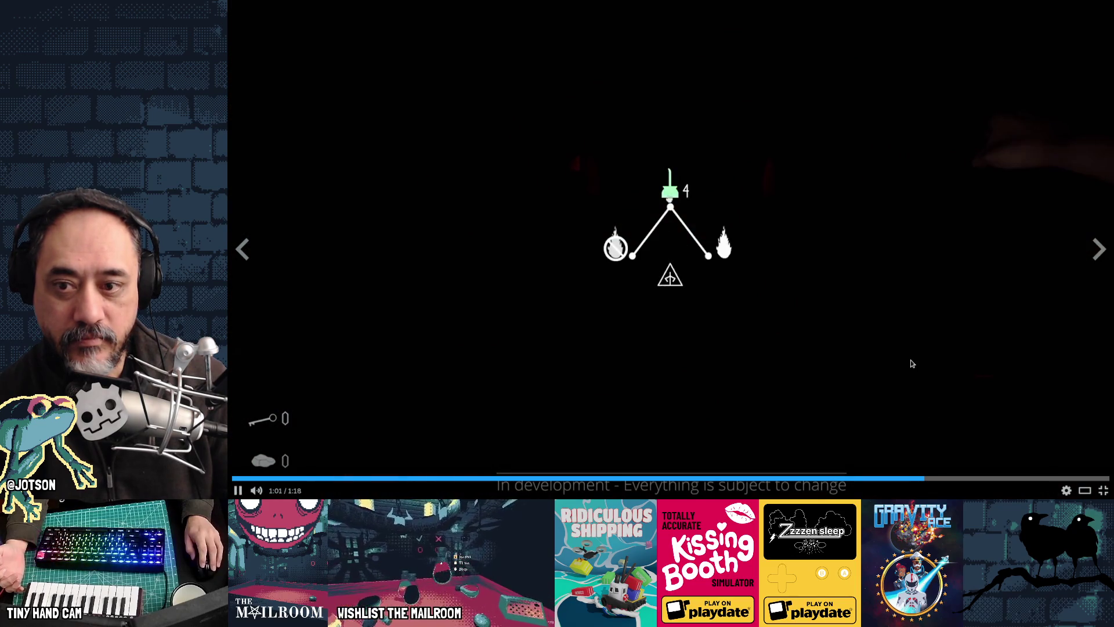
left_click(910, 363)
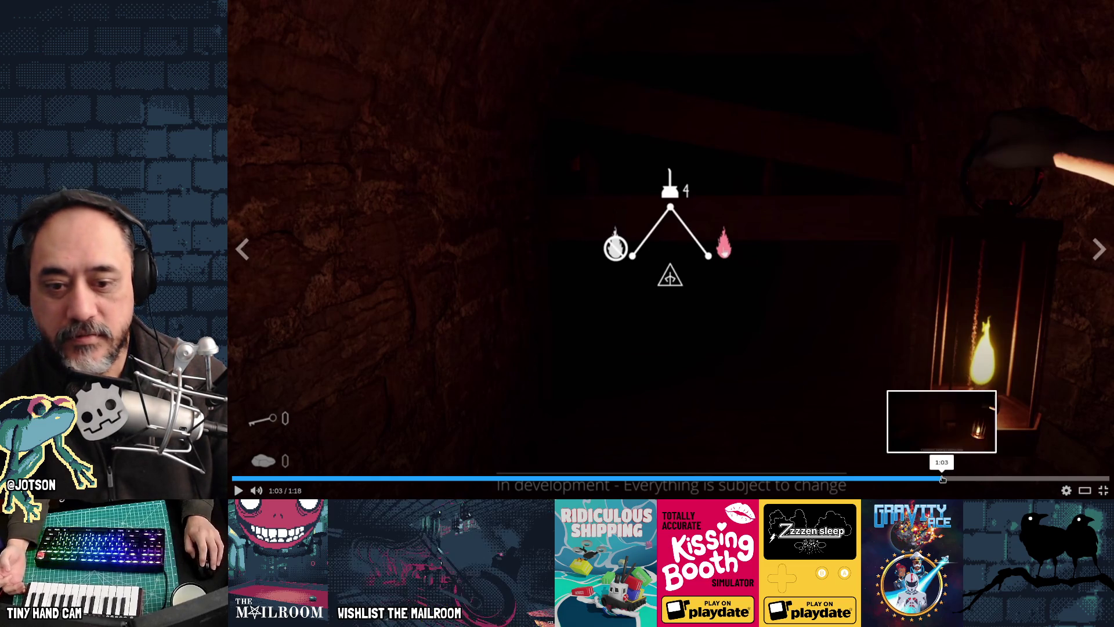
left_click(1006, 479)
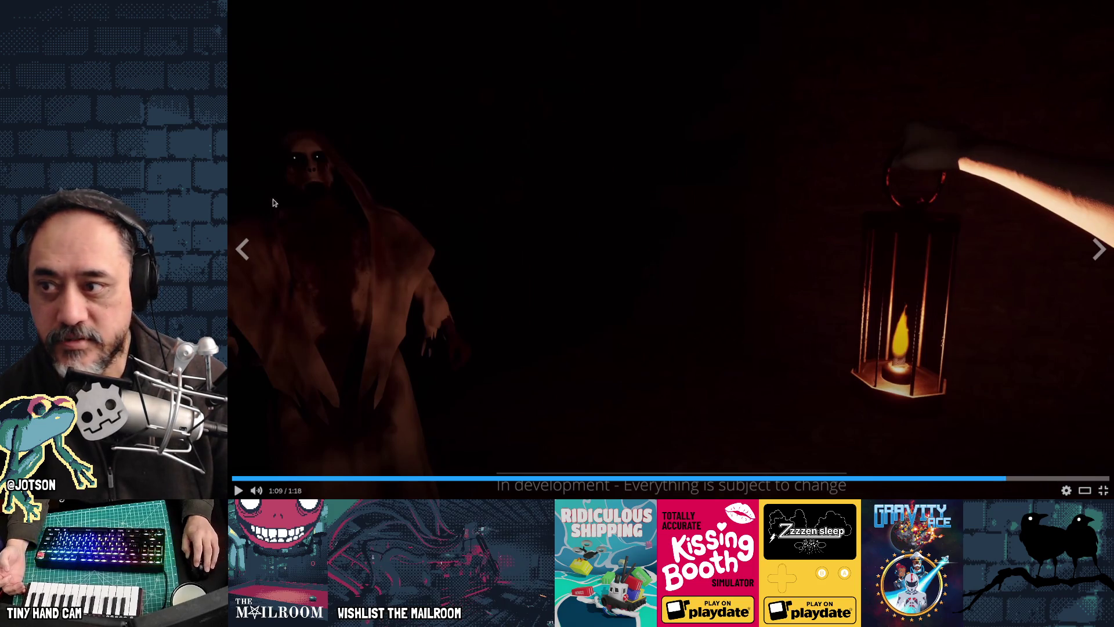
left_click(803, 349)
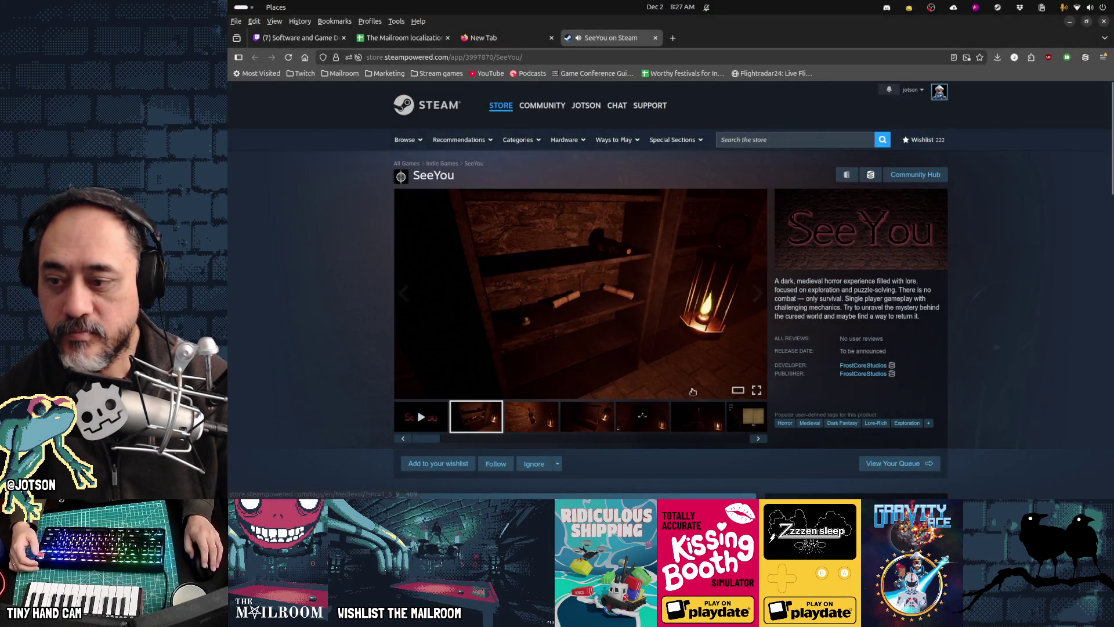
Add SeeYou to the Steam wishlist and return to Discord's #share-your-work channel.
left_click(477, 463)
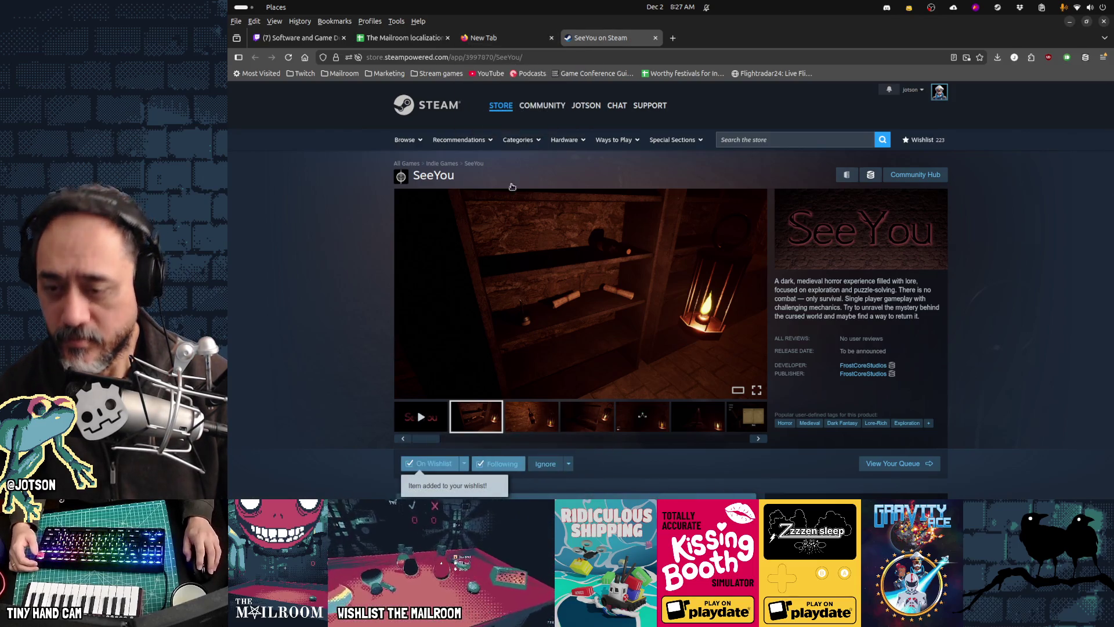
mouse_move(580, 623)
left_click(904, 487)
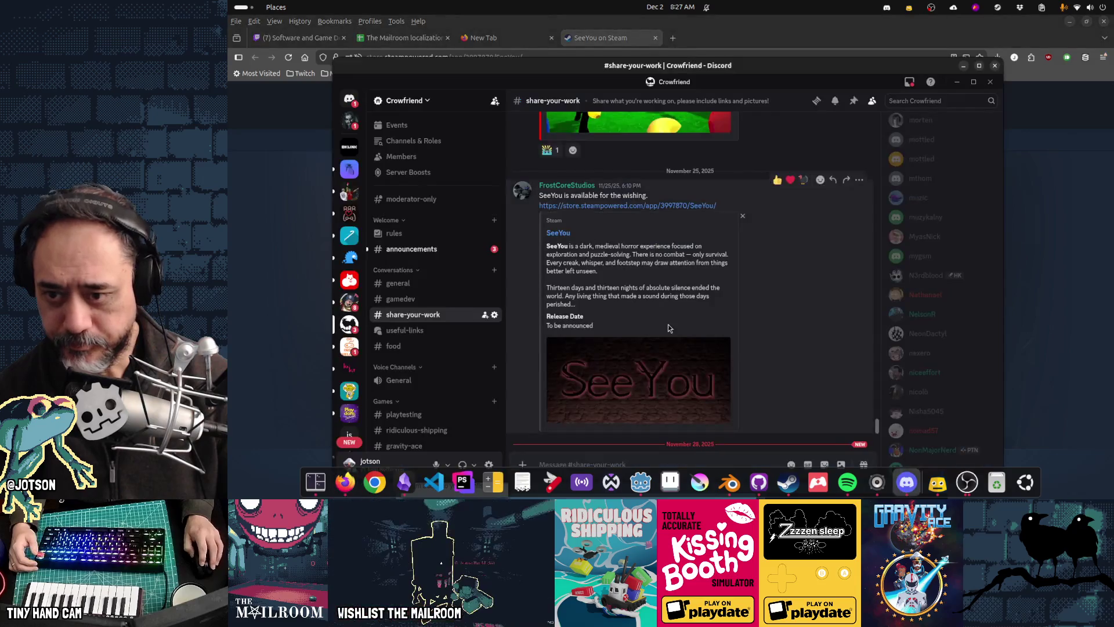
Play FrostCoreStudios' lever puzzle clip full screen, replay it, then return it to the chat.
scroll(670, 326, "down", 3)
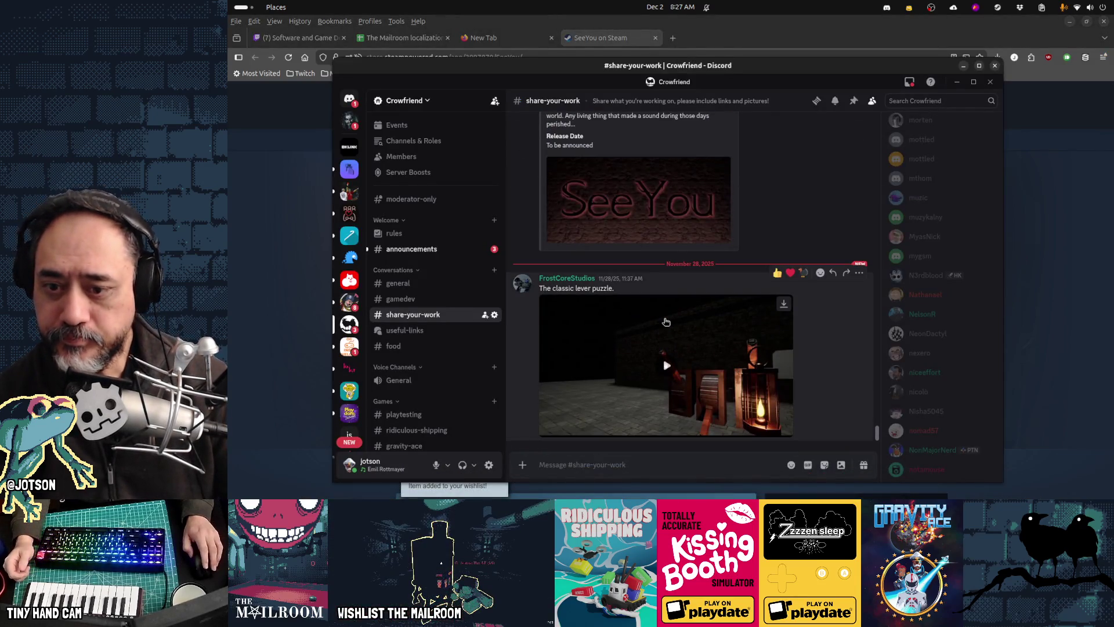
left_click(696, 360)
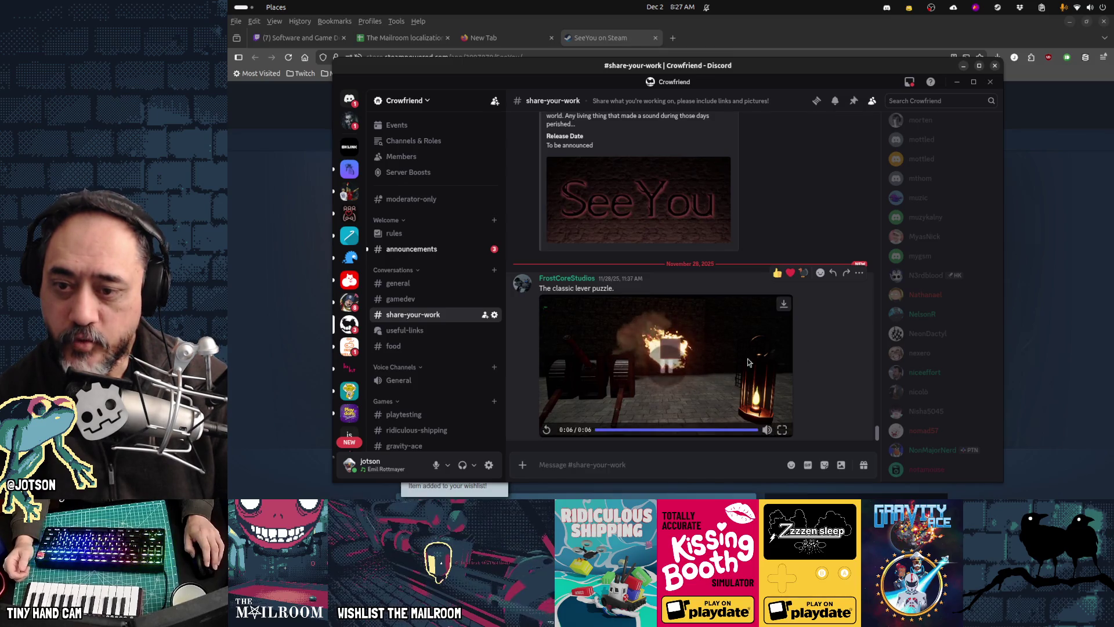
key("super+Up")
left_click(677, 446)
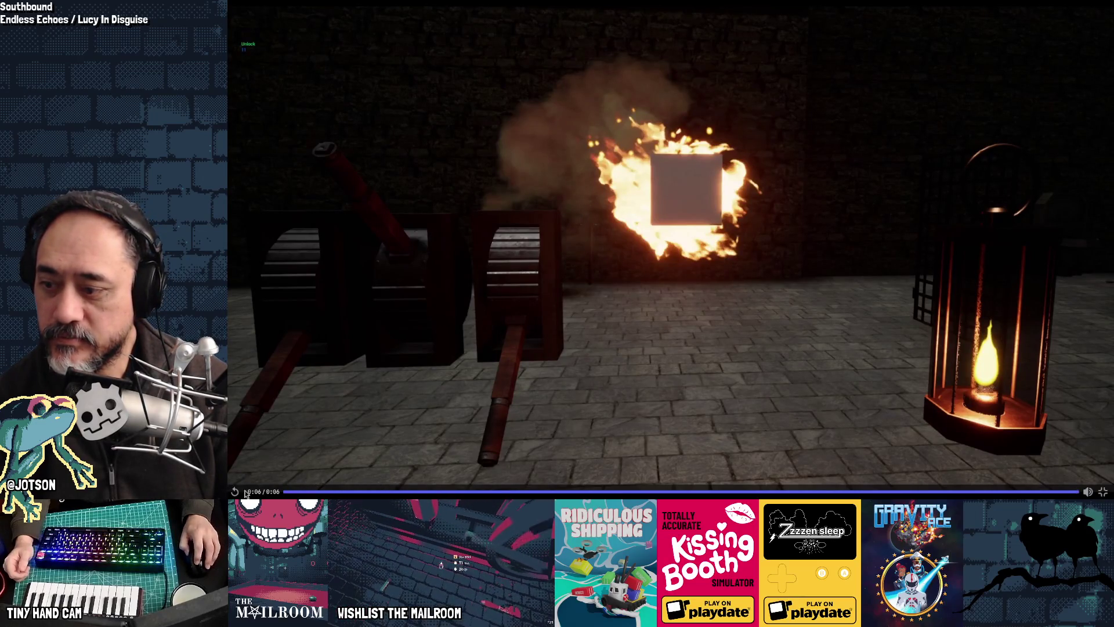
left_click(387, 490)
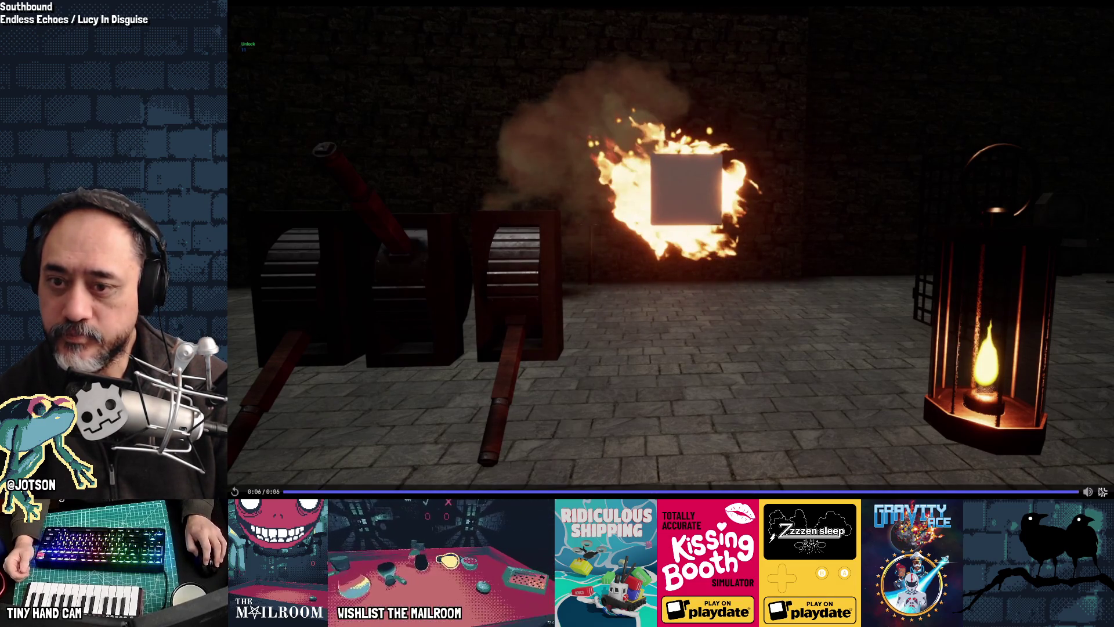
left_click(1102, 491)
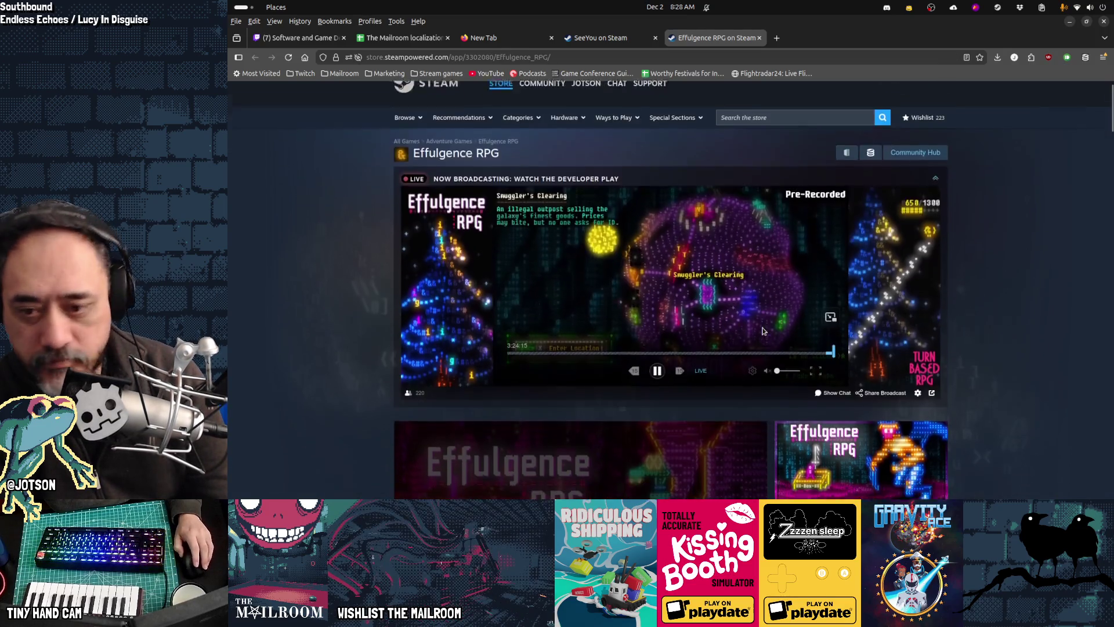
Start the Effulgence RPG Early Access trailer on its store page in full screen.
scroll(789, 329, "down", 3)
scroll(763, 328, "up", 2)
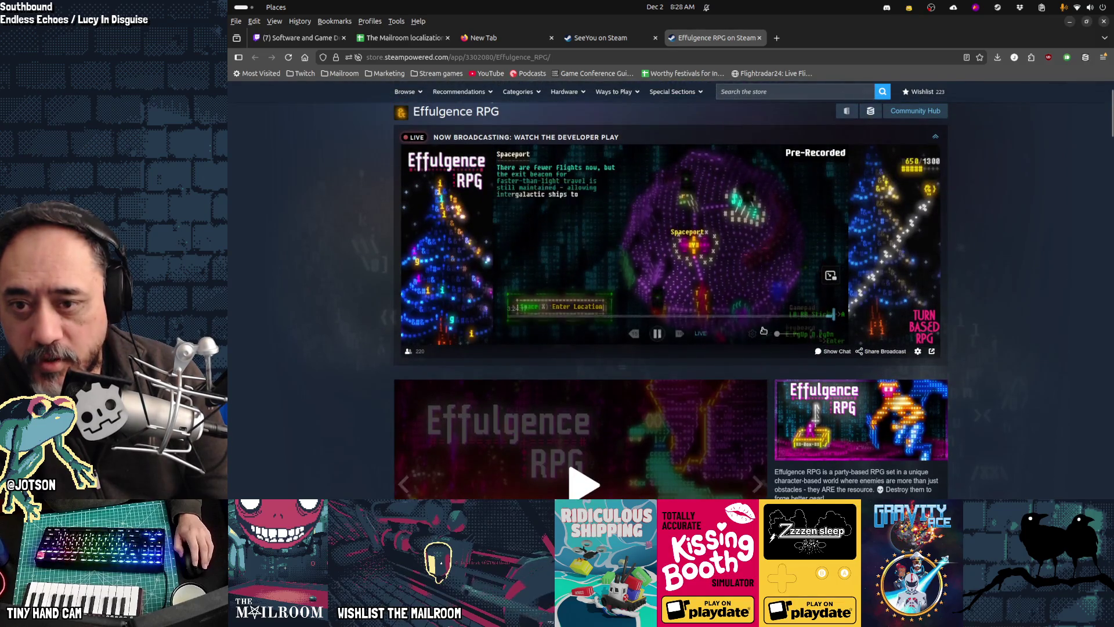
scroll(763, 331, "down", 3)
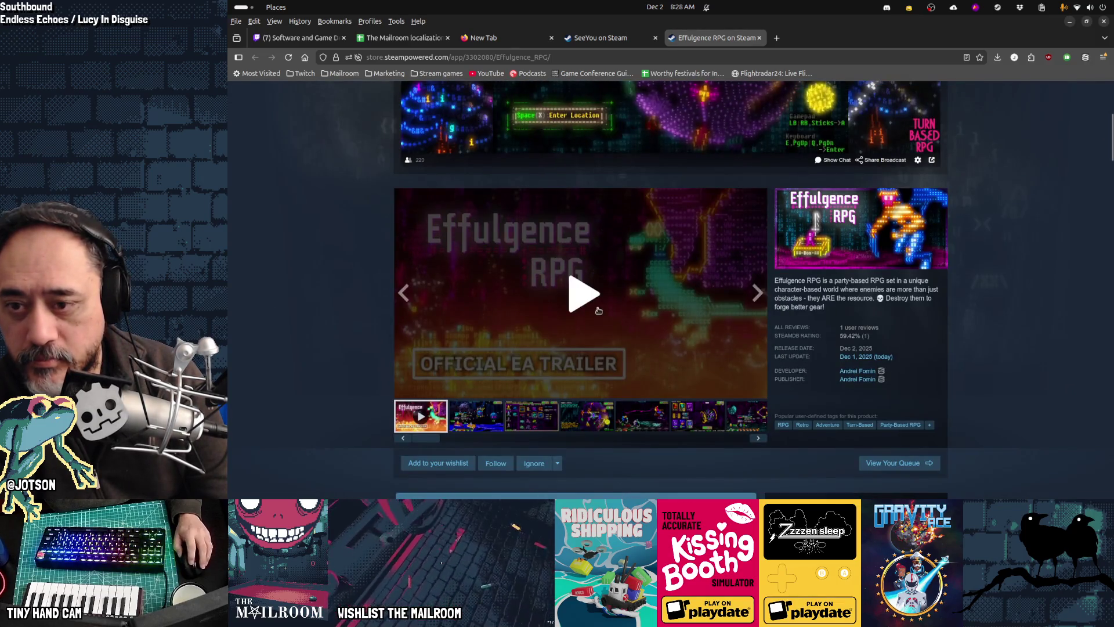
left_click(754, 365)
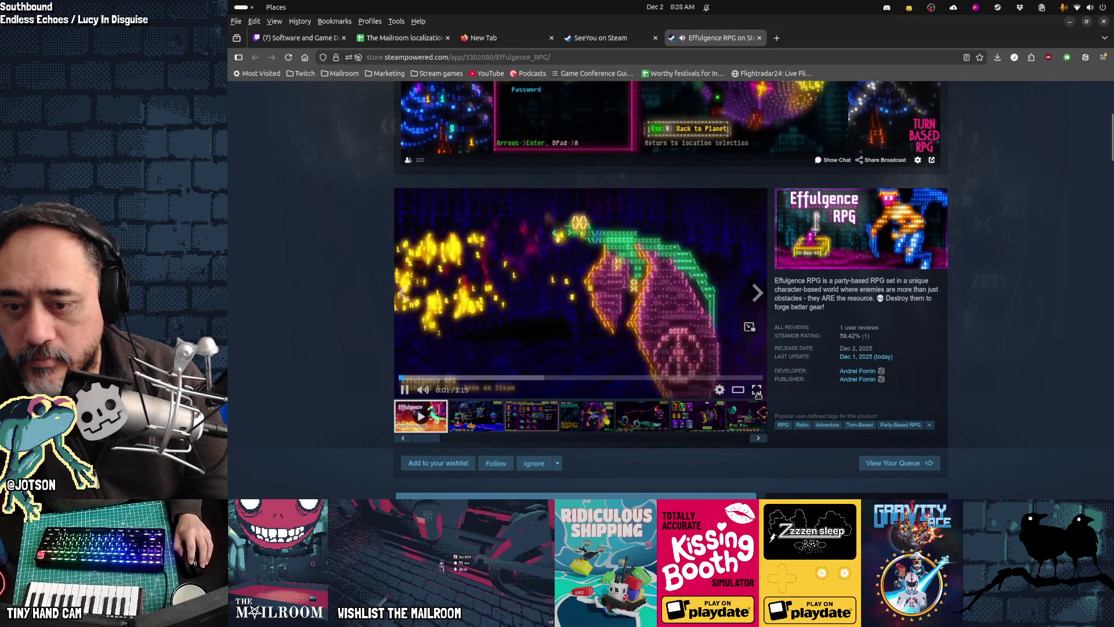
left_click(756, 389)
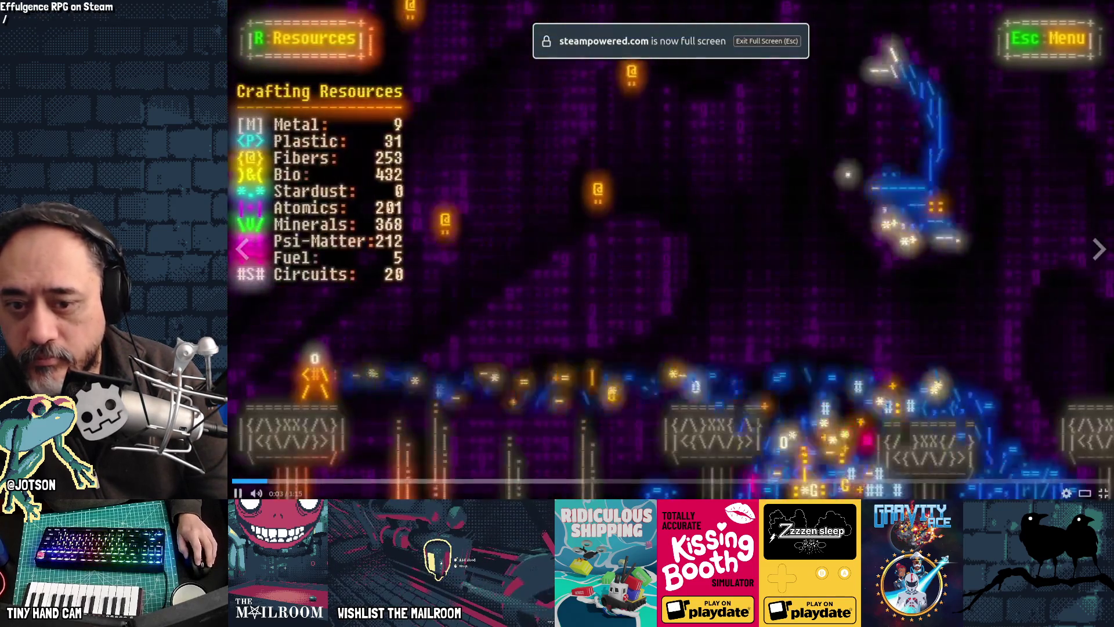